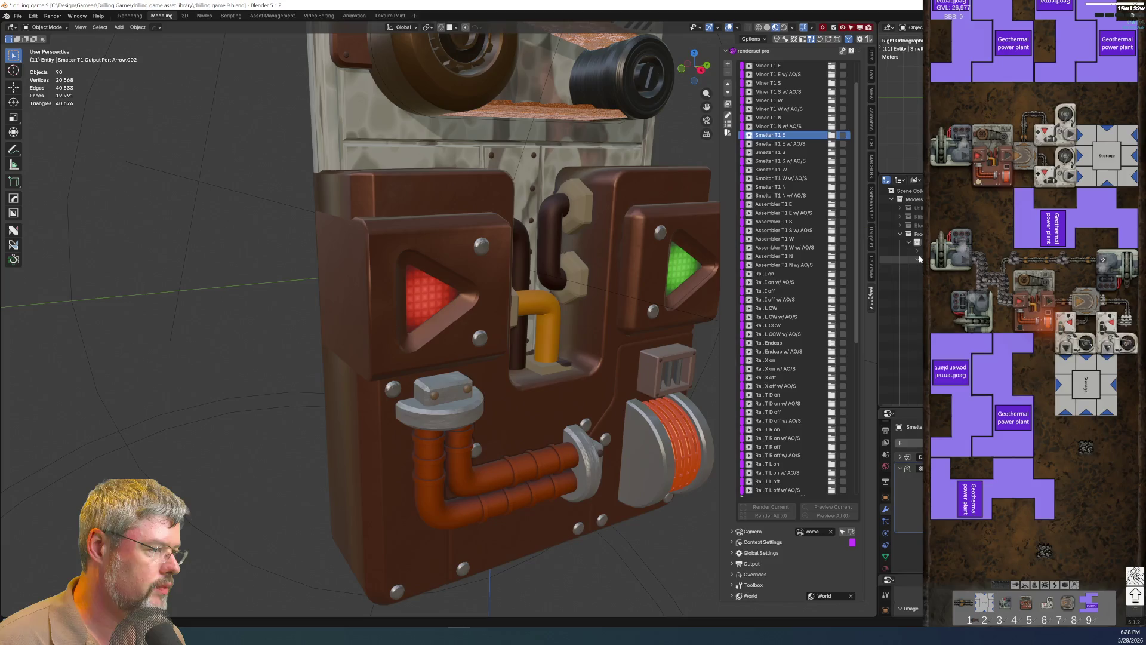
Expand the outliner and activate the Decal Making set to show only the arrow decals.
click(919, 259)
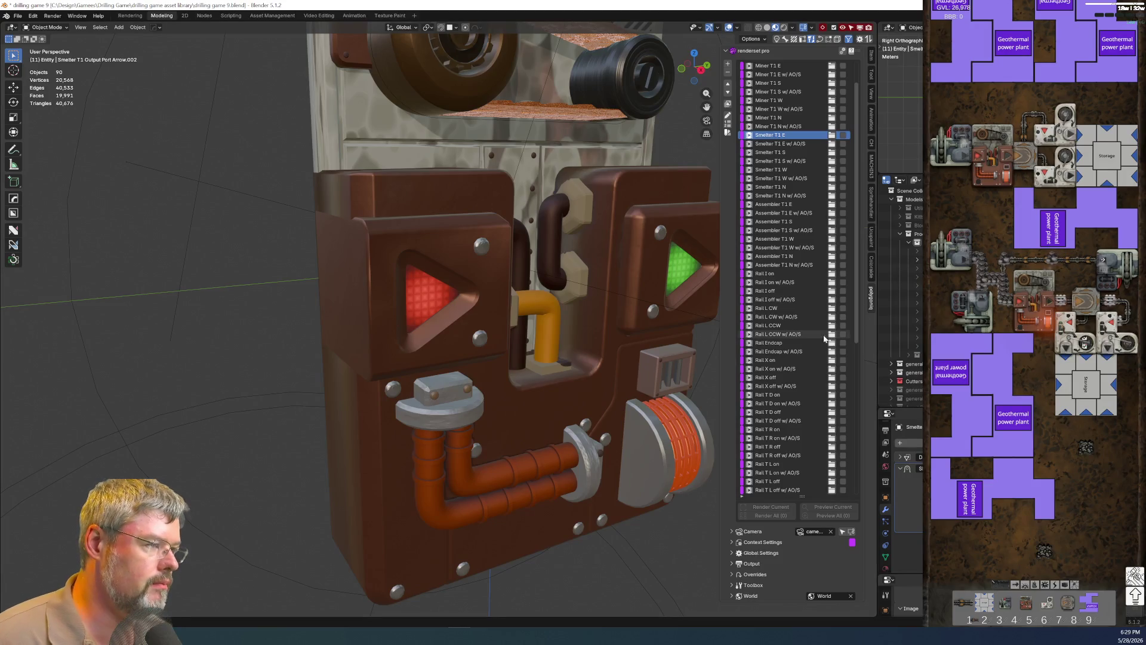
scroll(780, 326, down, 5)
scroll(796, 334, down, 5)
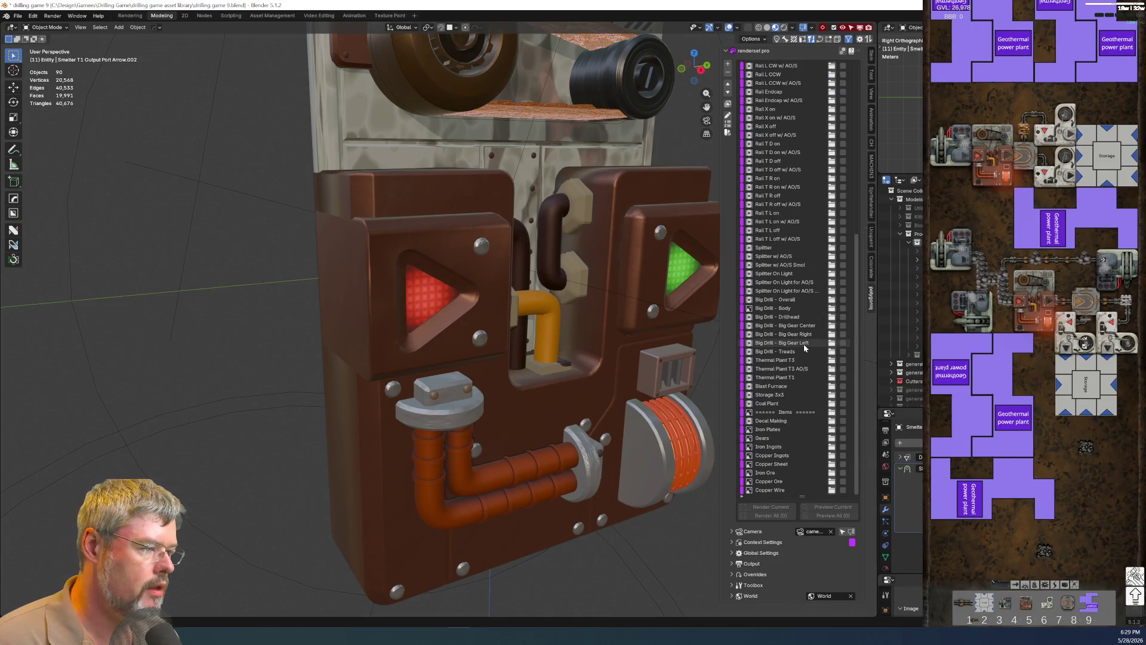
click(785, 421)
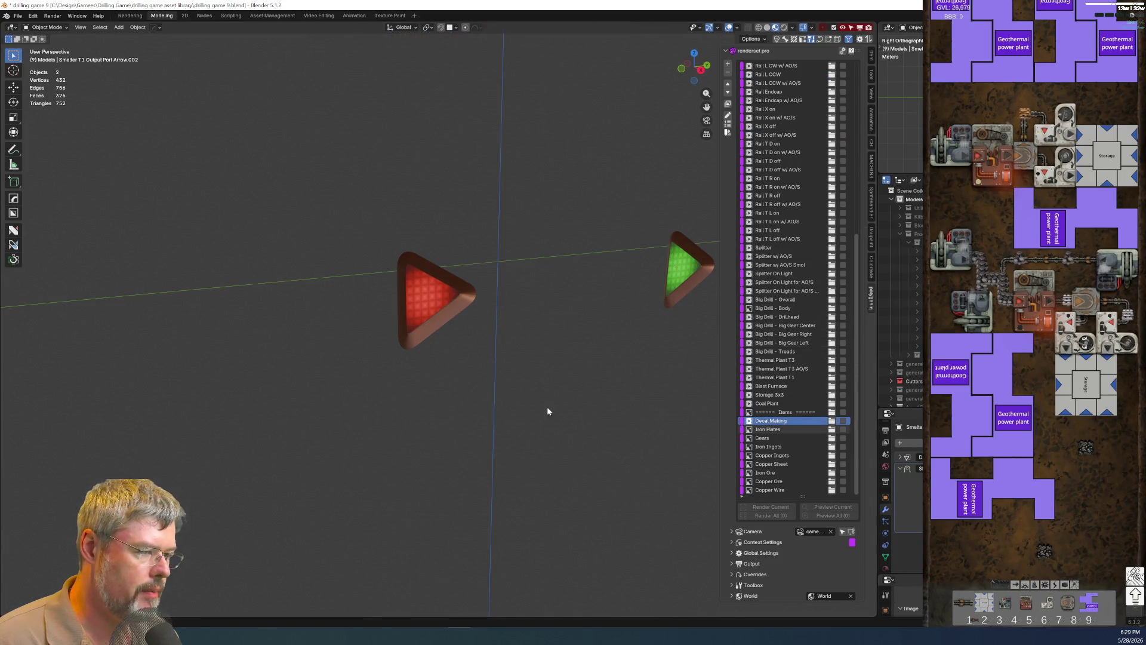
scroll(475, 358, down, 3)
scroll(484, 349, down, 2)
scroll(484, 342, up, 2)
scroll(482, 336, up, 2)
scroll(466, 322, up, 2)
Move the 3D cursor to the world origin and snap both arrow decals onto it.
click(460, 316)
click(521, 310)
key(shift+s)
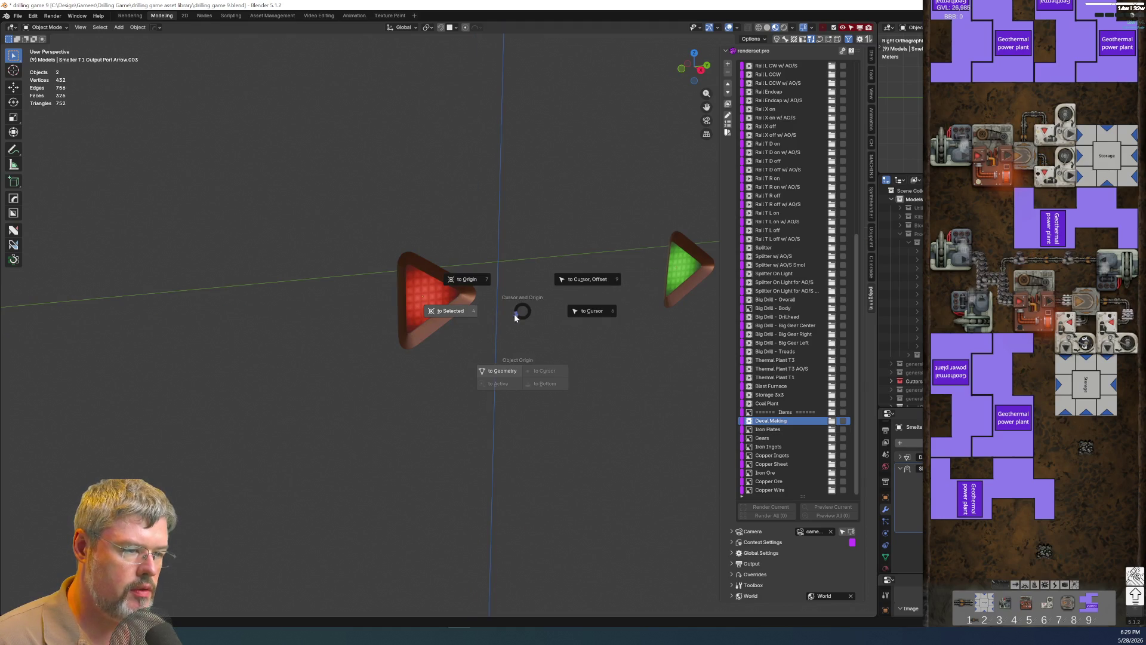
click(465, 279)
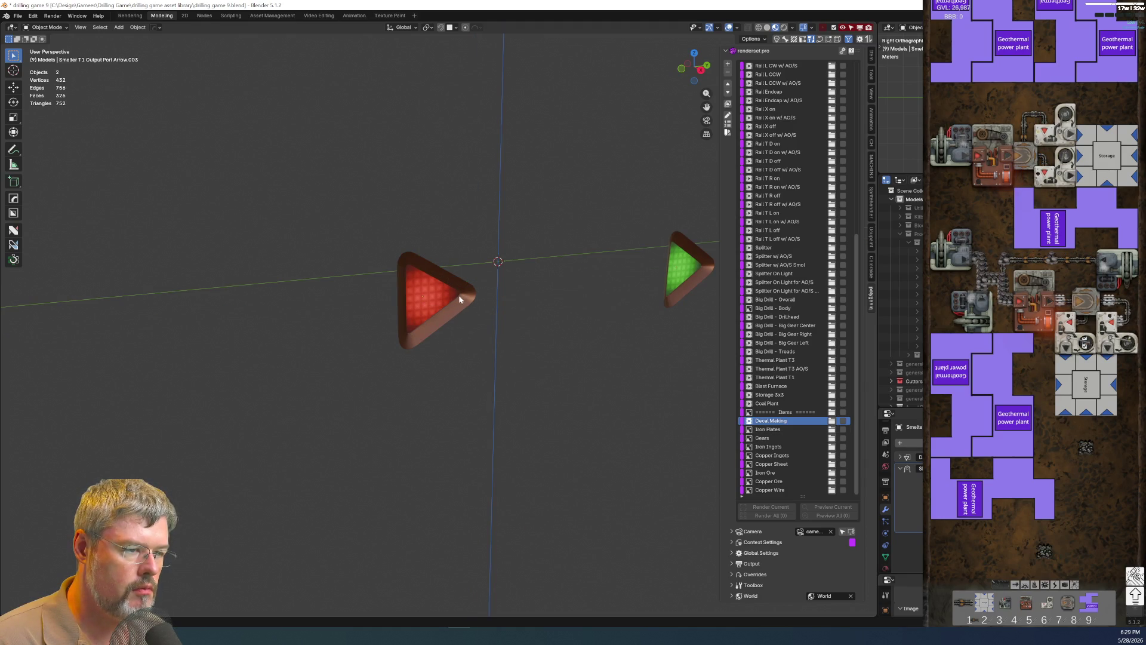
key(shift+s)
click(491, 329)
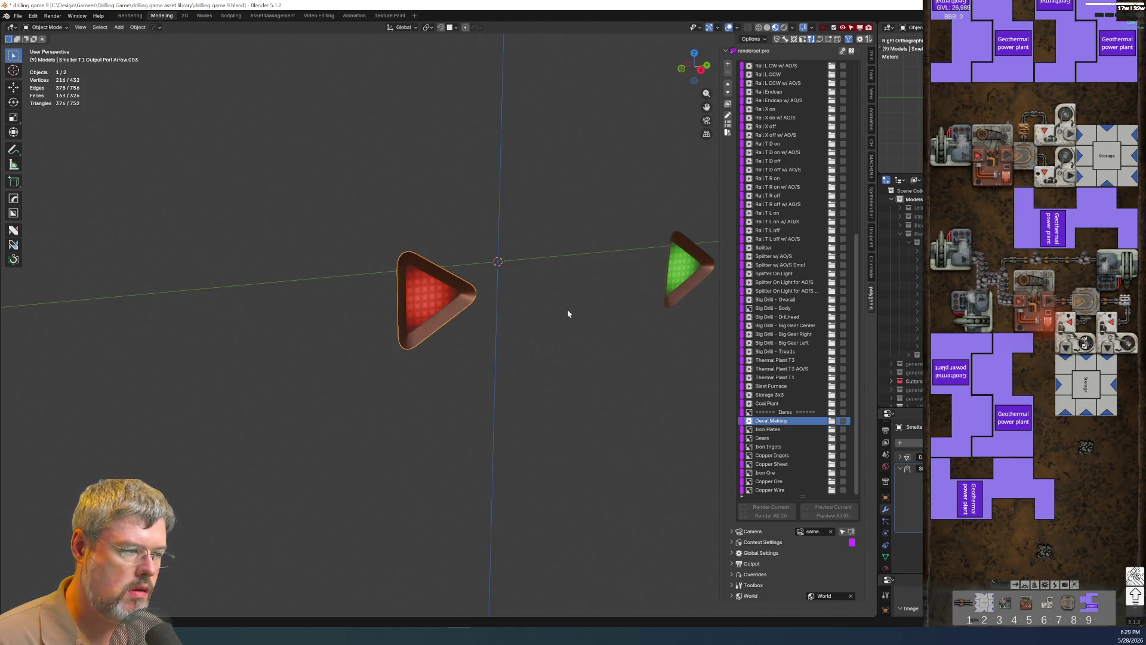
shift+click(699, 285)
key(shift+s)
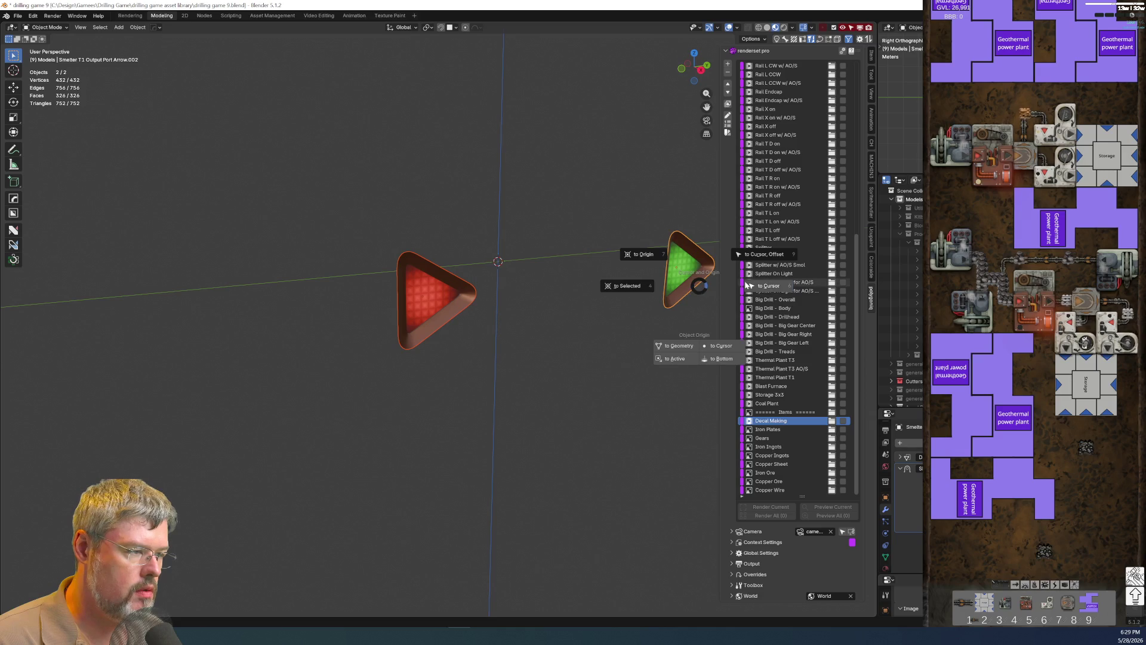
click(767, 284)
mouse_move(503, 304)
middle_down()
mouse_move(558, 310)
mouse_move(516, 298)
middle_up()
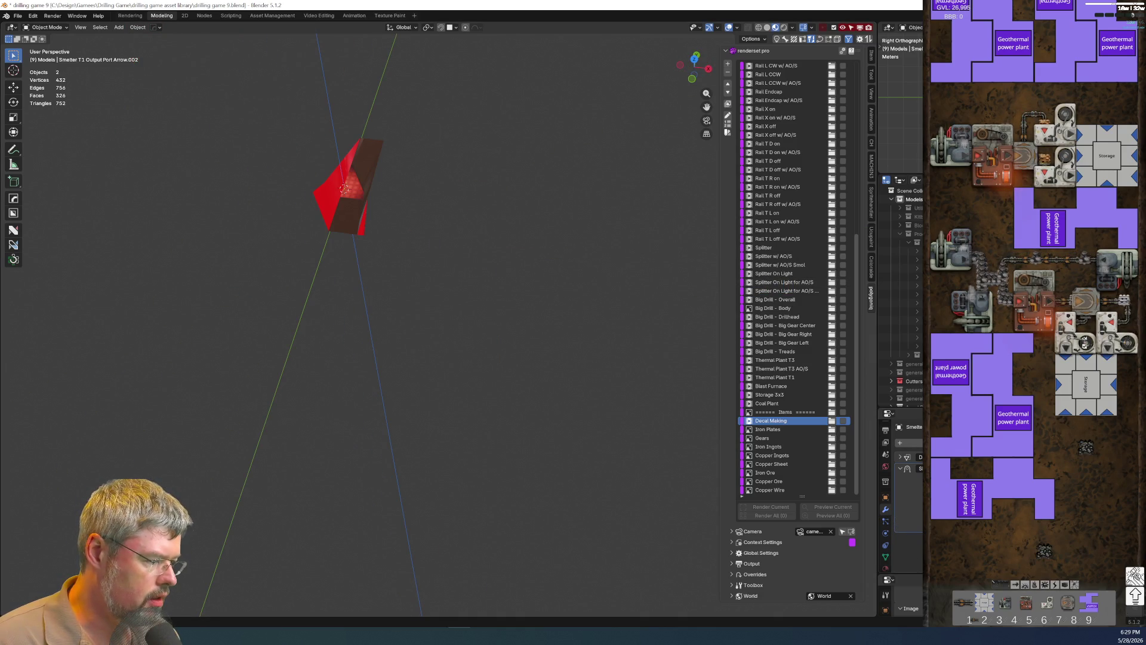
Remove the arrow's modifier and clear the red arrow's rotation so it faces front.
key(ctrl+x)
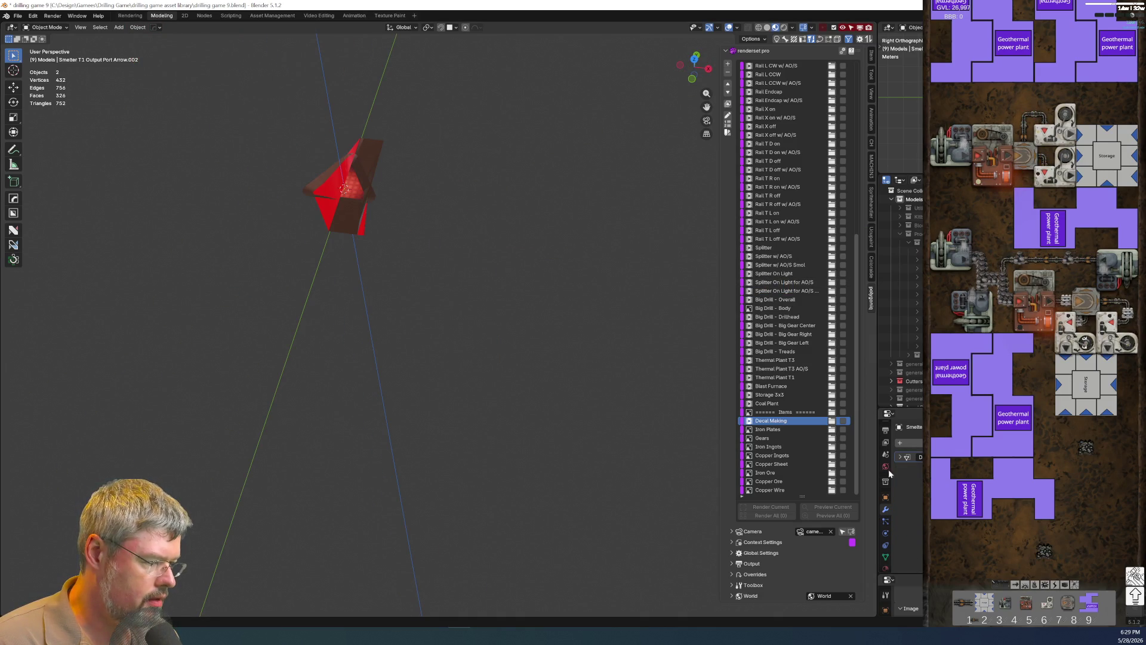
click(356, 226)
key(r)
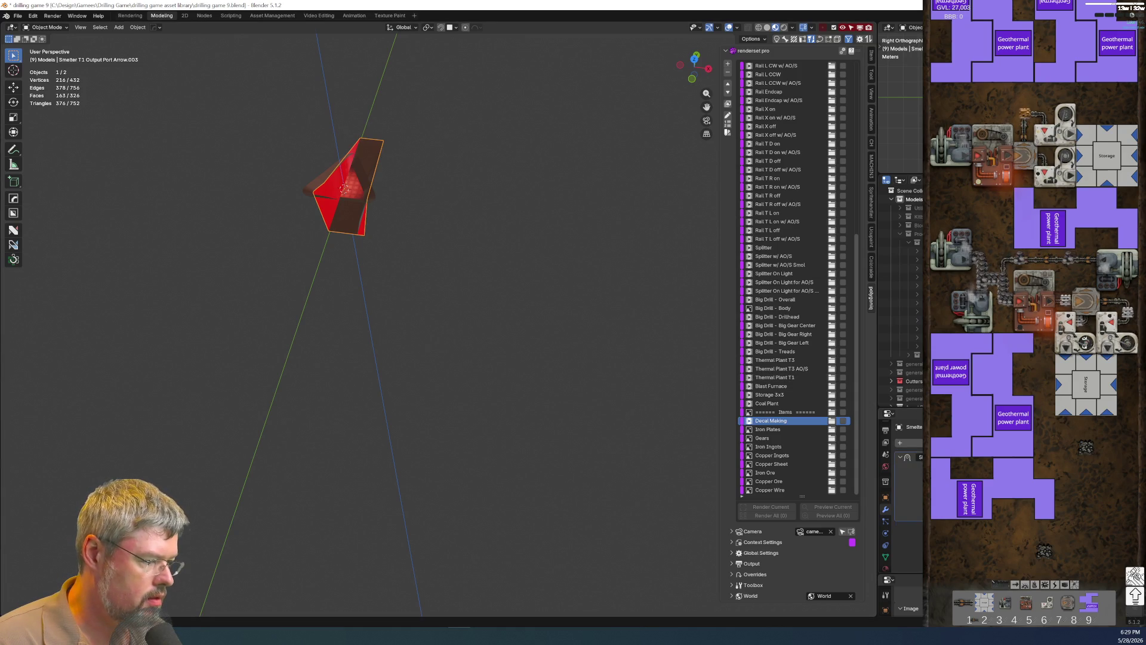
click(341, 173)
mouse_move(348, 190)
middle_down()
mouse_move(414, 209)
mouse_move(576, 212)
mouse_move(458, 262)
mouse_move(447, 252)
middle_up()
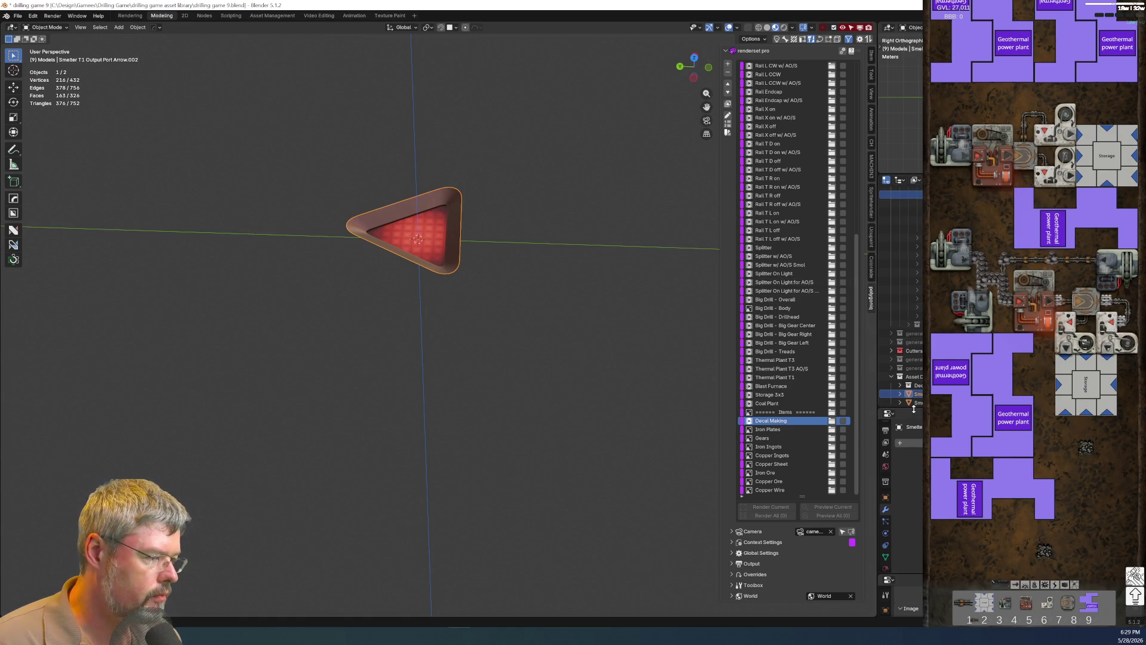
Enlarge the outliner, cancel a stray duplicate, and expand the asset collection listing the decal models.
drag(916, 410, 915, 508)
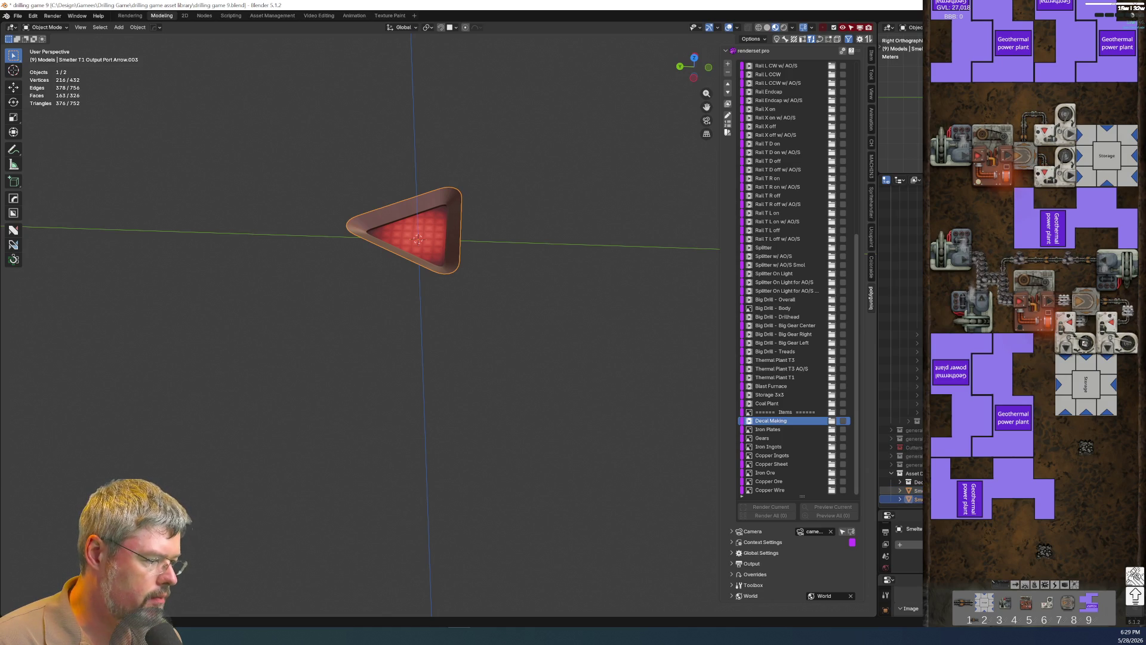
key(shift+d)
right_click(578, 352)
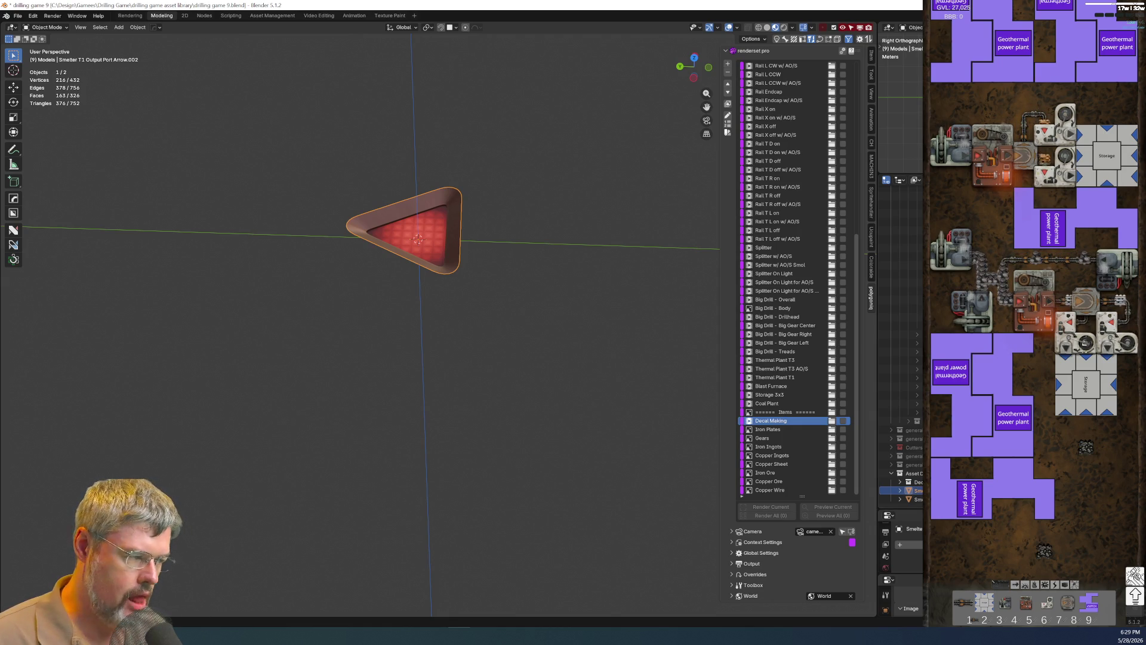
click(896, 483)
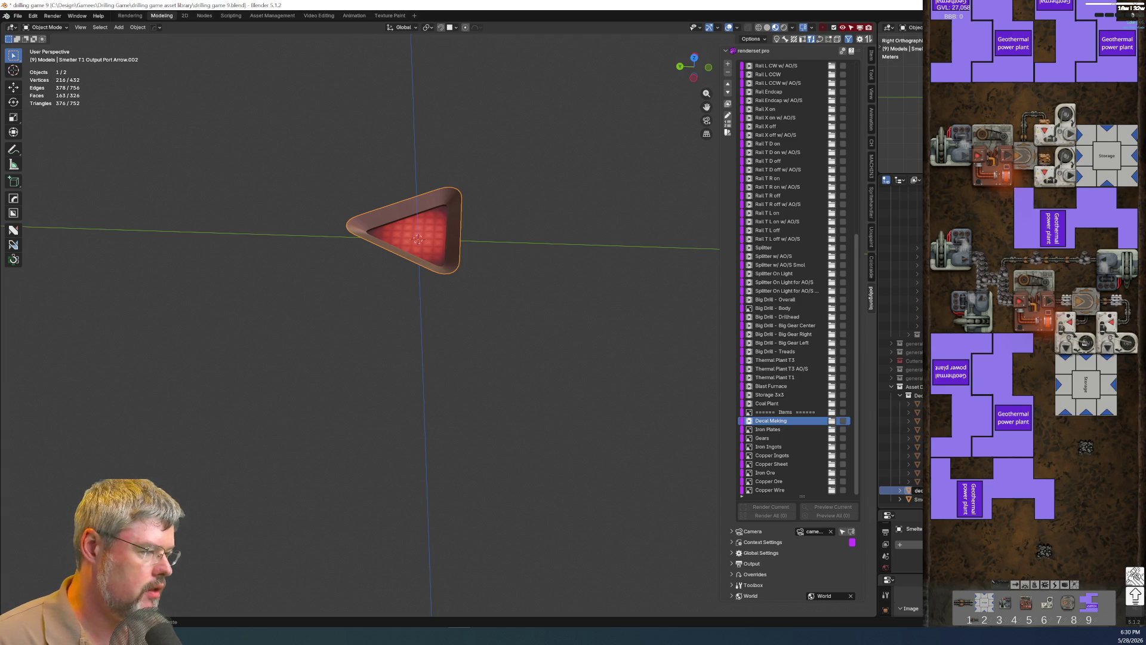
click(908, 490)
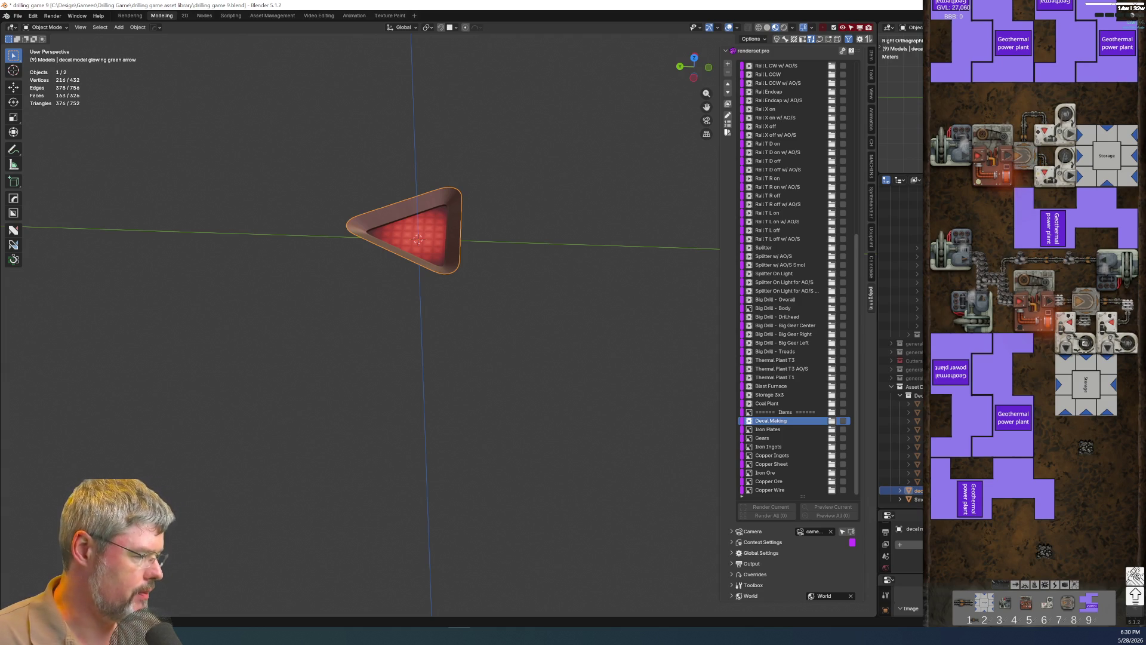
Make the decal model glowing red arrow active and isolate it in an edge-on view.
click(911, 499)
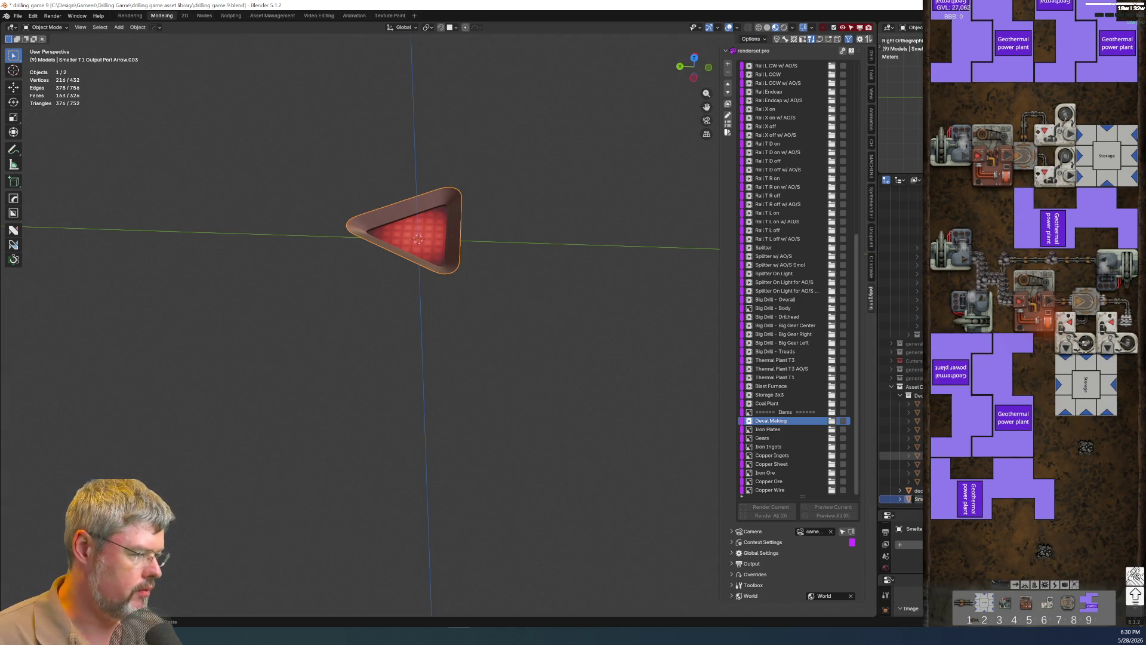
click(911, 490)
text(decal model glowing red arrow)
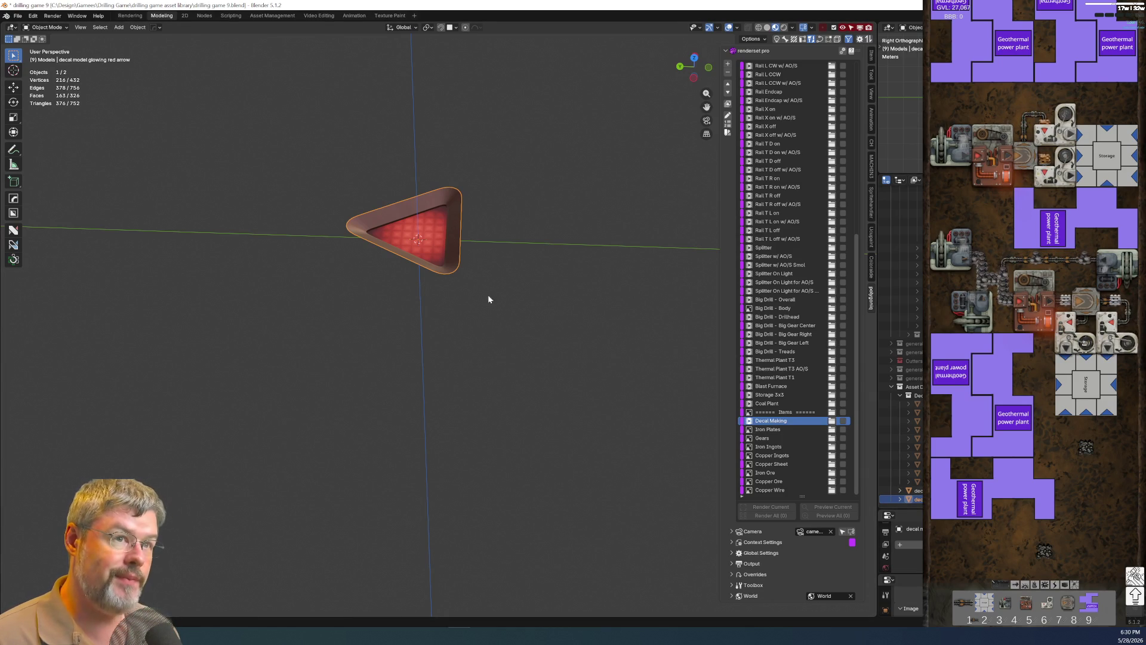
mouse_move(434, 202)
middle_down()
mouse_move(505, 187)
mouse_move(473, 200)
mouse_move(455, 283)
middle_up()
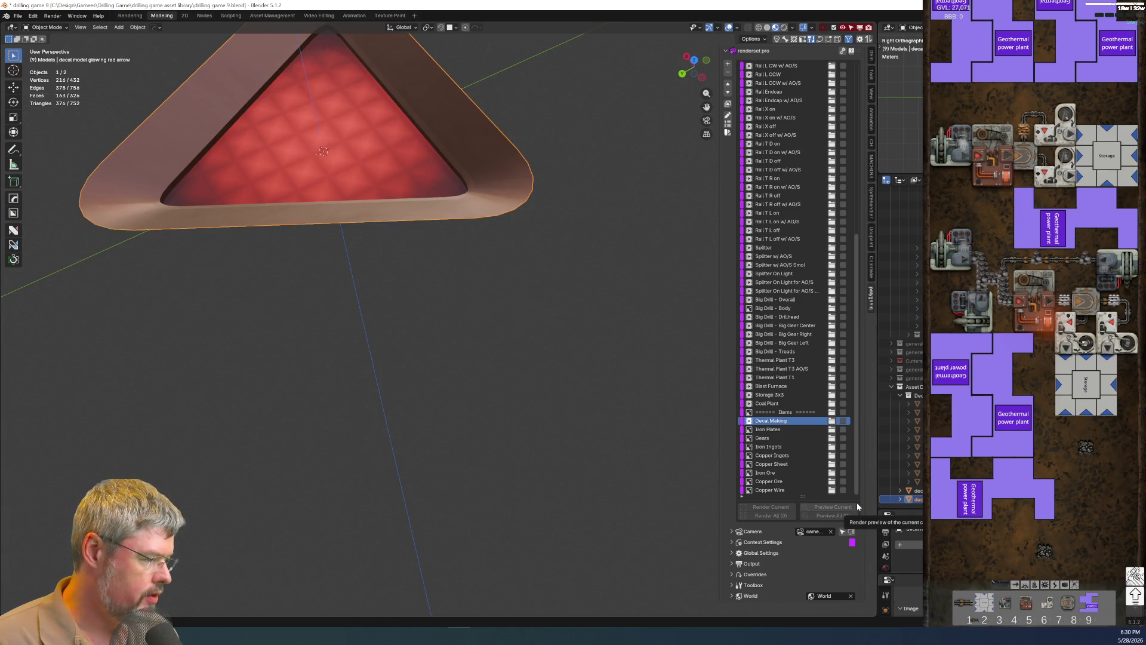
key(shift+h)
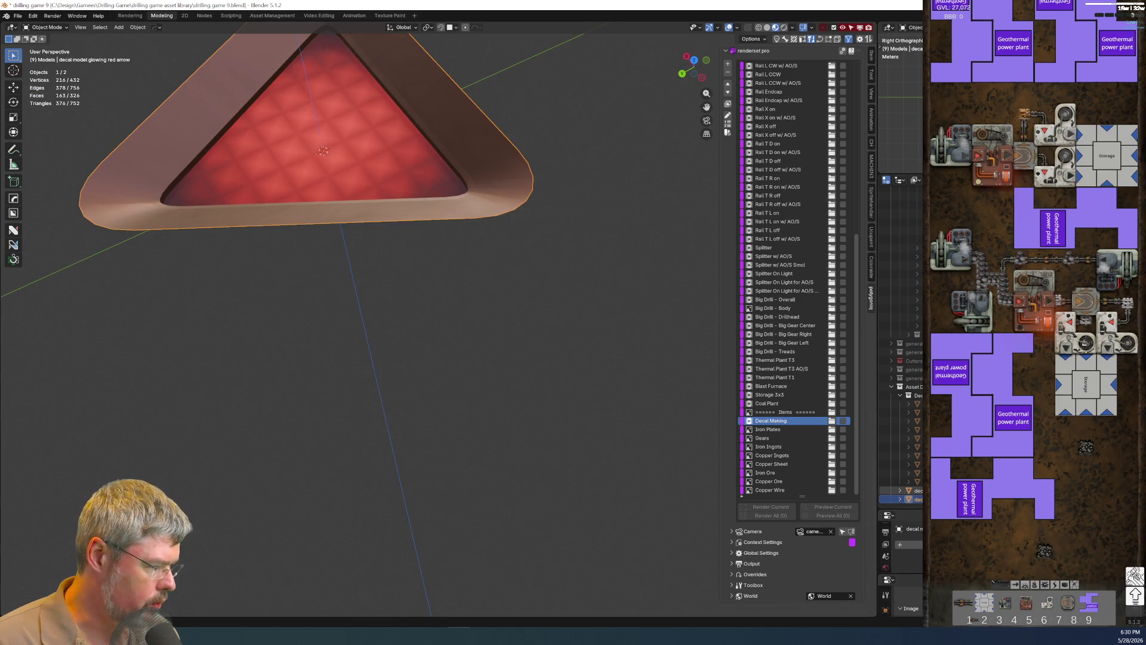
mouse_move(421, 296)
middle_down()
mouse_move(398, 212)
mouse_move(549, 201)
middle_up()
Enter mesh editing, select a rim edge loop and snap the 3D cursor to it.
key(ctrl+Tab)
click(460, 210)
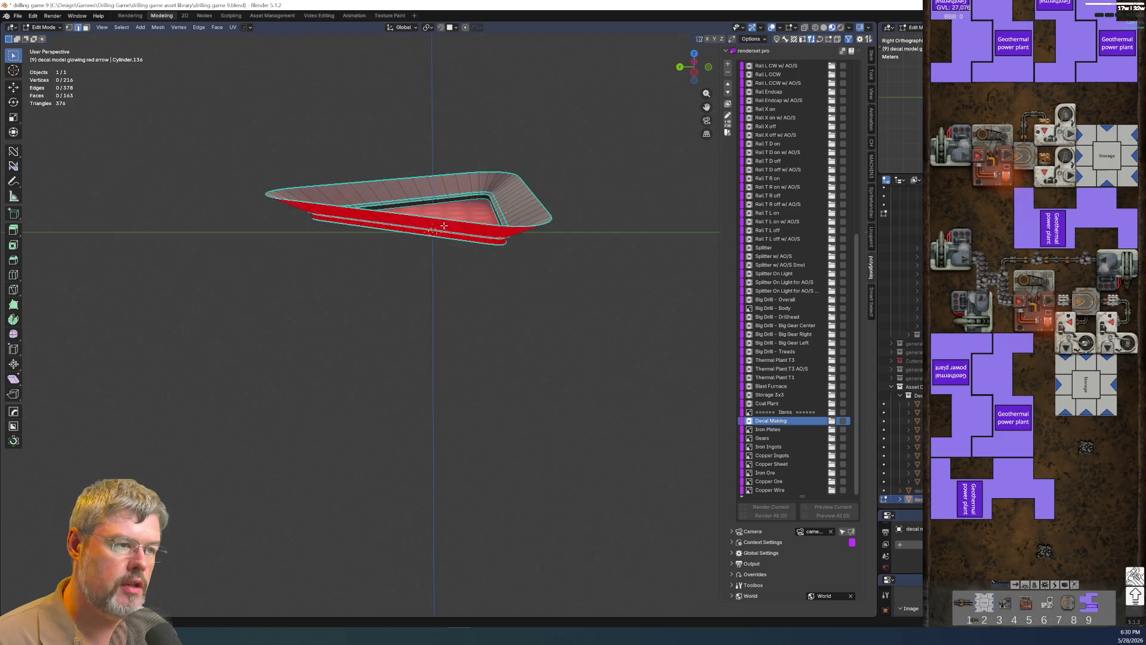
alt+click(549, 202)
key(shift+s)
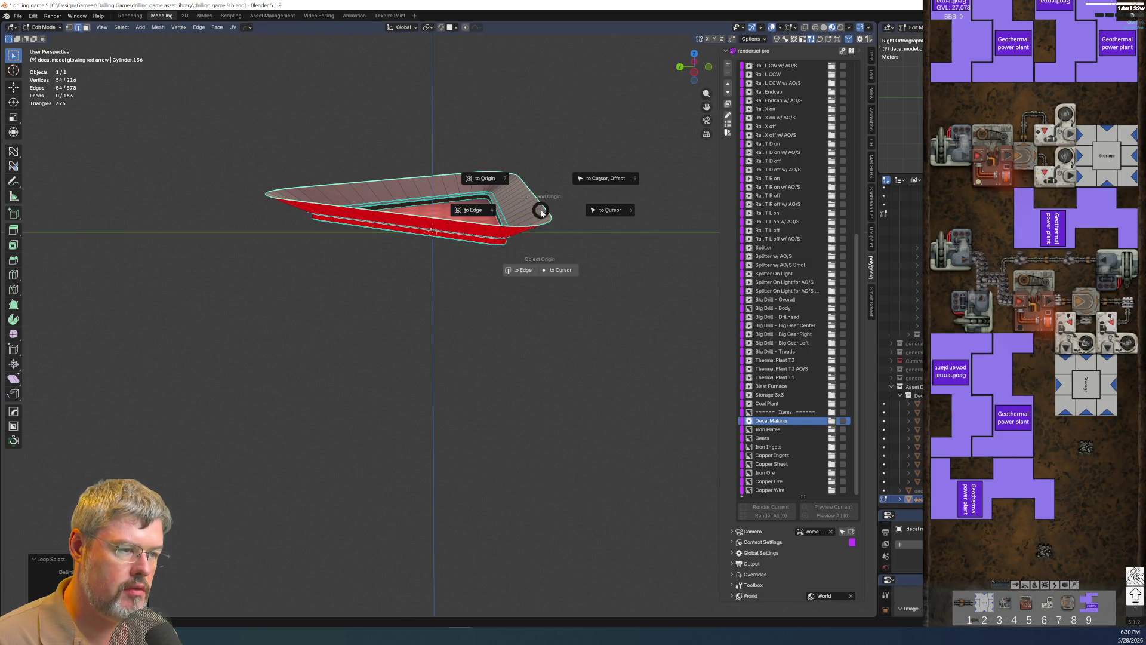
click(498, 215)
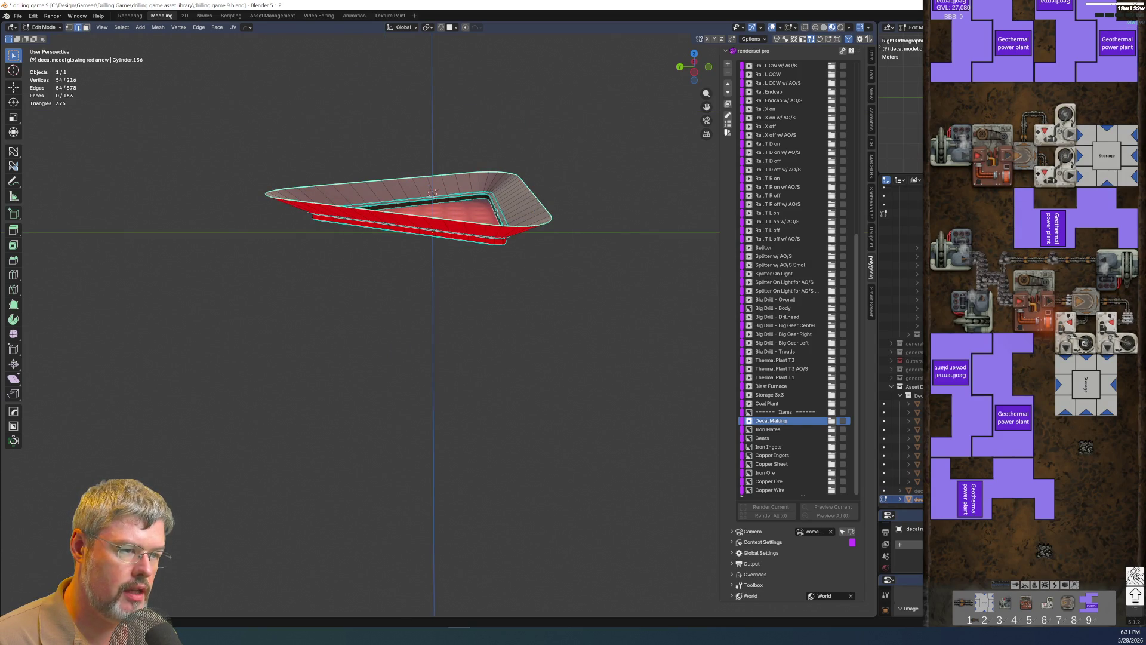
key(Tab)
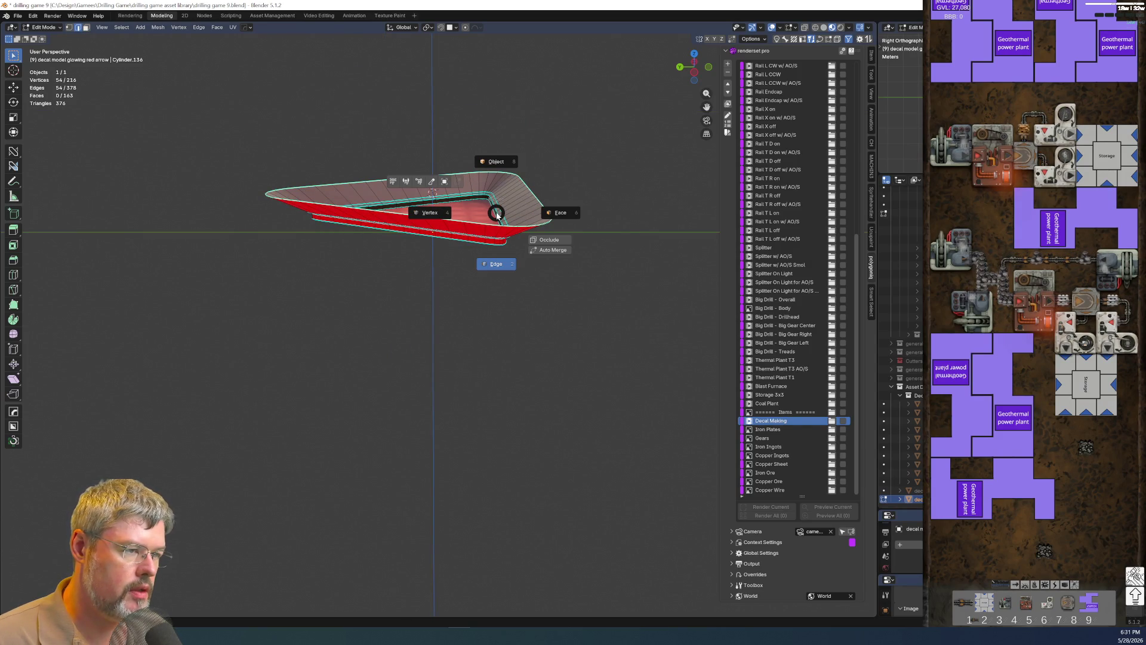
key(Escape)
key(shift+s)
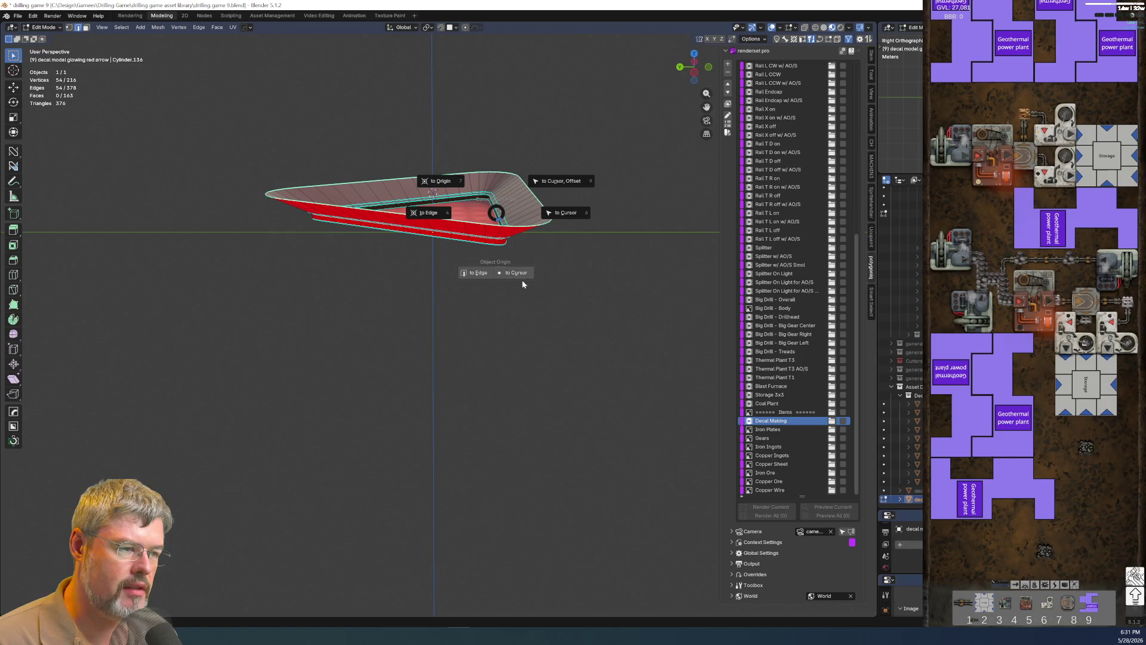
click(511, 270)
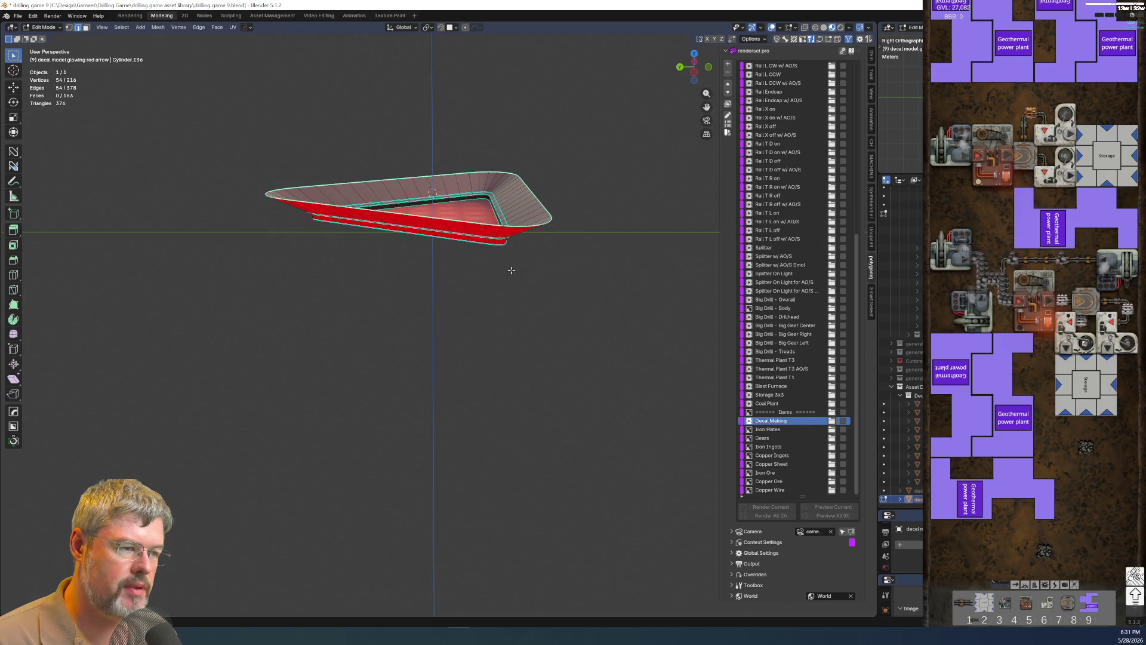
Save the blend file, leave mesh editing and return the 3D cursor to the world origin.
click(16, 16)
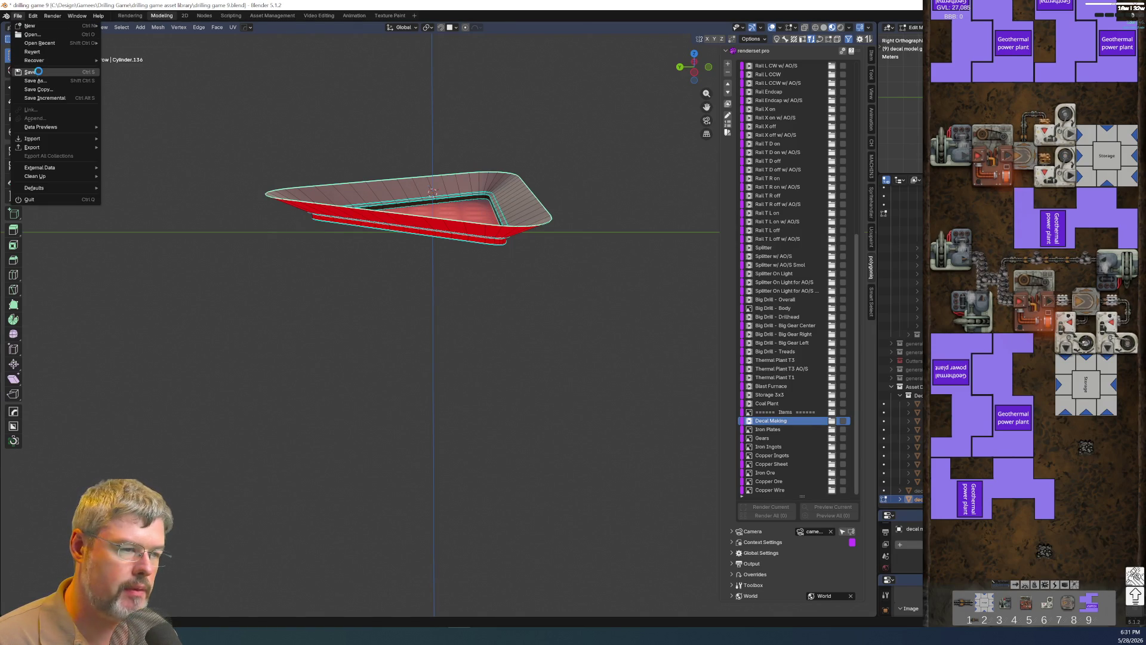
click(39, 73)
key(Tab)
key(shift+s)
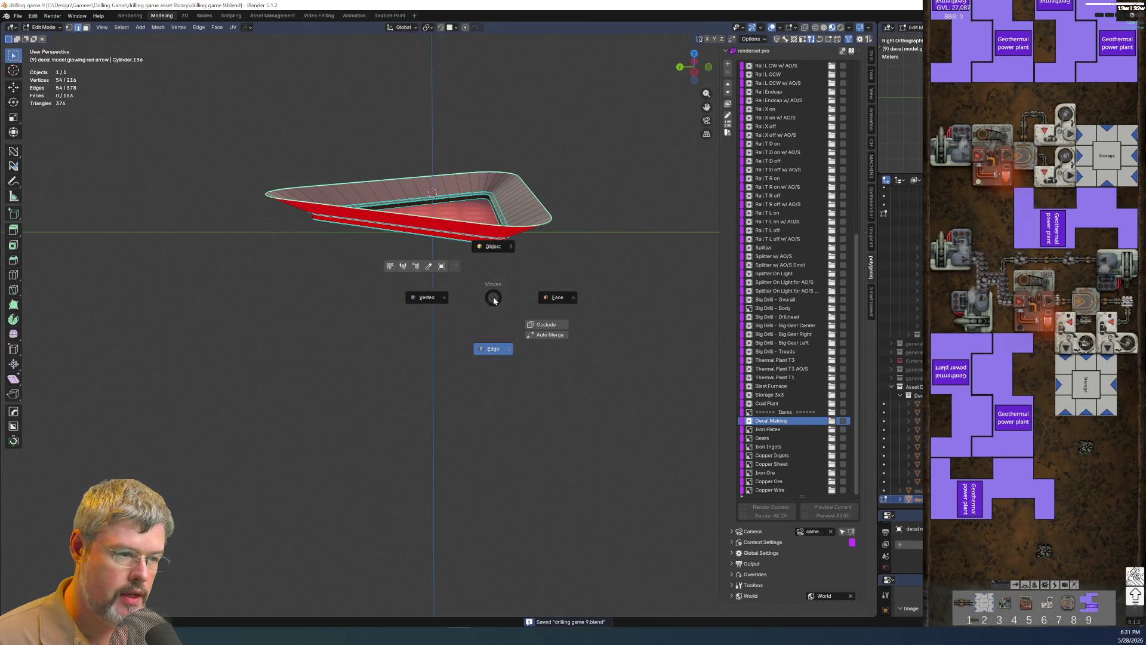
click(447, 235)
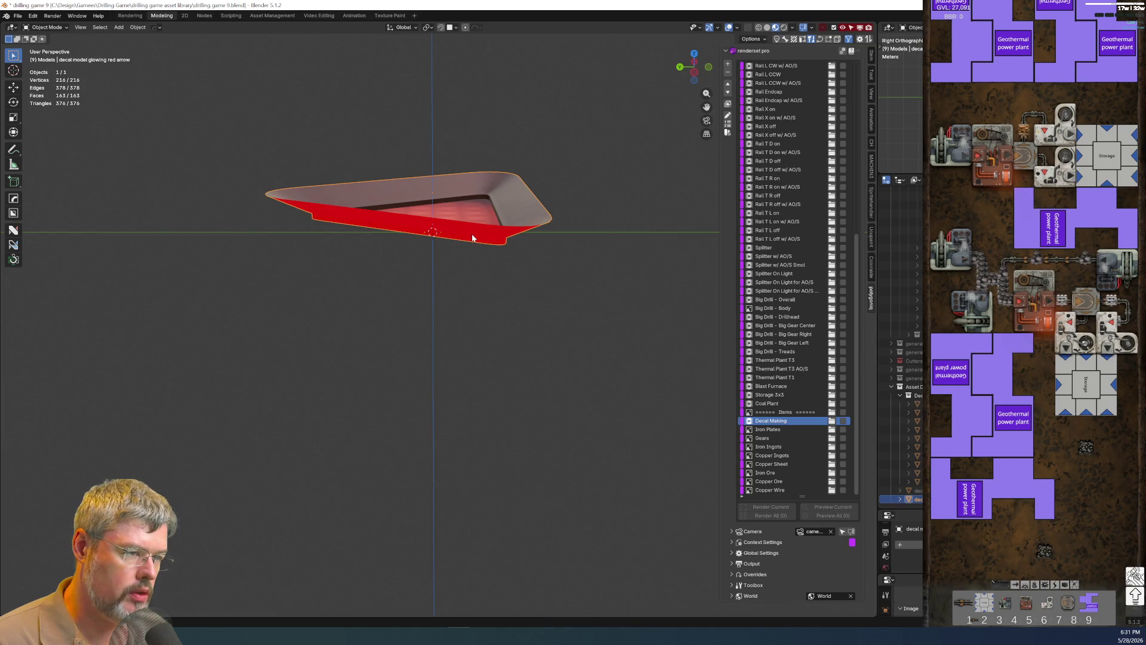
Snap the red arrow onto the 3D cursor and inspect its glowing face and edges.
key(shift+s)
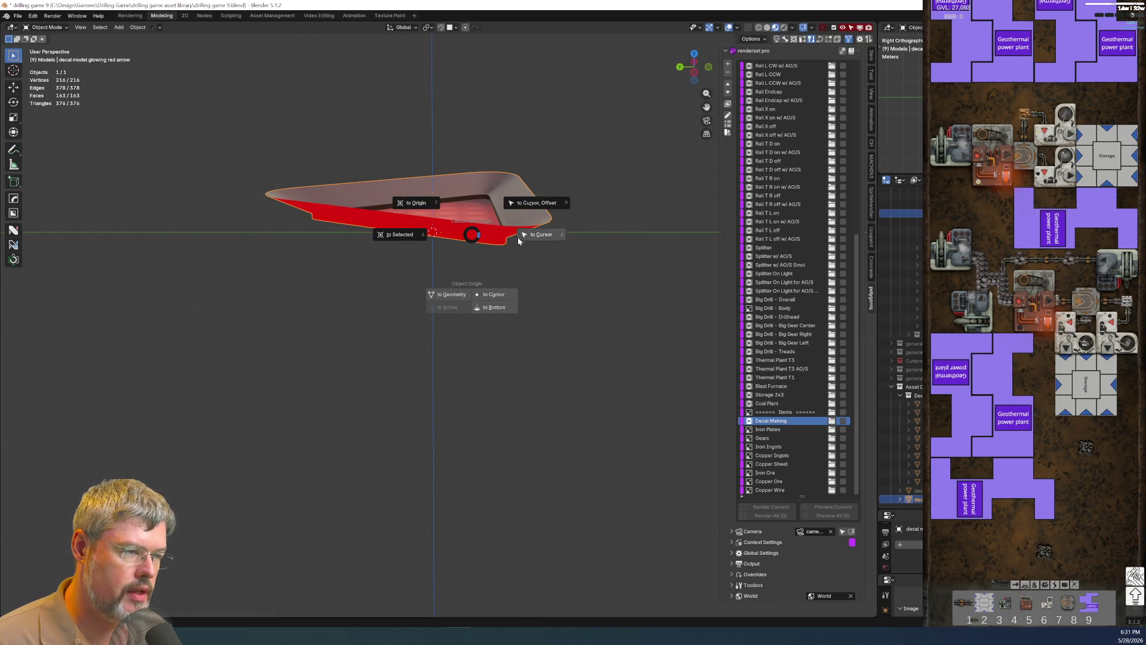
click(519, 238)
mouse_move(466, 253)
middle_down()
mouse_move(413, 238)
mouse_move(315, 250)
middle_up()
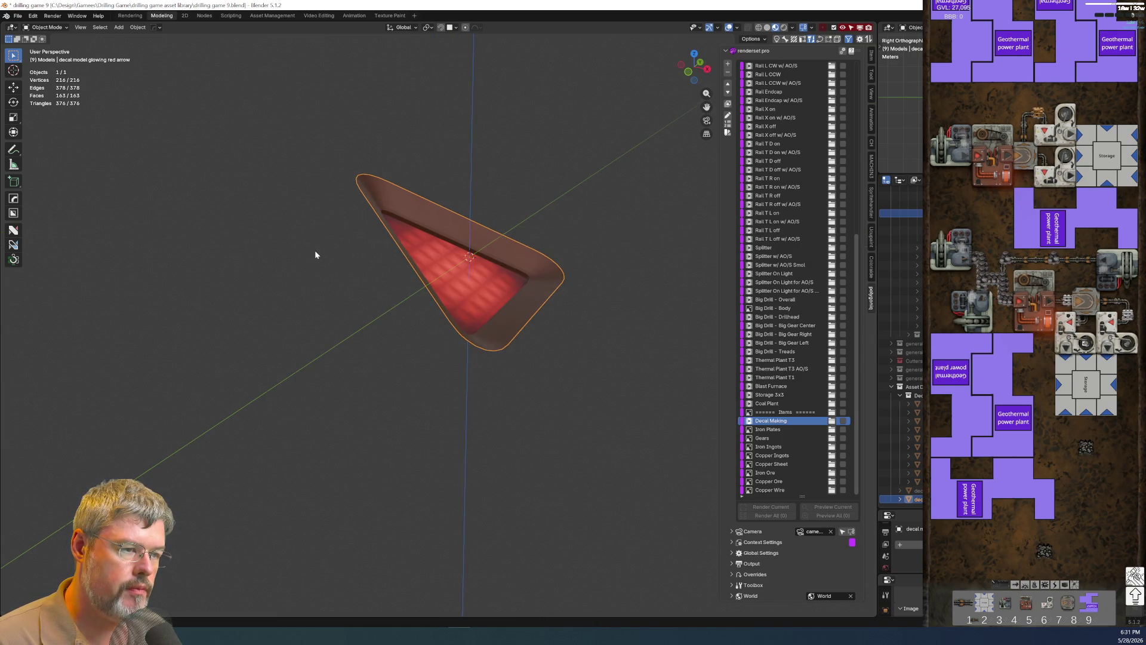
key(shift+s)
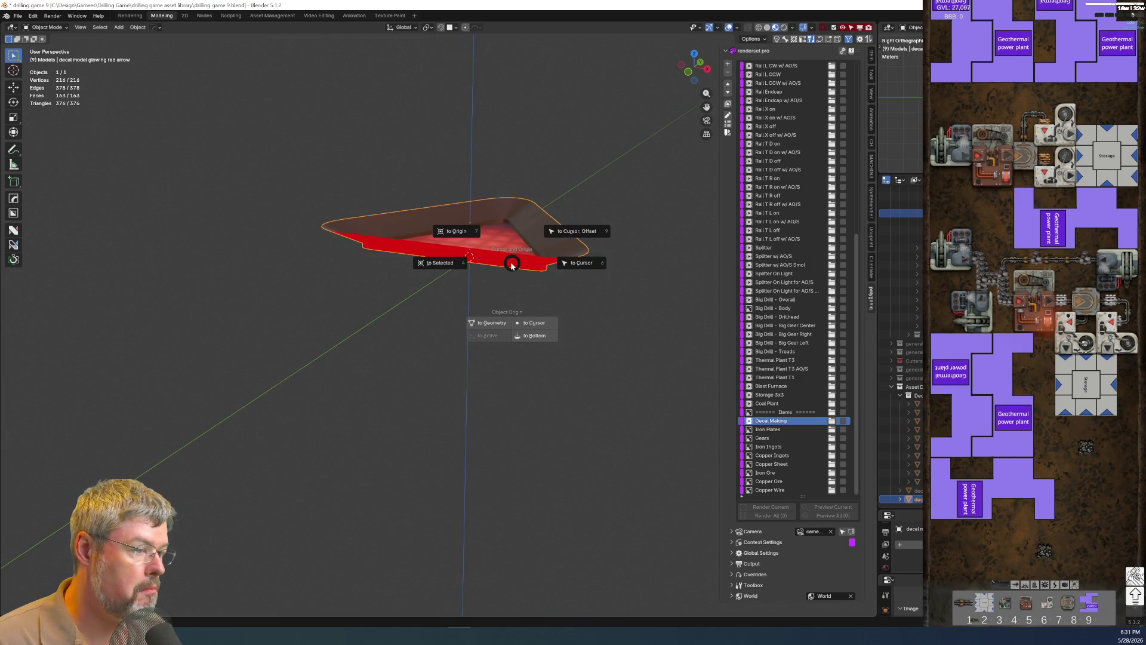
click(583, 264)
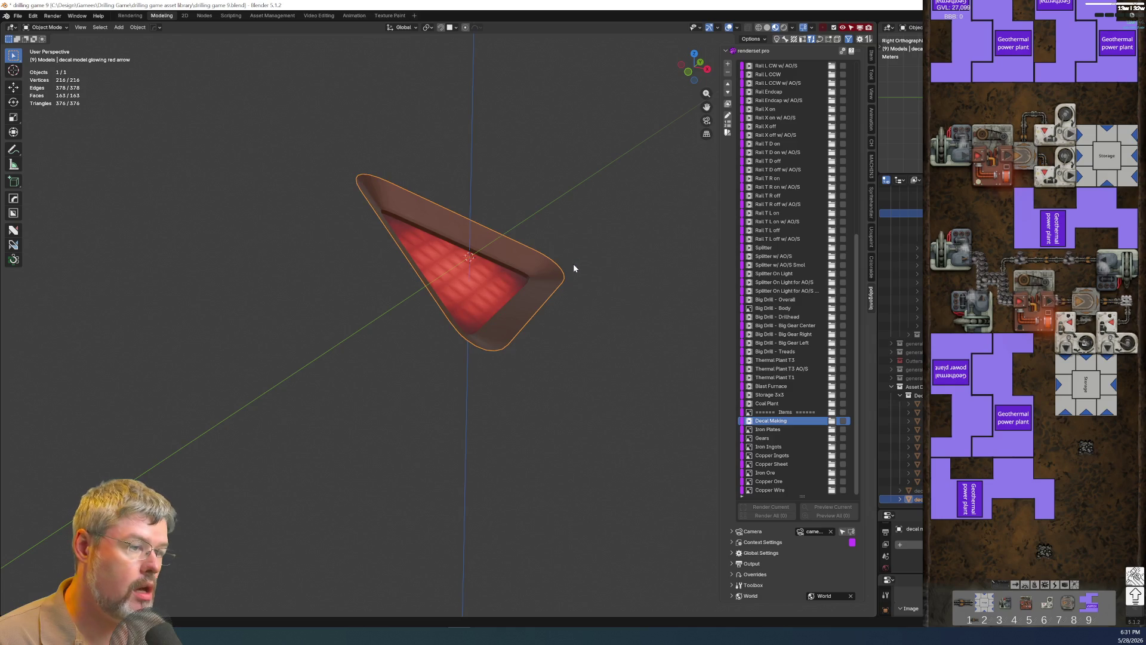
middle_drag(488, 263, 516, 226)
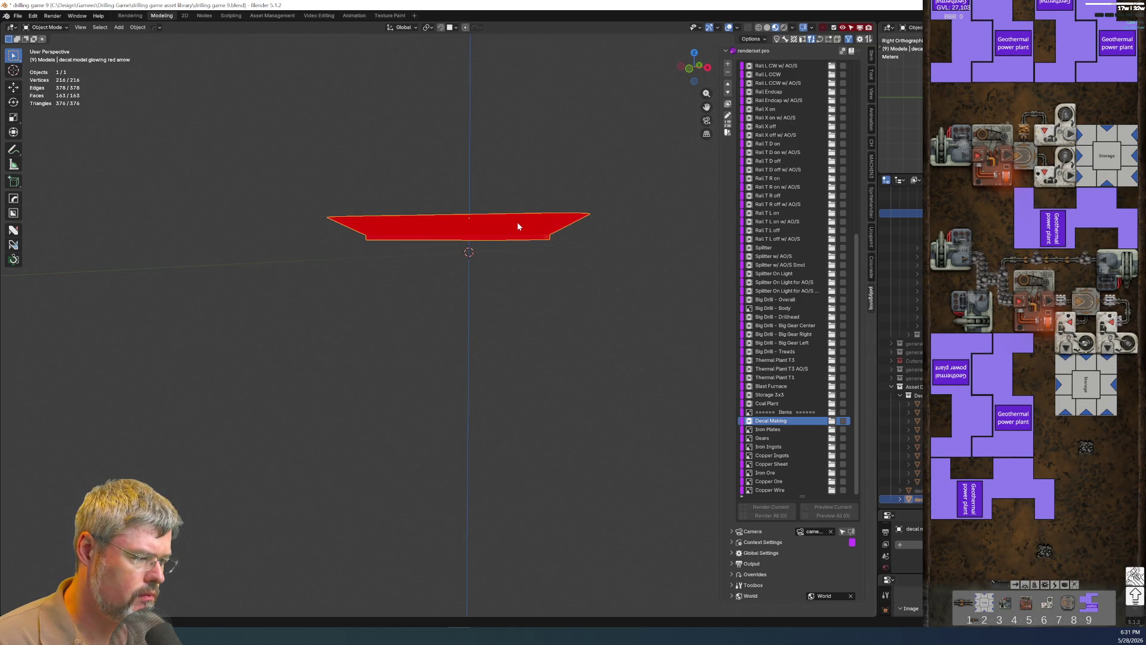
drag(918, 512, 913, 358)
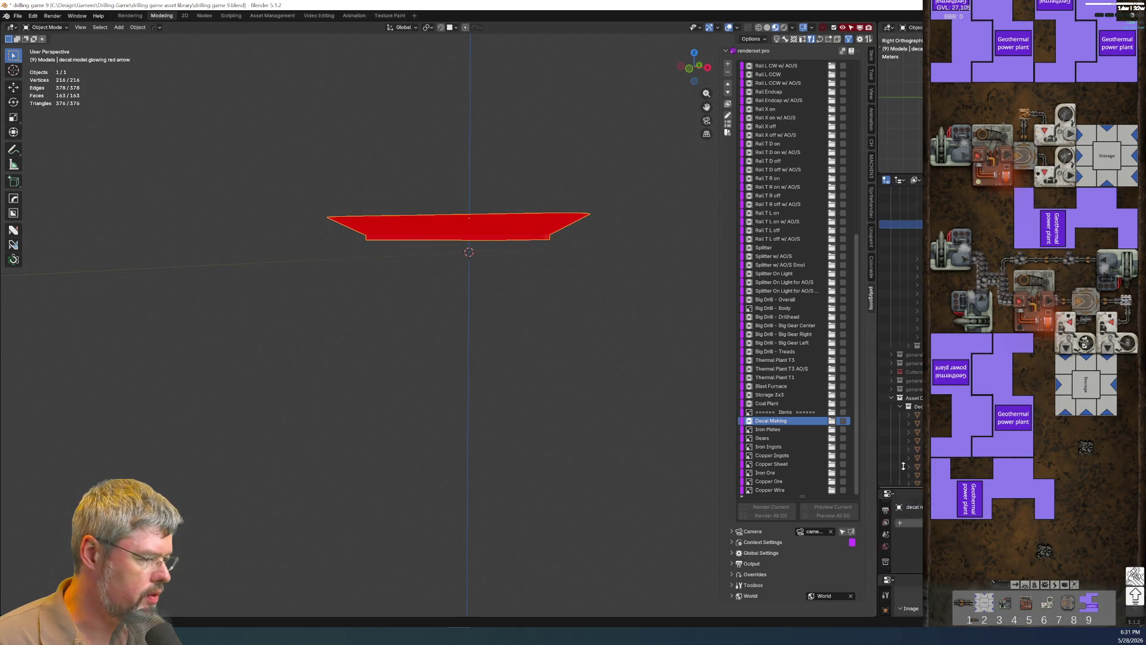
mouse_move(491, 242)
middle_down()
mouse_move(502, 313)
mouse_move(488, 270)
middle_up()
Snap the decal onto the 3D cursor again and check it from above.
key(shift+s)
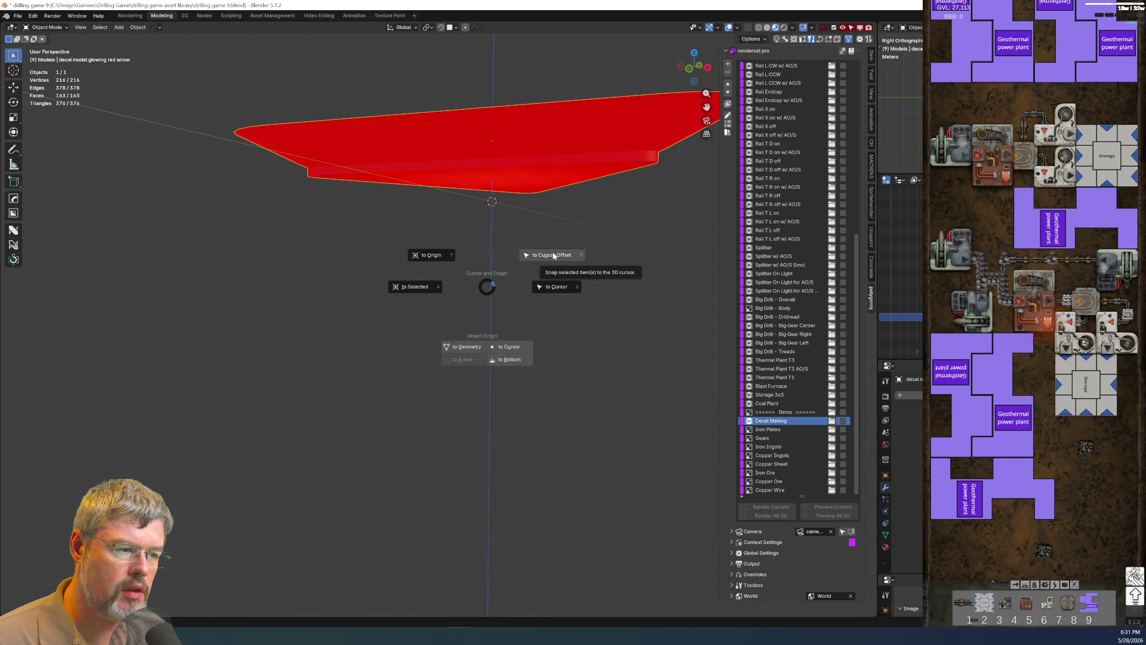
click(555, 290)
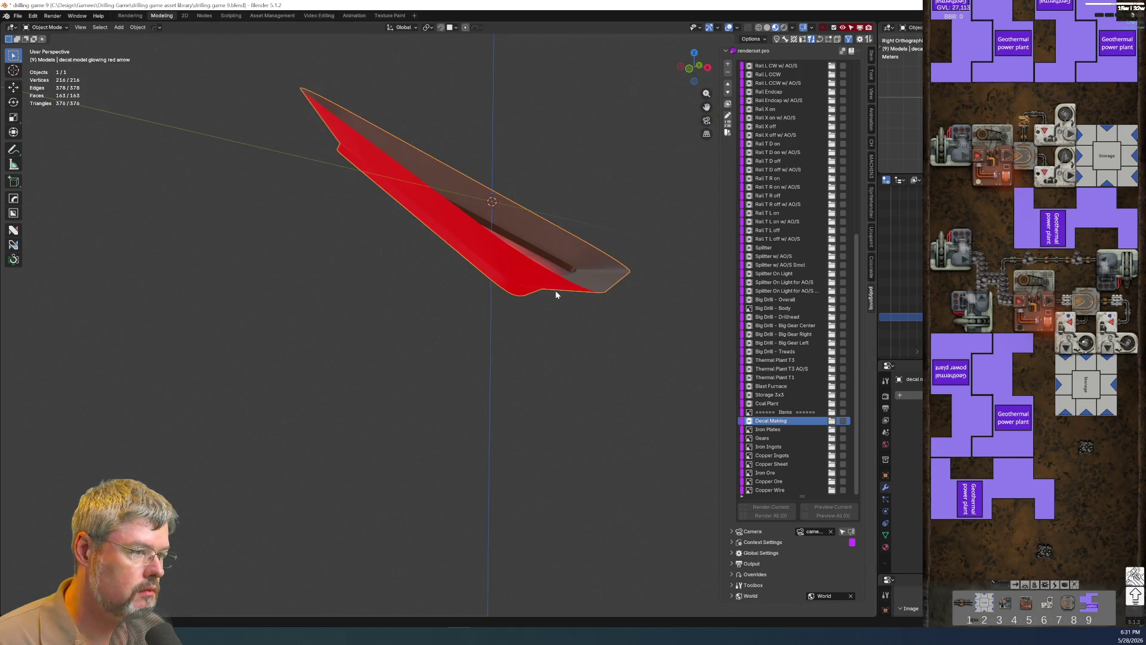
key(alt+r)
right_click(529, 251)
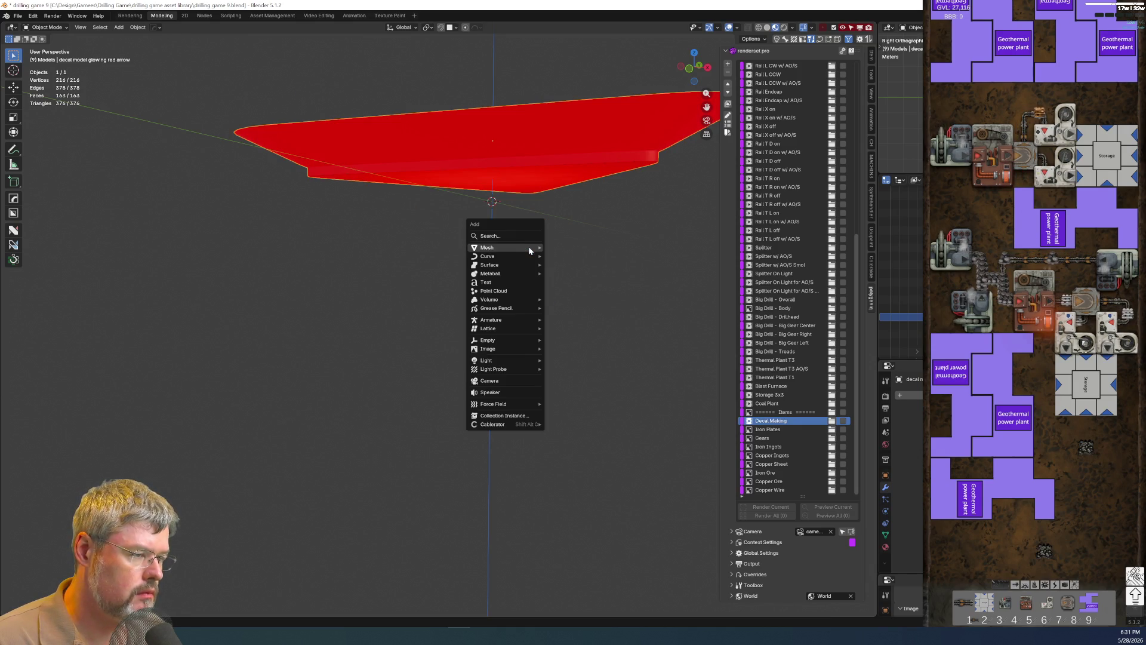
key(Escape)
key(shift+s)
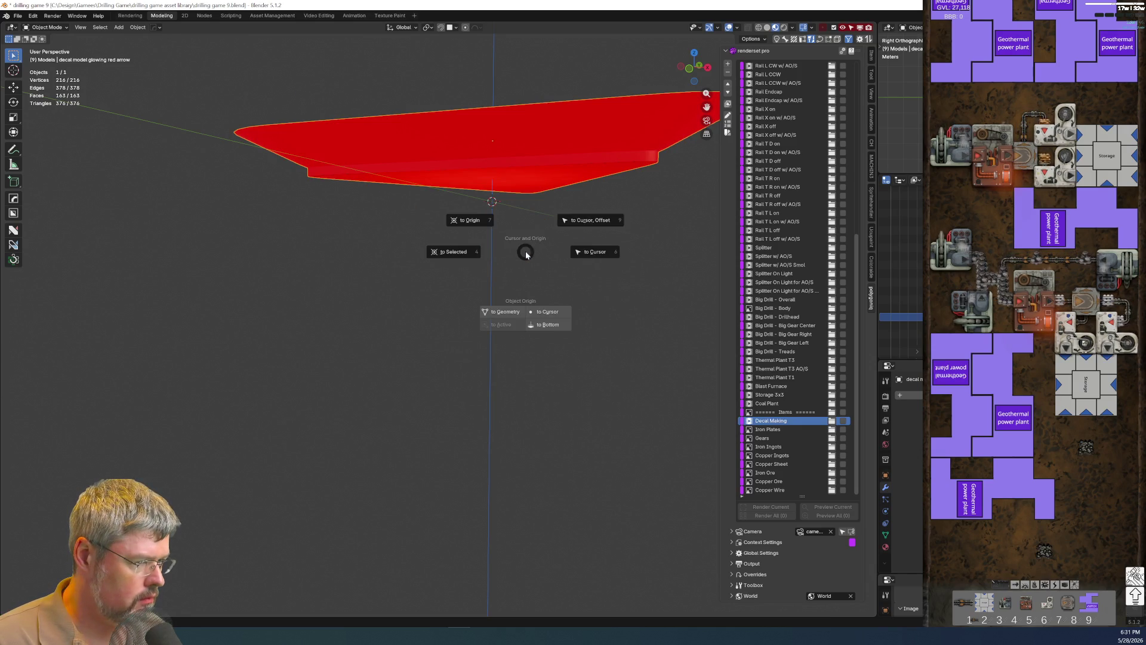
click(554, 238)
mouse_move(553, 237)
middle_down()
mouse_move(542, 314)
mouse_move(520, 347)
middle_up()
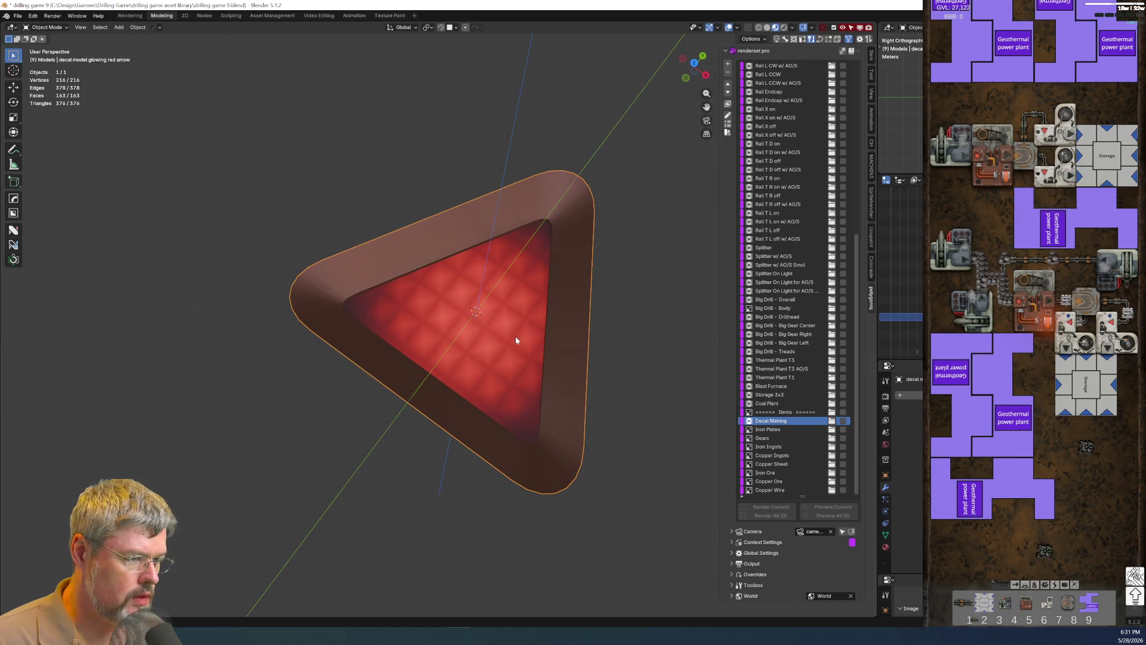
Apply the decal's scale and switch into mesh editing, ready to add a primitive.
right_click(481, 172)
key(Escape)
key(ctrl+a)
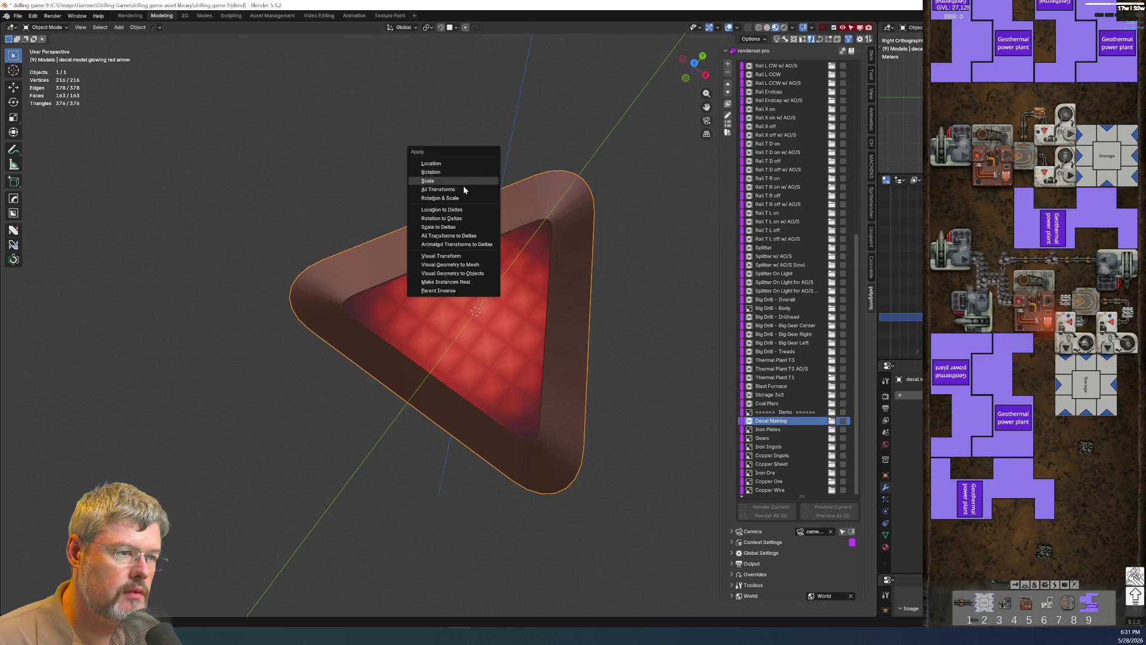
click(421, 186)
middle_drag(413, 308, 427, 265)
key(Tab)
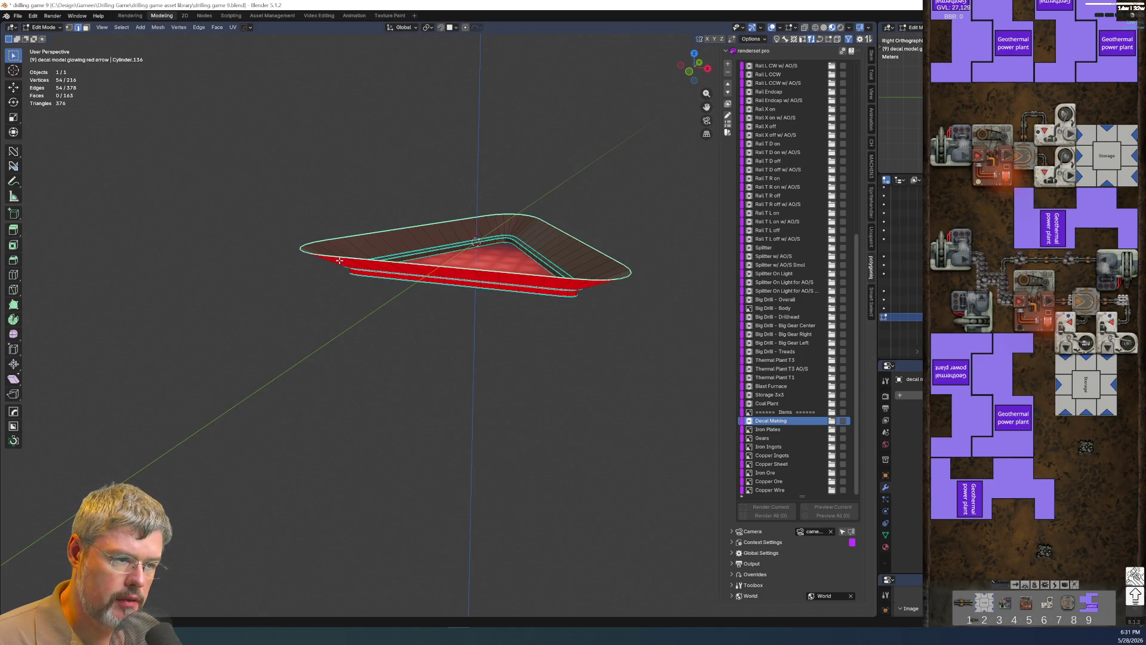
middle_drag(339, 260, 368, 283)
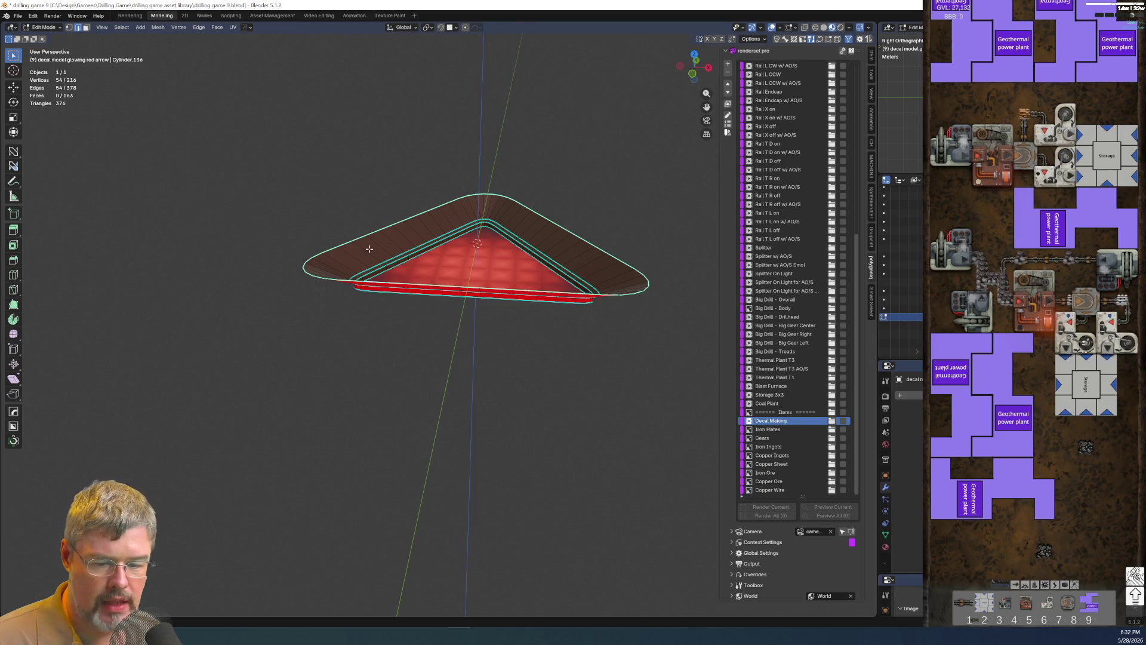
key(shift+a)
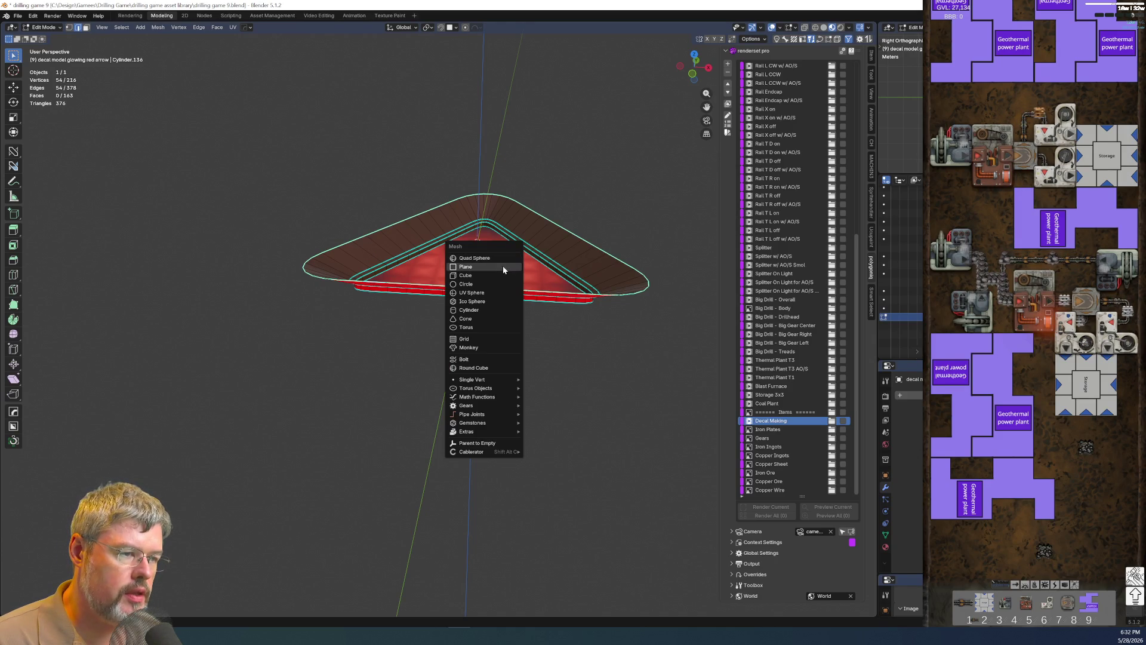
Add a 2 m plane to the decal mesh, return to object mode and view its transform values from the top.
click(504, 266)
scroll(508, 286, down, 4)
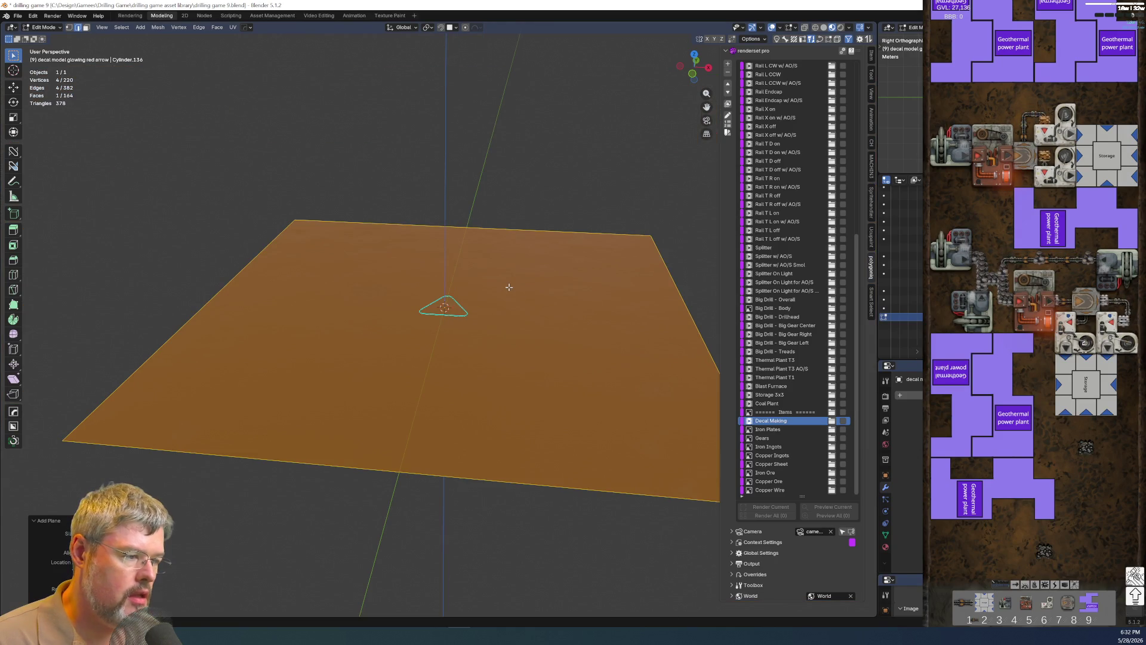
scroll(508, 286, down, 3)
scroll(512, 296, down, 2)
scroll(514, 296, up, 4)
scroll(514, 297, up, 3)
scroll(513, 328, down, 5)
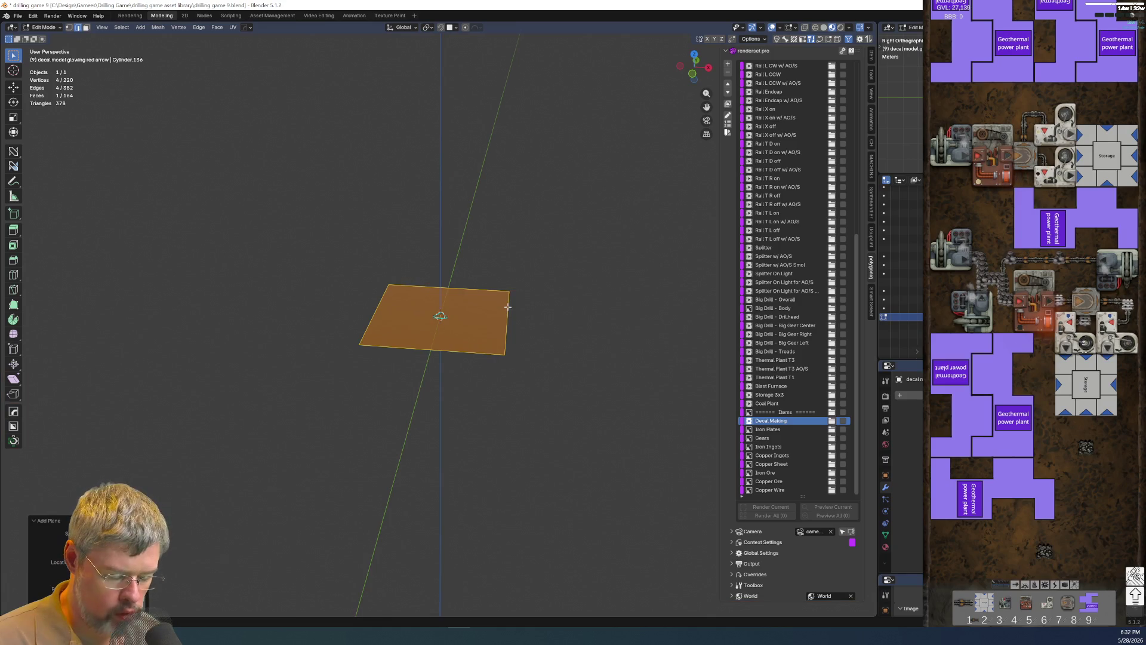
key(n)
key(Tab)
click(490, 226)
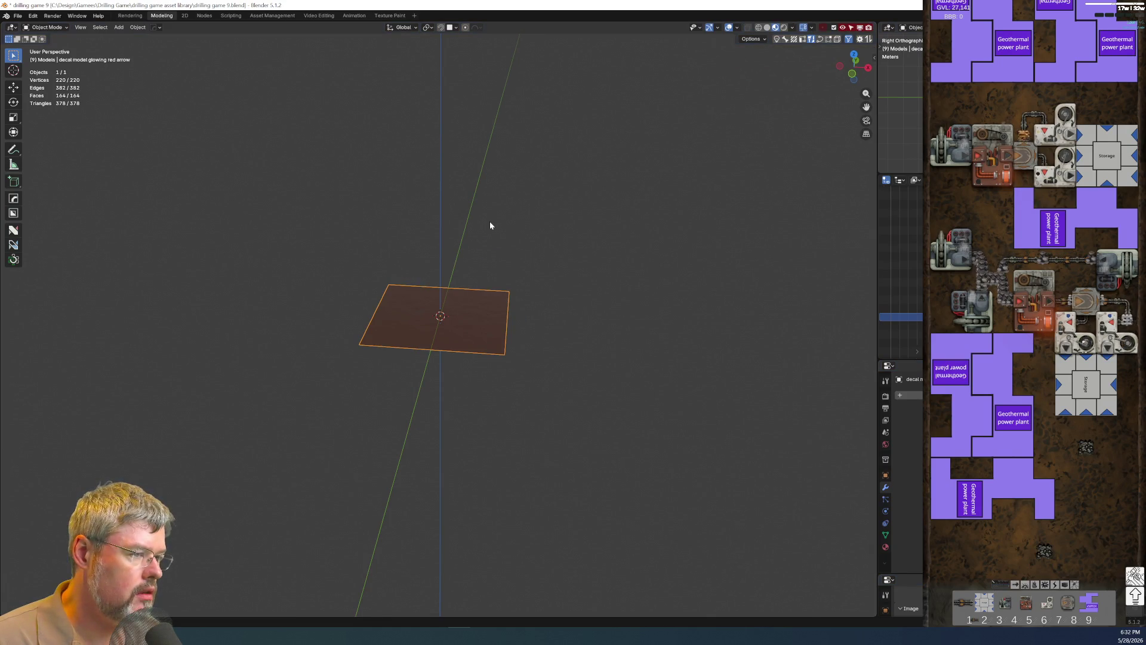
key(n)
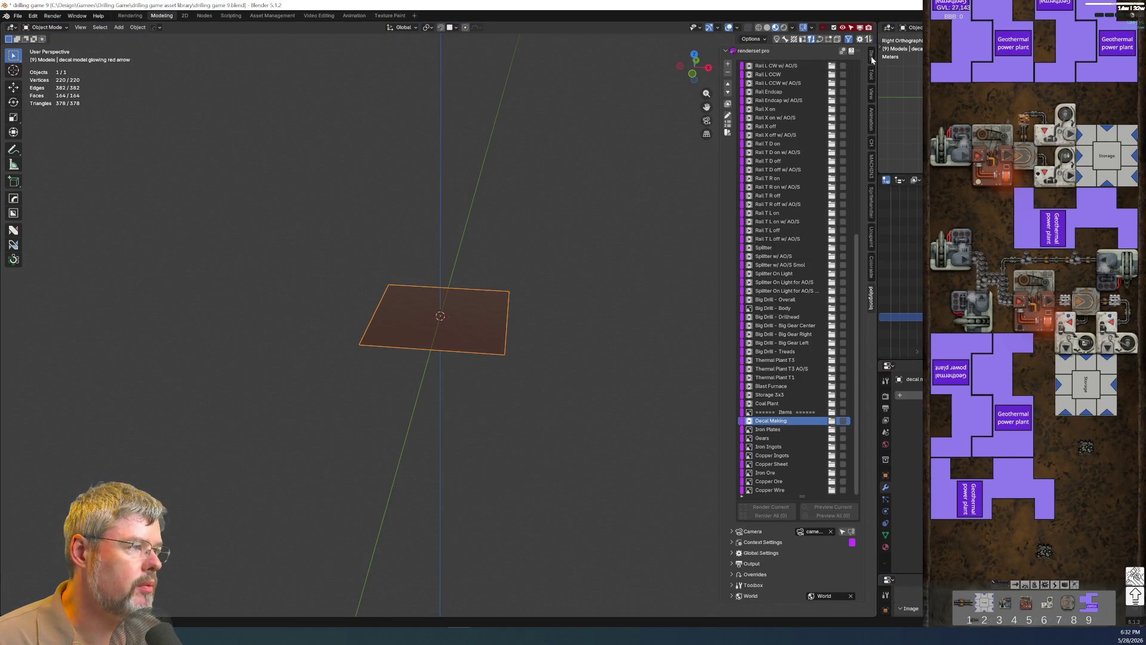
click(871, 58)
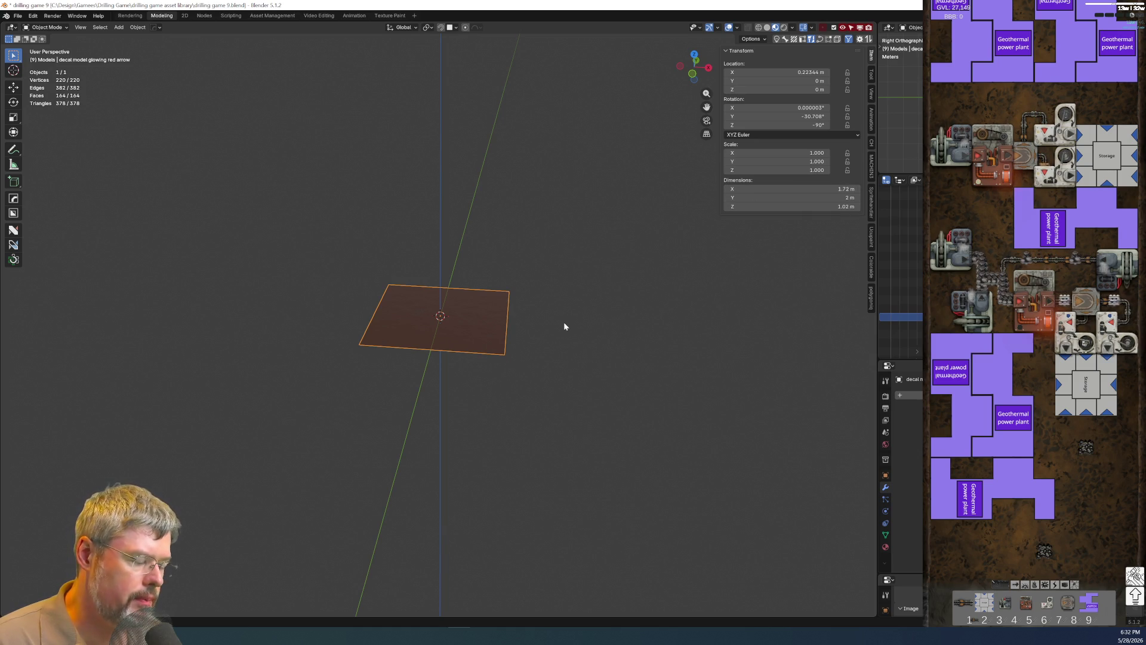
key(KP_4)
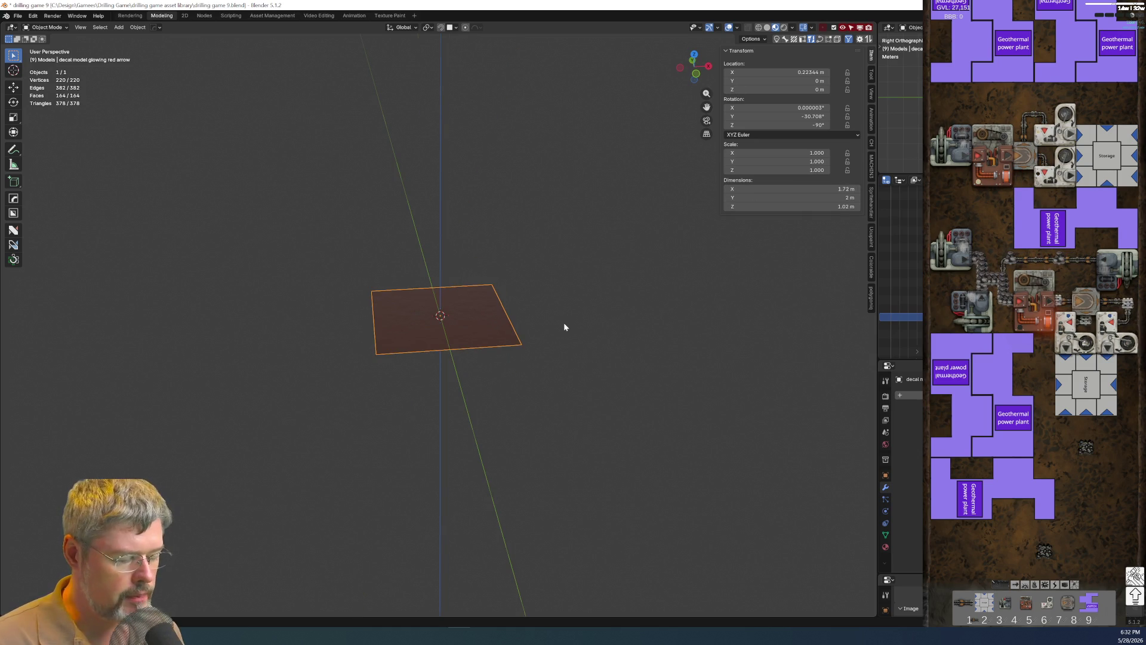
key(KP_7)
scroll(564, 326, up, 3)
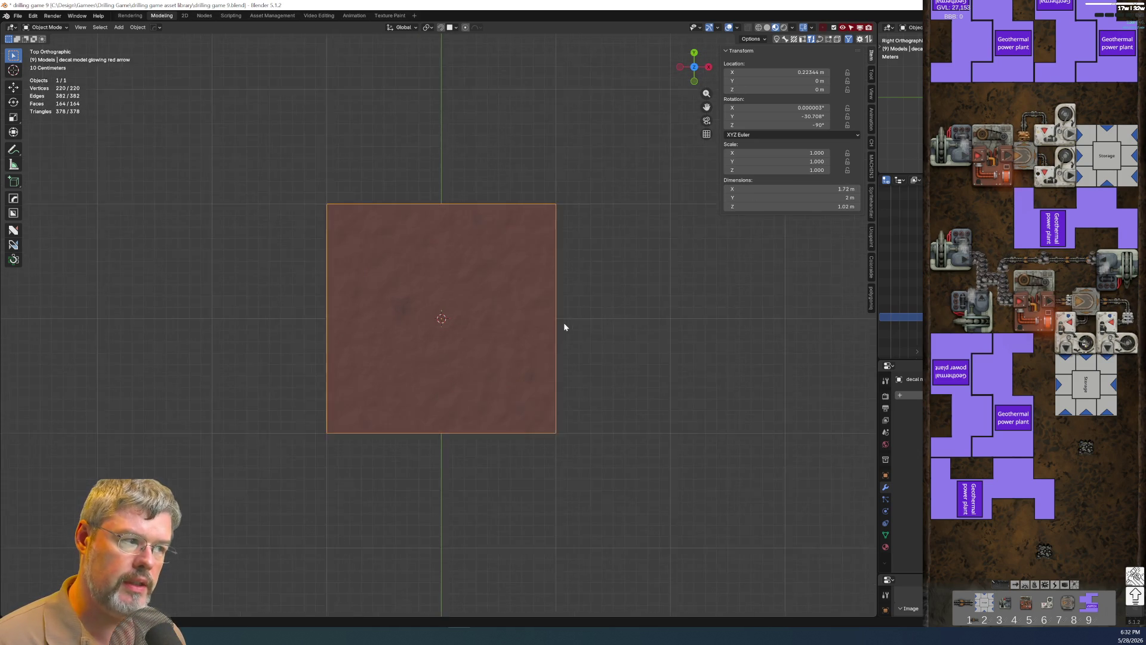
scroll(562, 326, up, 1)
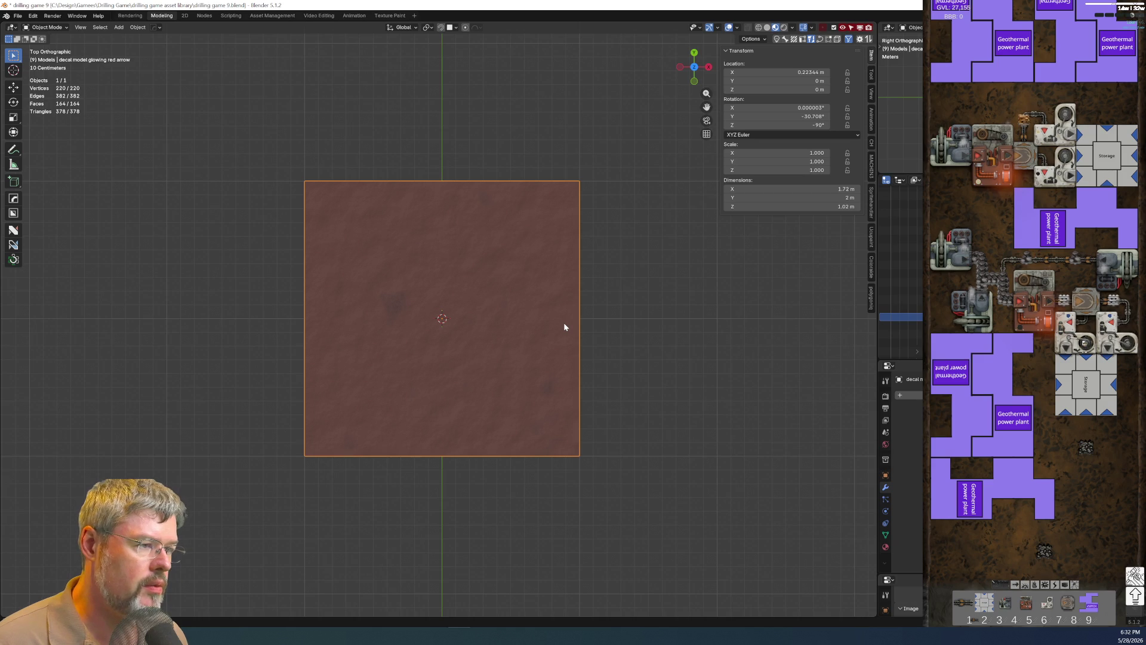
Apply the object's scale and rotation so its rotation reads zero.
key(ctrl+a)
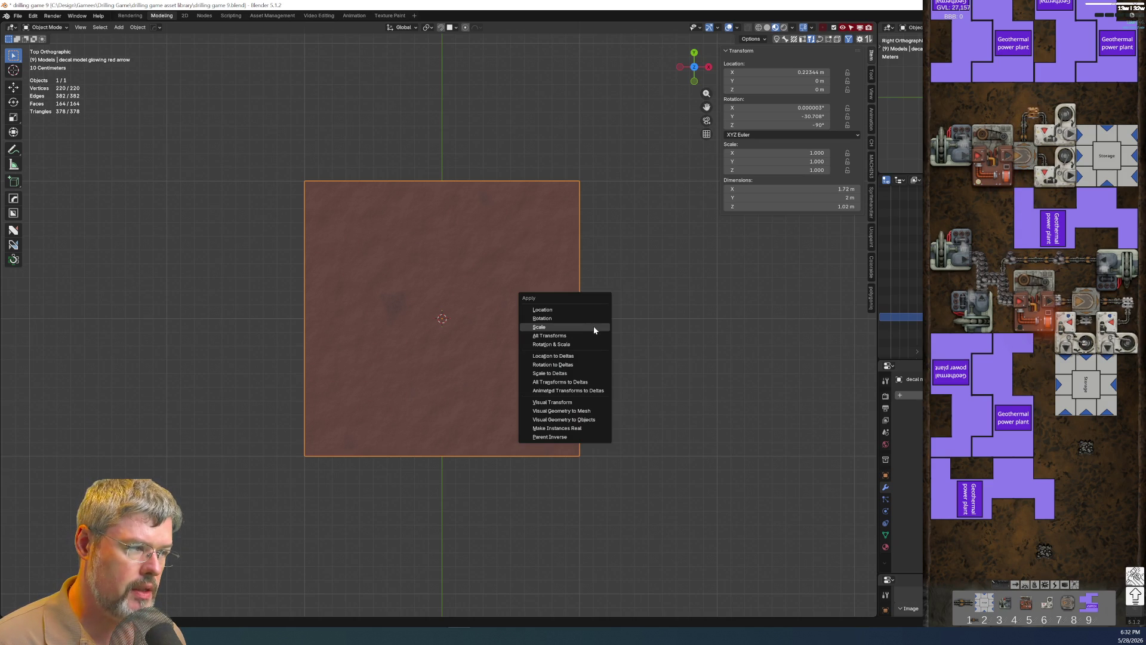
click(594, 329)
key(g)
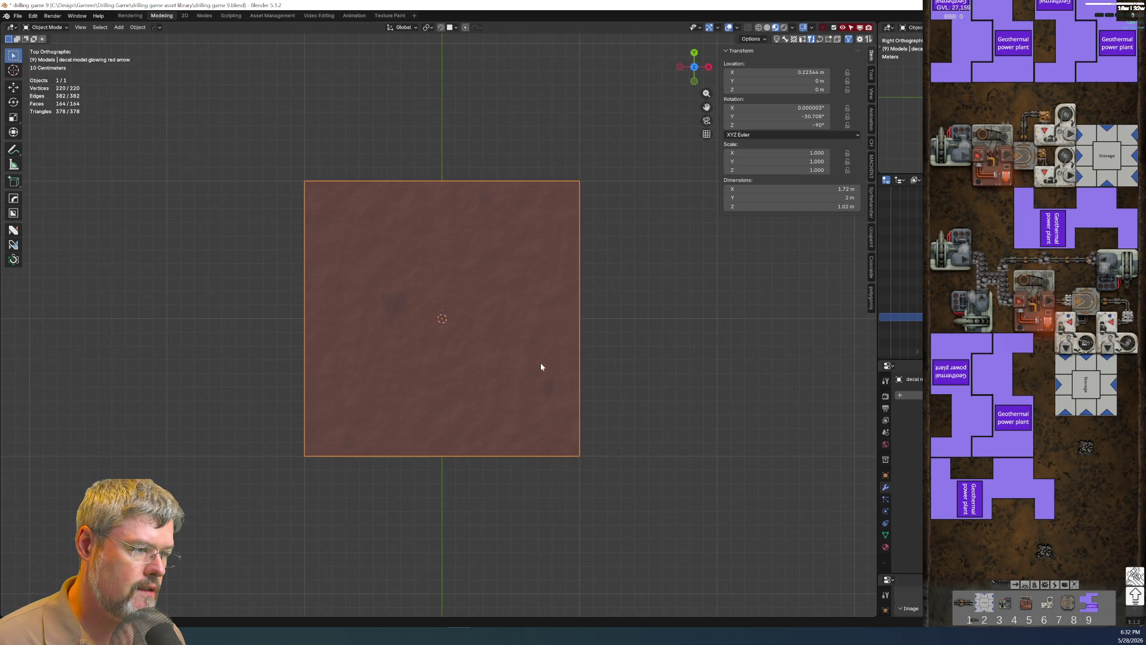
click(548, 320)
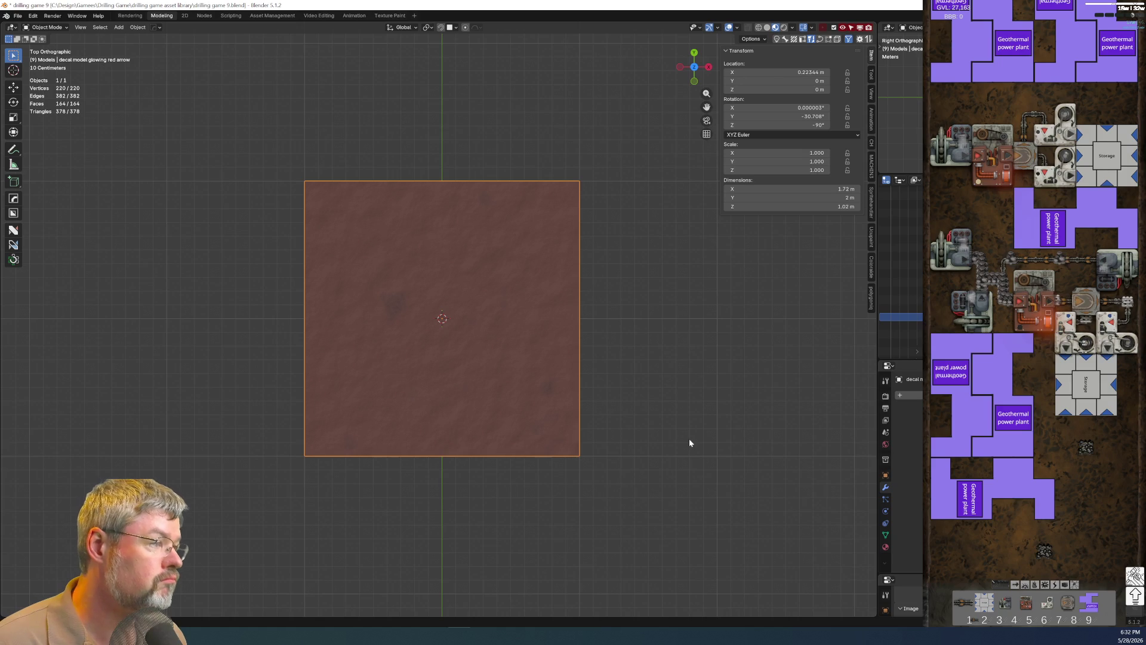
key(alt+r)
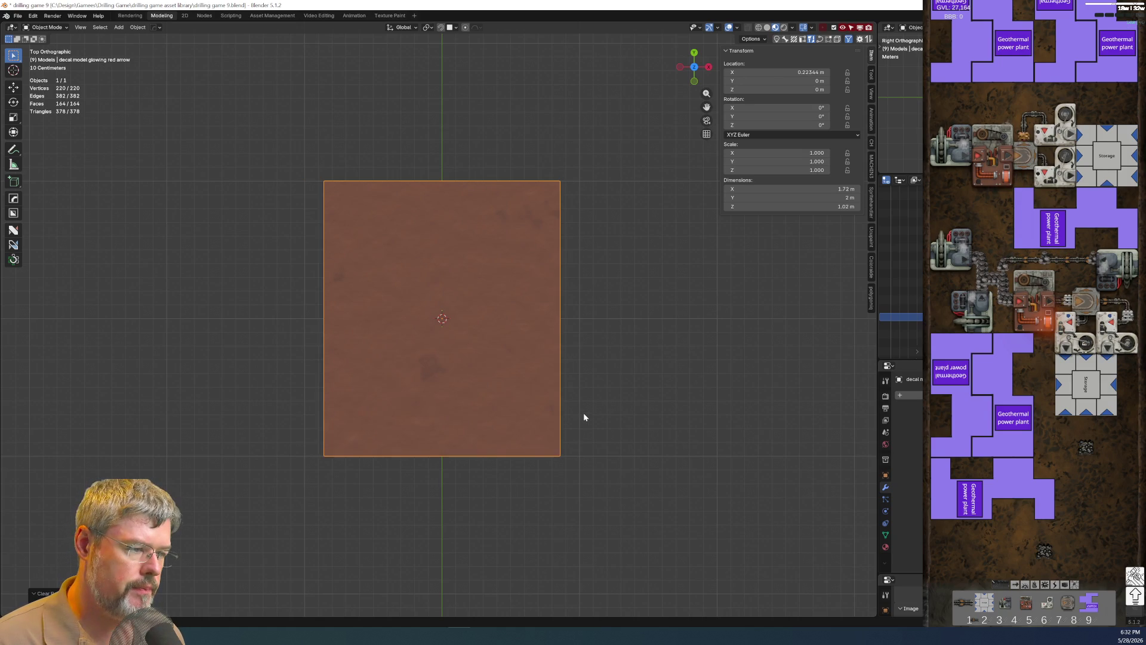
key(ctrl+z)
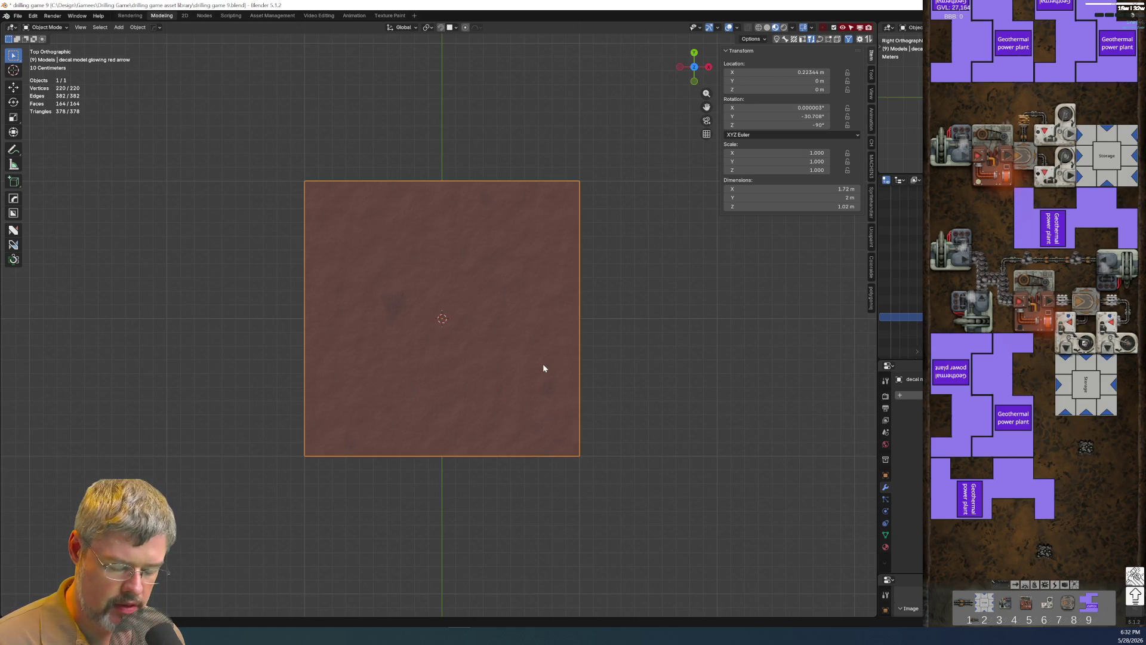
click(541, 373)
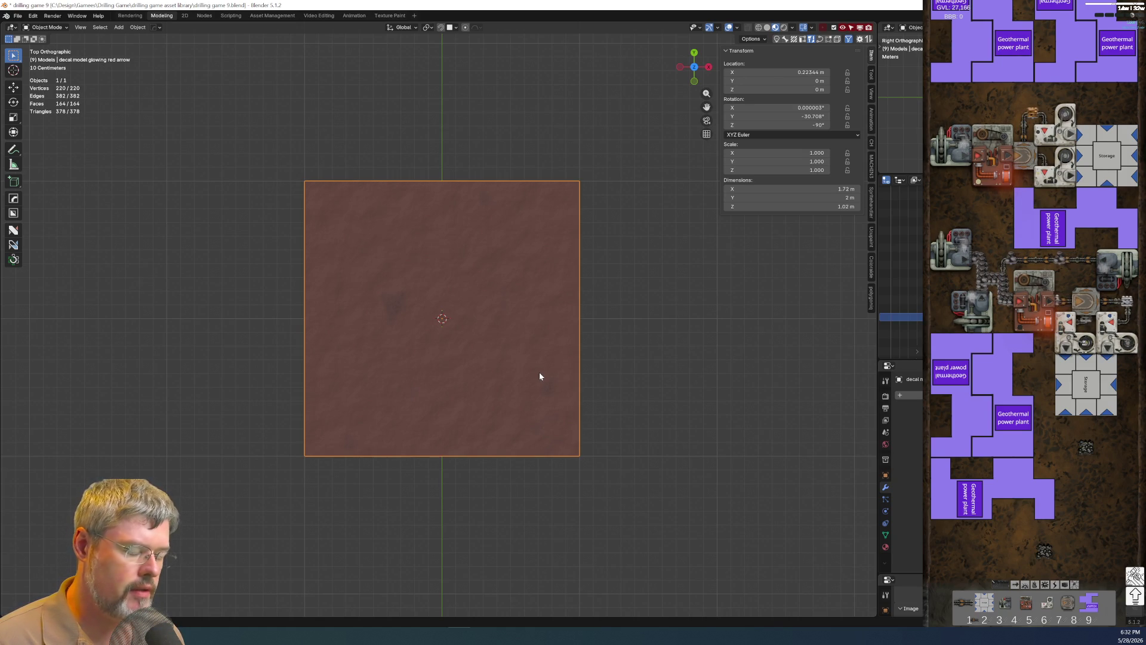
key(ctrl+a)
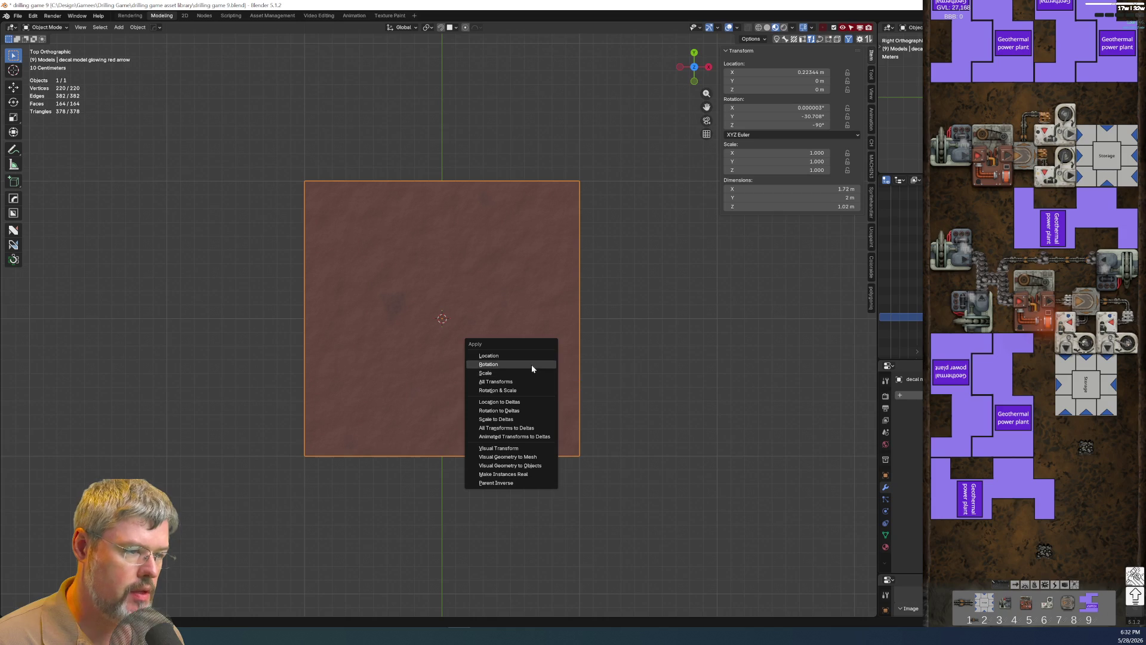
click(531, 365)
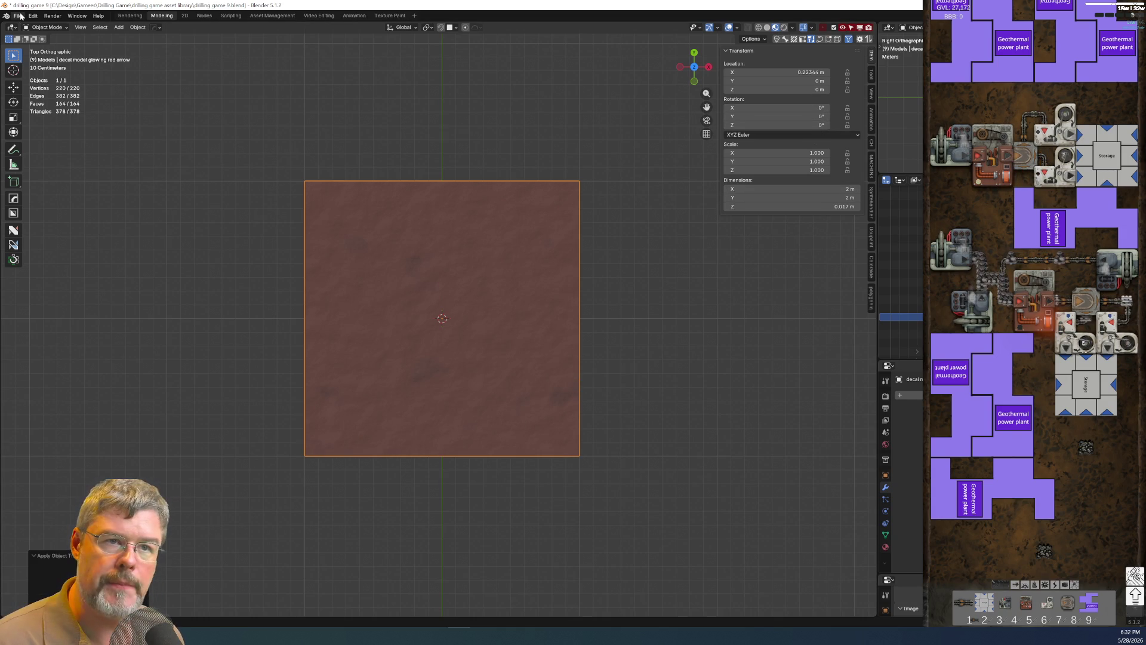
Save the blend file and return to mesh editing with the plane viewed edge-on.
click(17, 16)
click(33, 71)
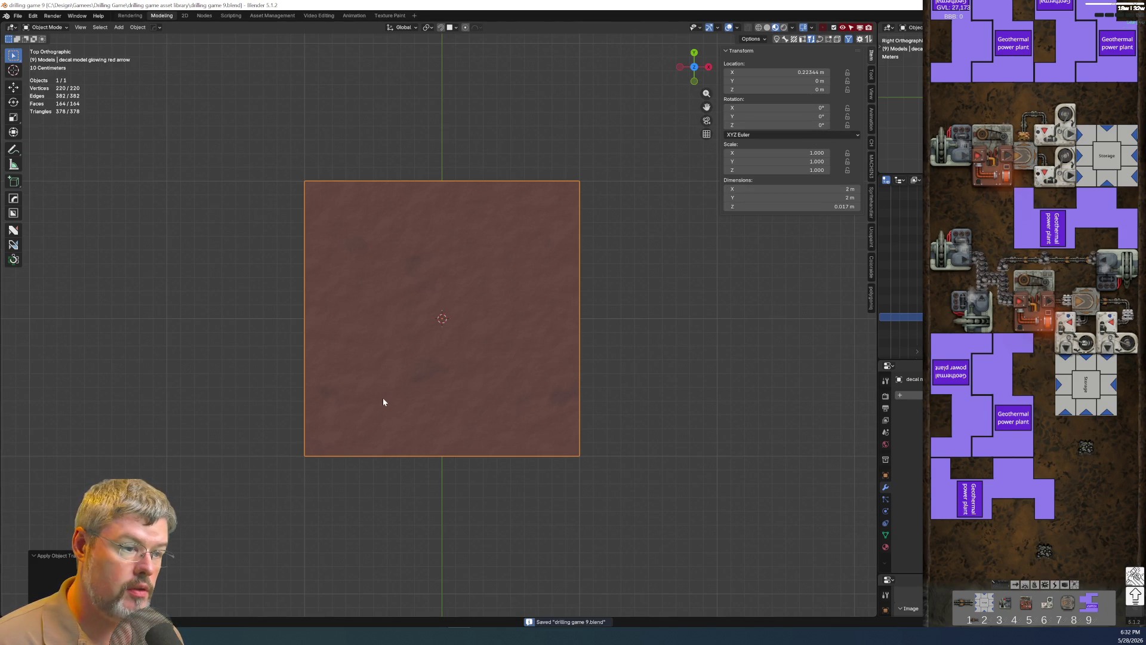
key(Tab)
click(396, 330)
mouse_move(396, 330)
middle_down()
mouse_move(505, 376)
mouse_move(493, 300)
mouse_move(499, 325)
middle_up()
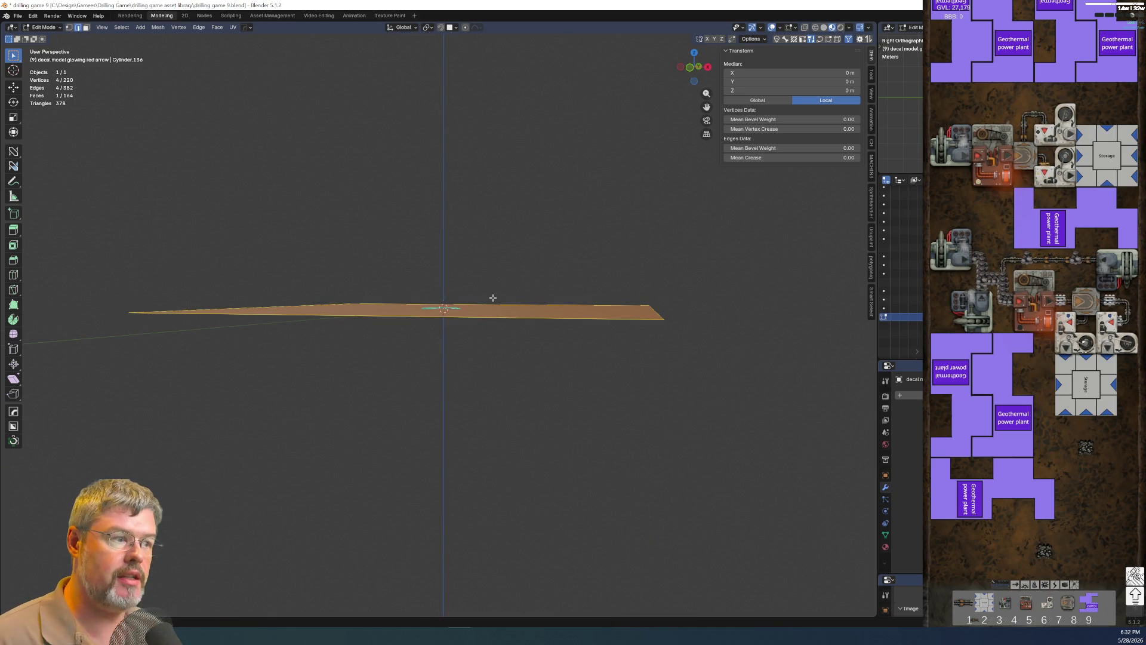
mouse_move(463, 289)
middle_down()
mouse_move(528, 362)
mouse_move(501, 395)
middle_up()
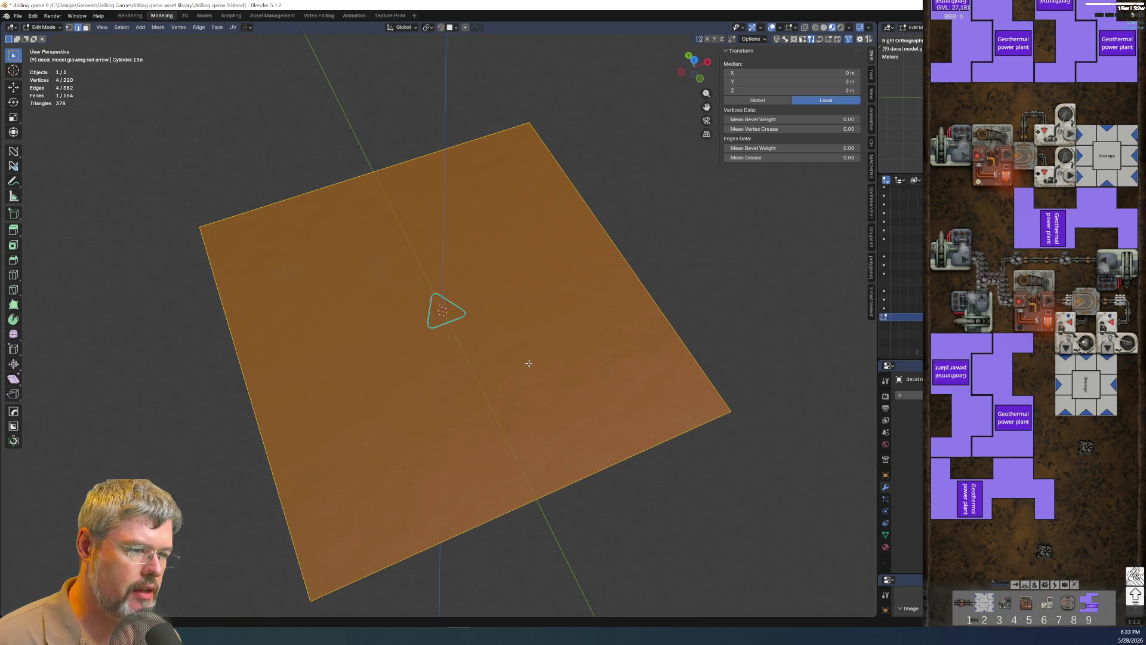
mouse_move(487, 332)
middle_down()
mouse_move(474, 251)
mouse_move(448, 260)
mouse_move(465, 343)
middle_up()
key(alt+a)
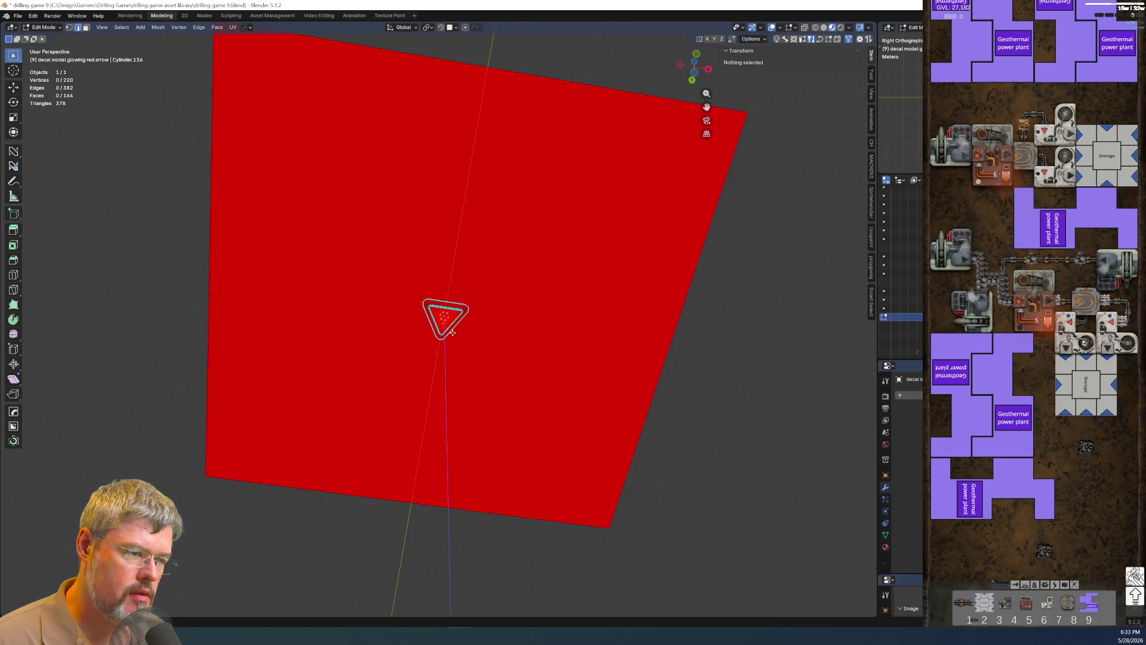
mouse_move(563, 319)
middle_down()
mouse_move(532, 356)
mouse_move(547, 350)
mouse_move(536, 316)
mouse_move(697, 37)
middle_up()
key(a)
key(x)
click(549, 368)
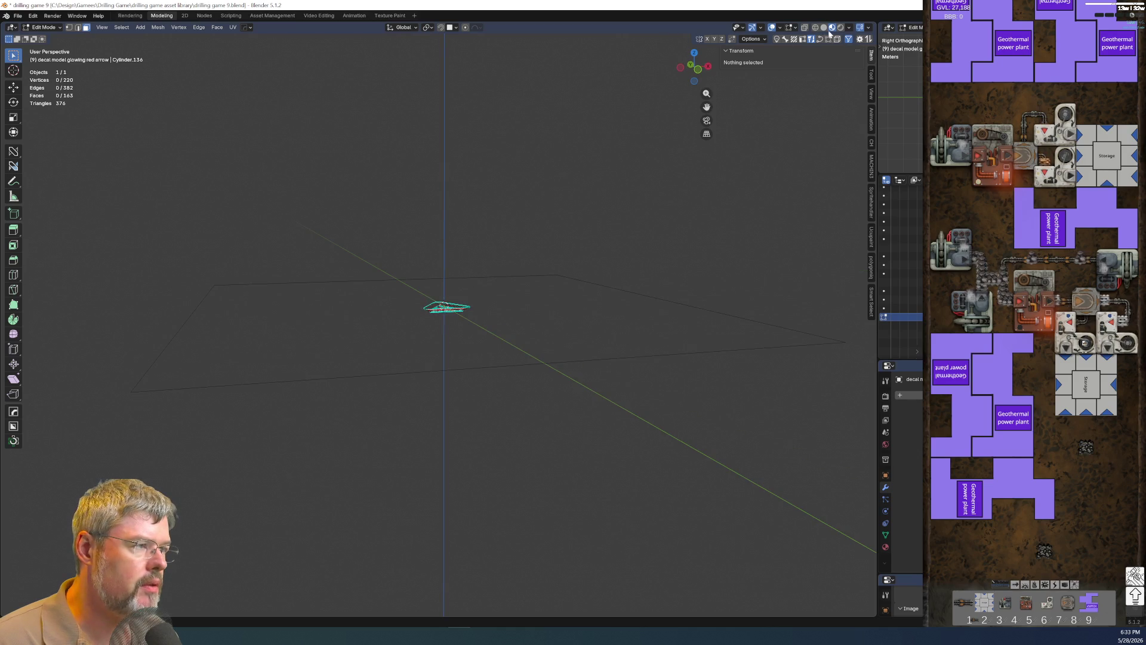
middle_drag(681, 223, 588, 320)
scroll(498, 257, up, 2)
mouse_move(498, 256)
middle_down()
mouse_move(419, 319)
mouse_move(394, 296)
middle_up()
scroll(392, 294, up, 3)
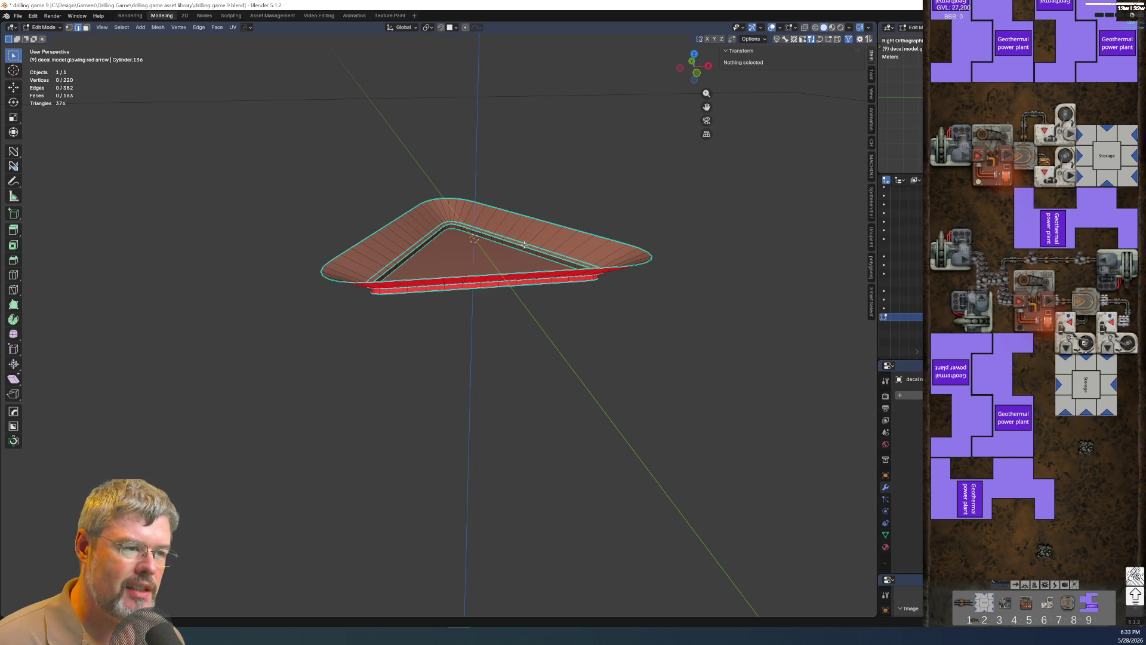
Subdivide the arrow's tip edge and one long side edge at their midpoints.
middle_drag(524, 244, 510, 268)
scroll(466, 287, up, 2)
scroll(407, 330, up, 3)
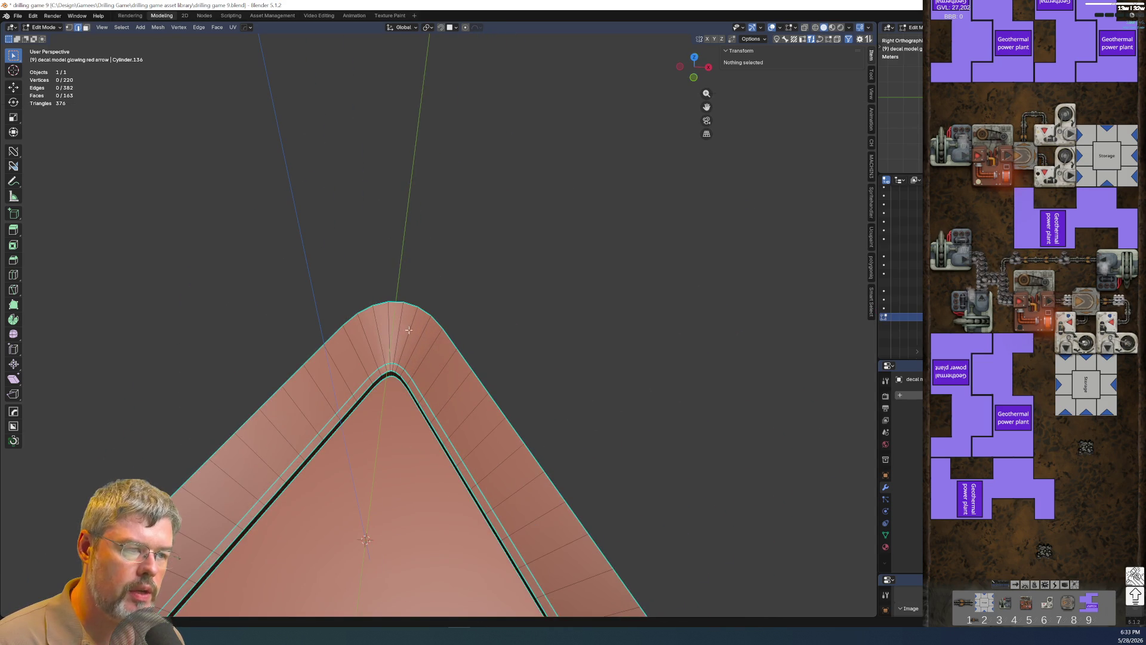
scroll(399, 301, up, 2)
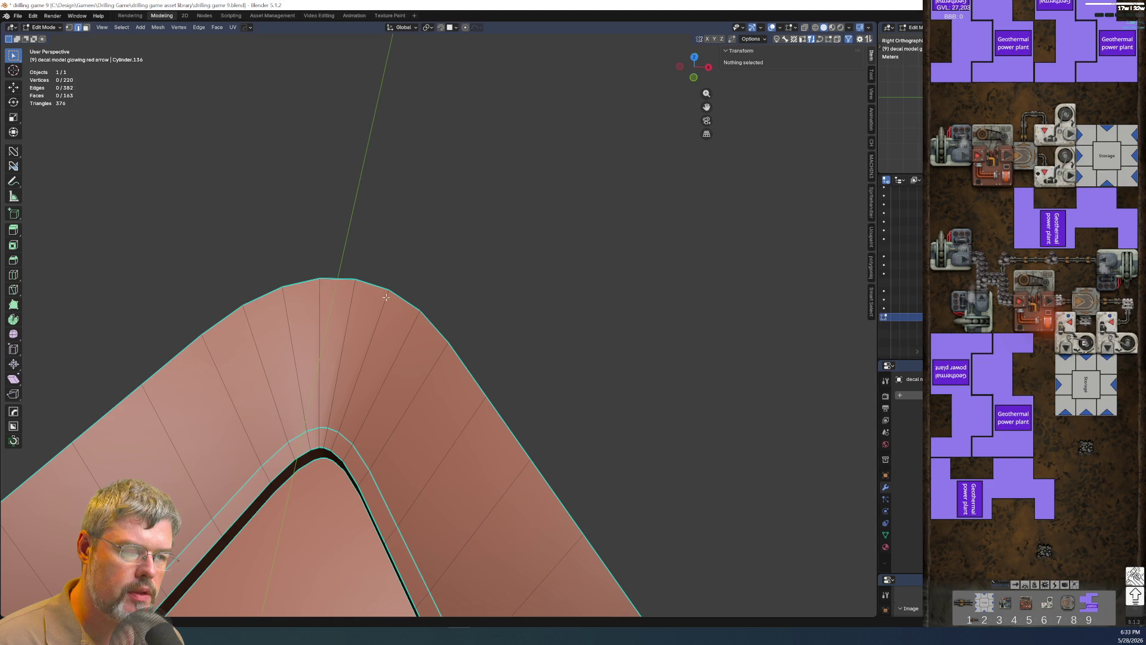
click(328, 277)
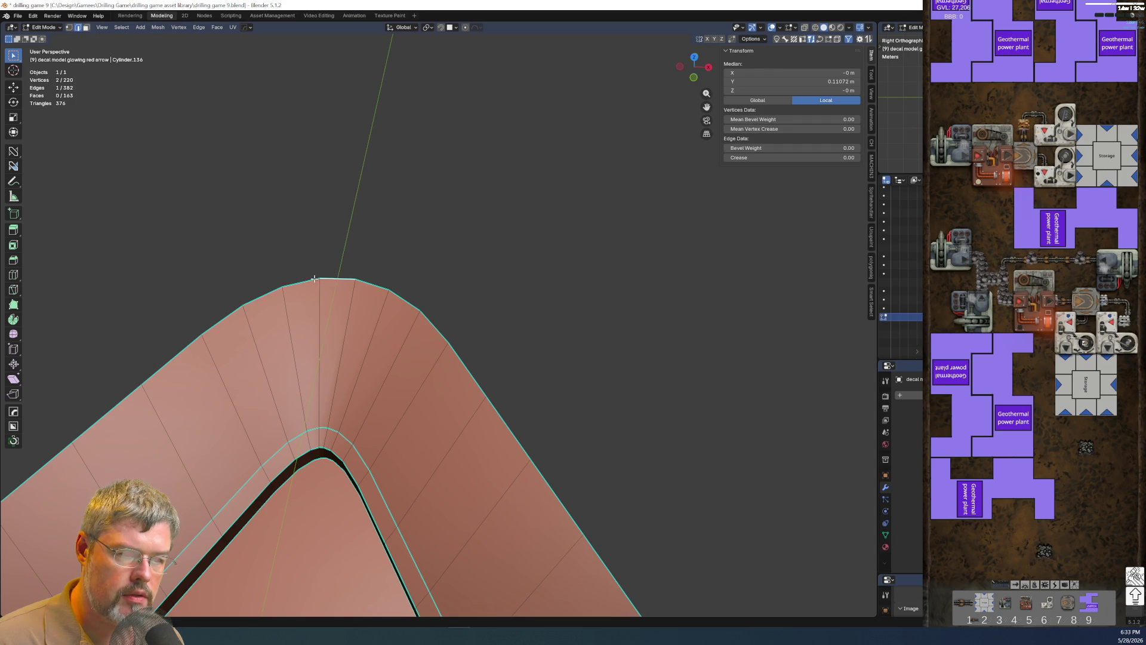
right_click(315, 279)
click(309, 307)
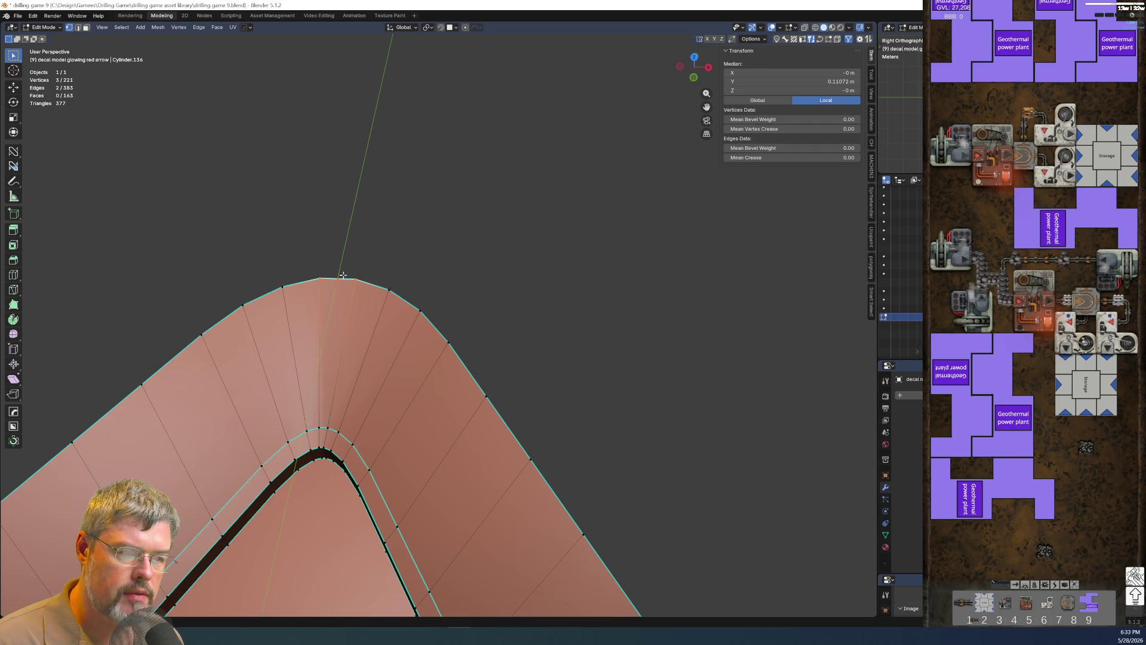
scroll(342, 275, down, 3)
scroll(361, 227, down, 3)
scroll(364, 453, down, 3)
click(487, 87)
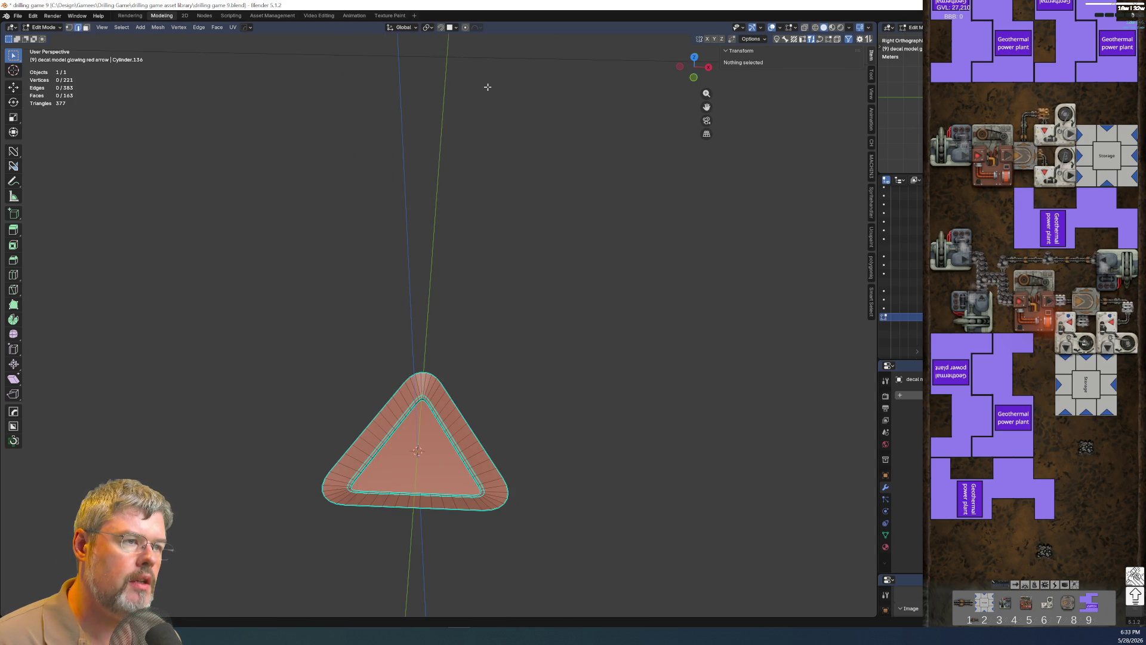
click(498, 57)
right_click(499, 58)
click(466, 32)
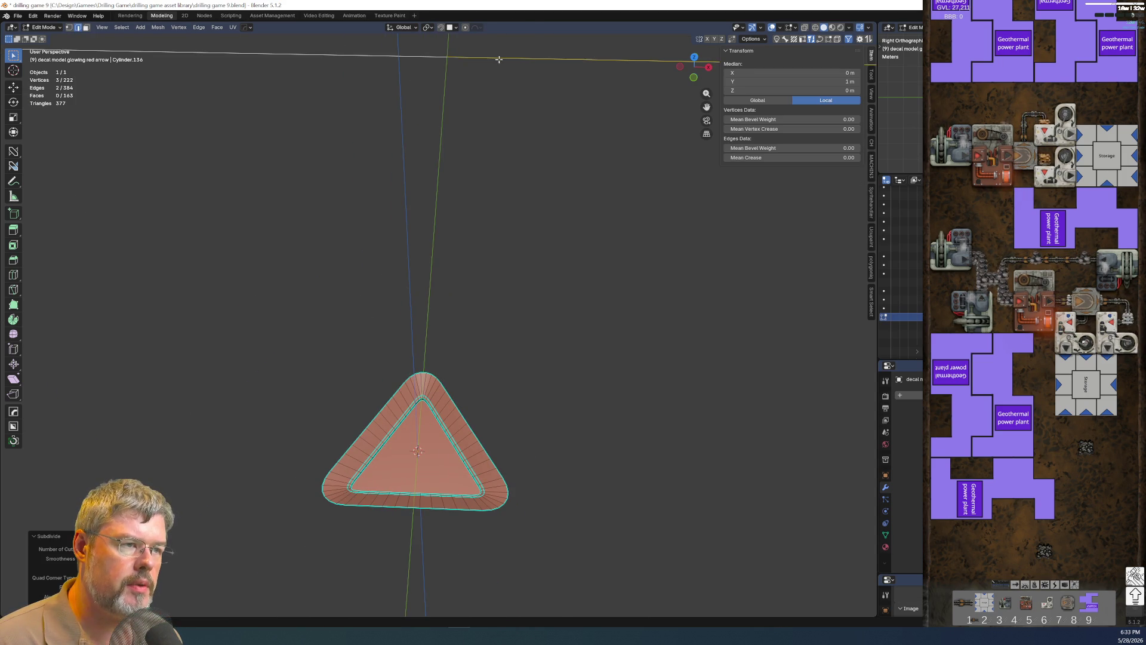
Join the new midpoint vertex and the tip vertex with a new edge.
key(1)
click(448, 57)
scroll(421, 372, up, 3)
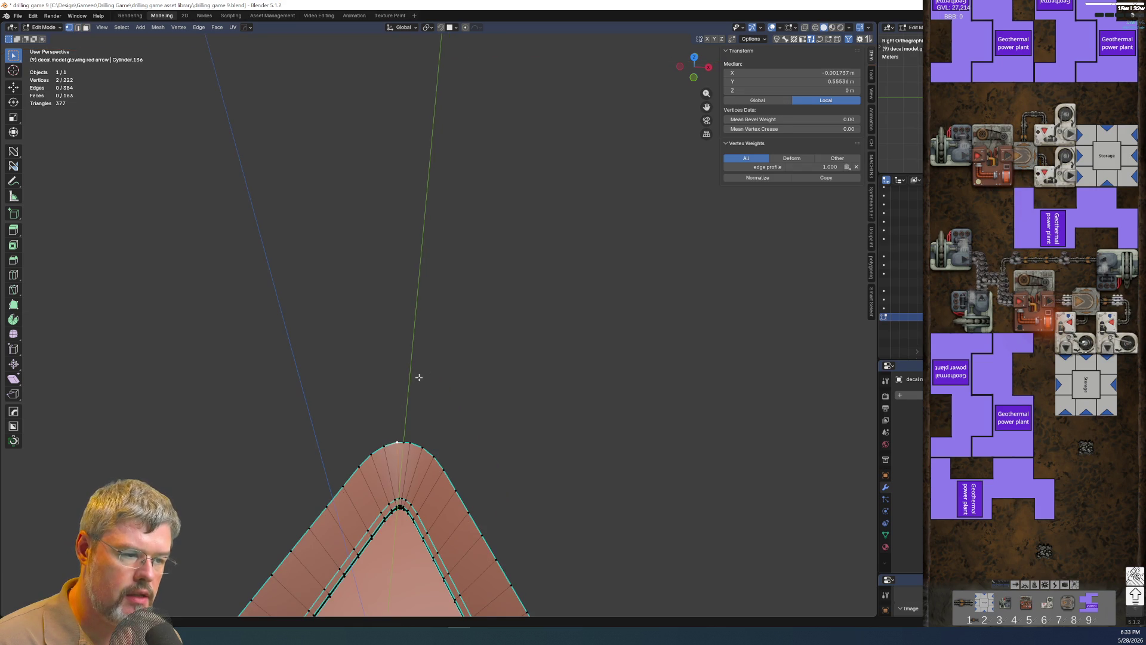
scroll(407, 408, up, 1)
scroll(408, 408, down, 3)
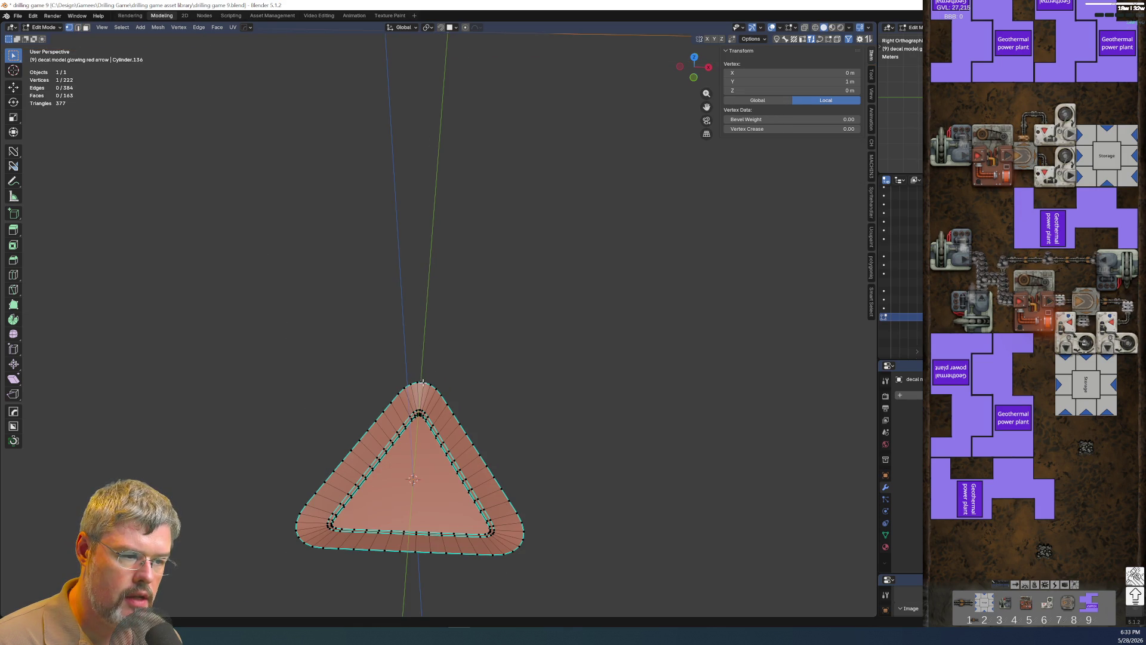
scroll(391, 473, up, 3)
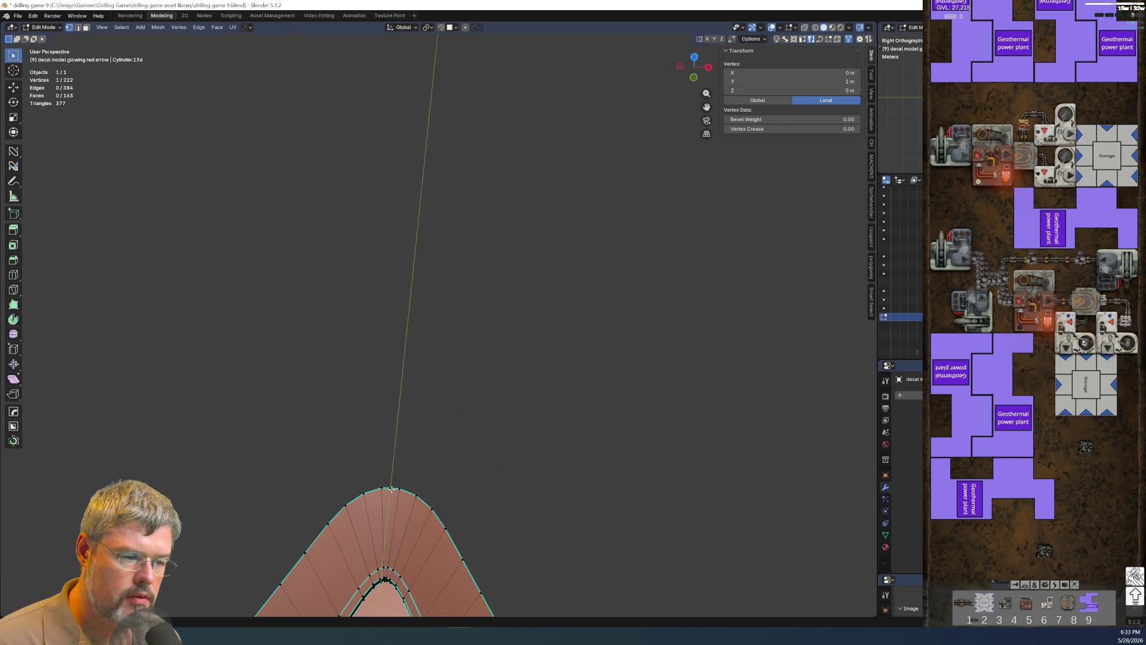
shift+click(390, 488)
scroll(395, 374, down, 2)
scroll(502, 310, down, 3)
mouse_move(501, 309)
middle_down()
mouse_move(479, 242)
mouse_move(376, 269)
mouse_move(323, 215)
mouse_move(329, 296)
middle_up()
key(f)
scroll(312, 202, up, 3)
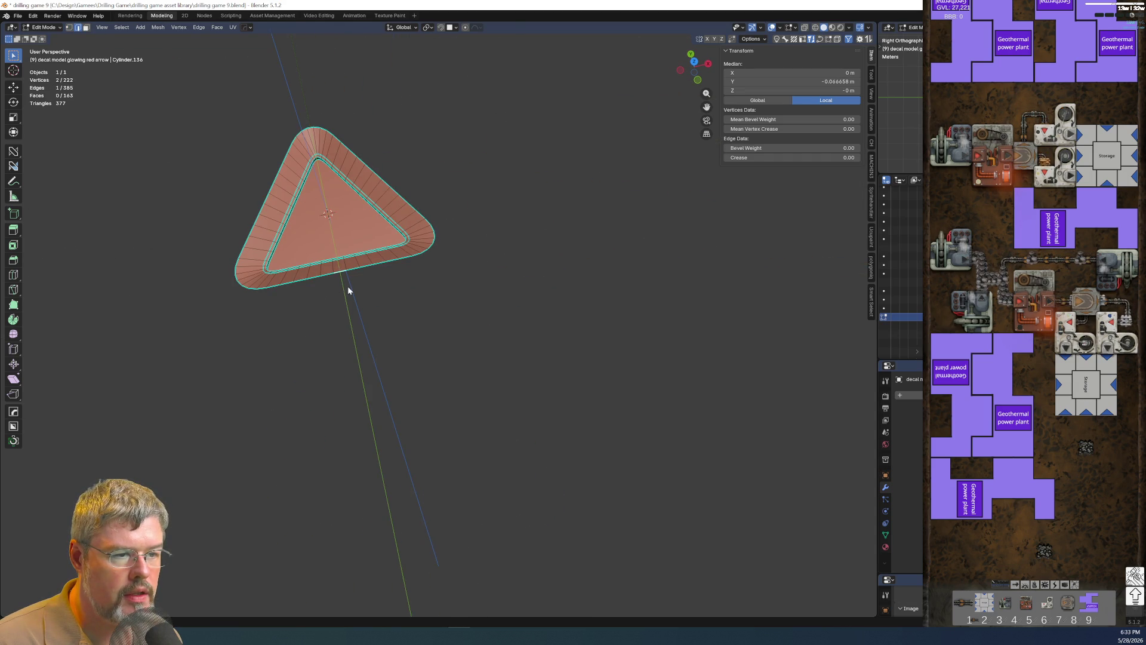
Subdivide two more edges of the triangle, bringing the mesh to 224 vertices.
key(shift+s)
key(Escape)
right_click(357, 338)
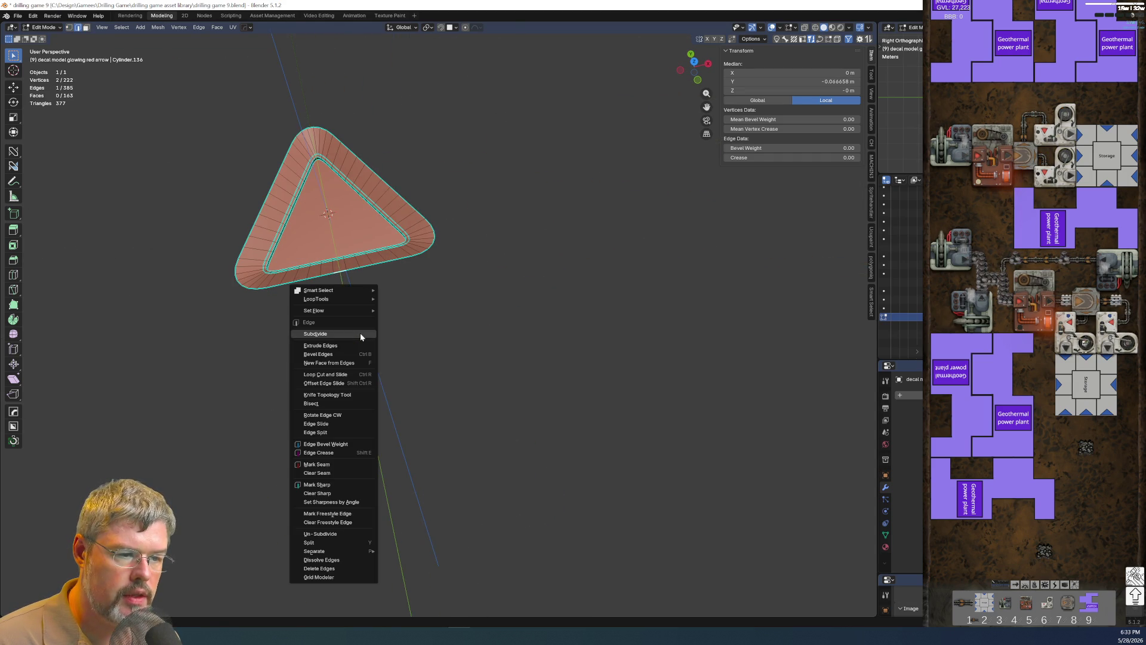
click(356, 337)
scroll(371, 405, down, 4)
middle_drag(372, 405, 478, 427)
click(511, 402)
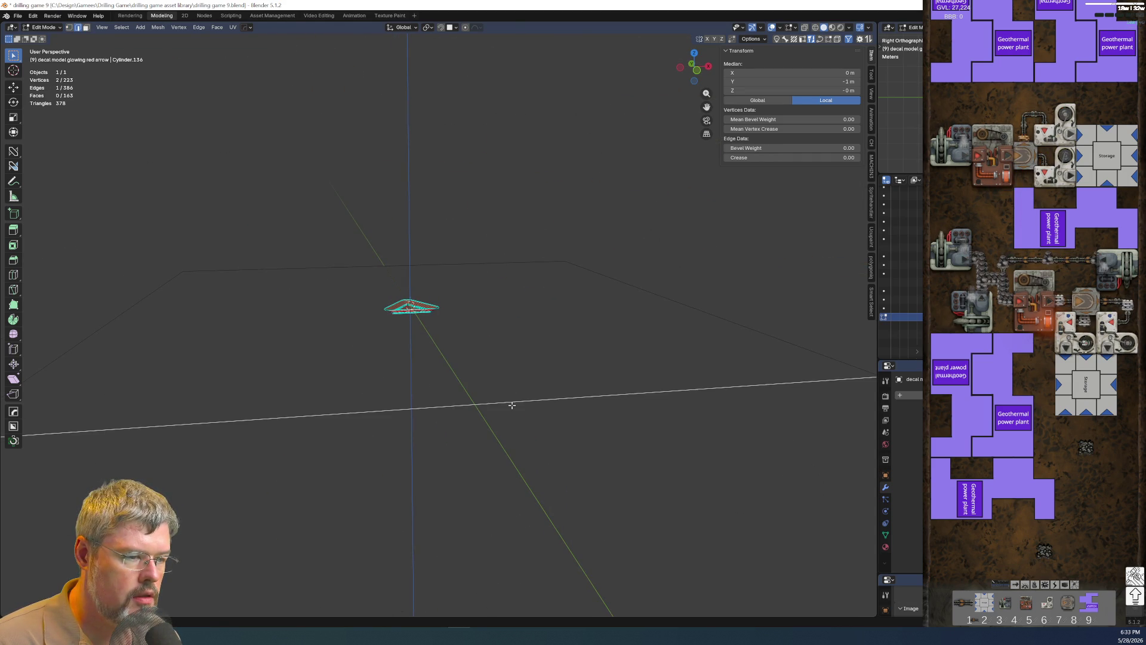
right_click(512, 404)
click(467, 374)
mouse_move(472, 371)
middle_down()
mouse_move(475, 397)
mouse_move(435, 356)
middle_up()
scroll(393, 373, up, 4)
scroll(393, 373, up, 2)
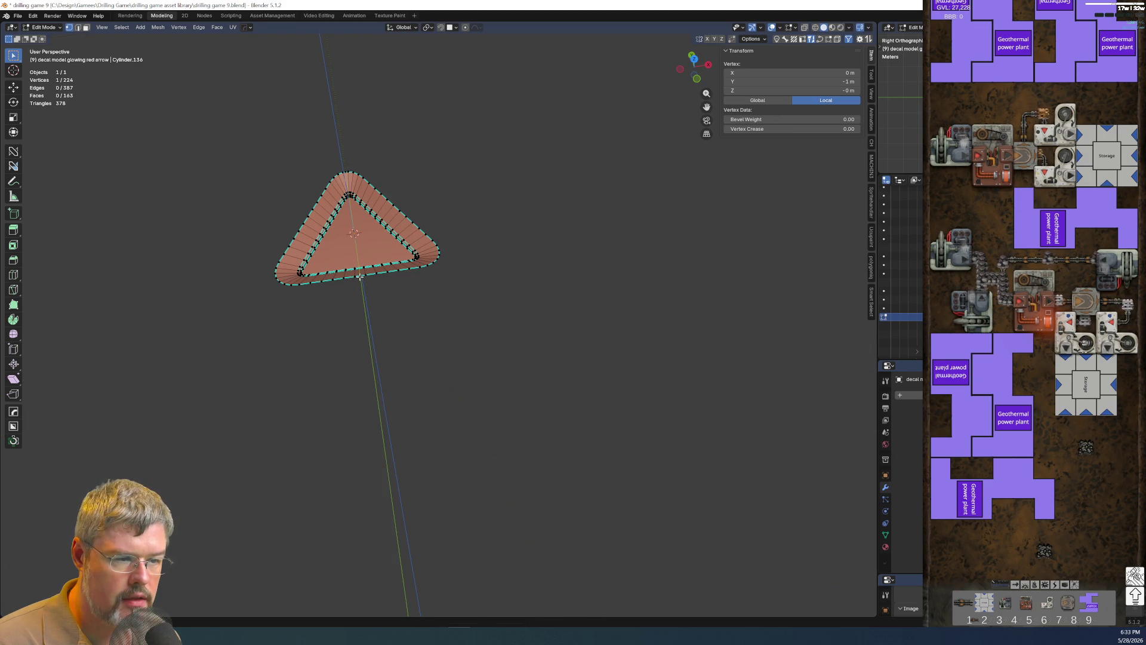
Select the arrow rim loop plus the plane outline edges and fill them with a new face.
click(345, 340)
mouse_move(343, 350)
middle_down()
mouse_move(424, 305)
mouse_move(451, 313)
mouse_move(401, 320)
middle_up()
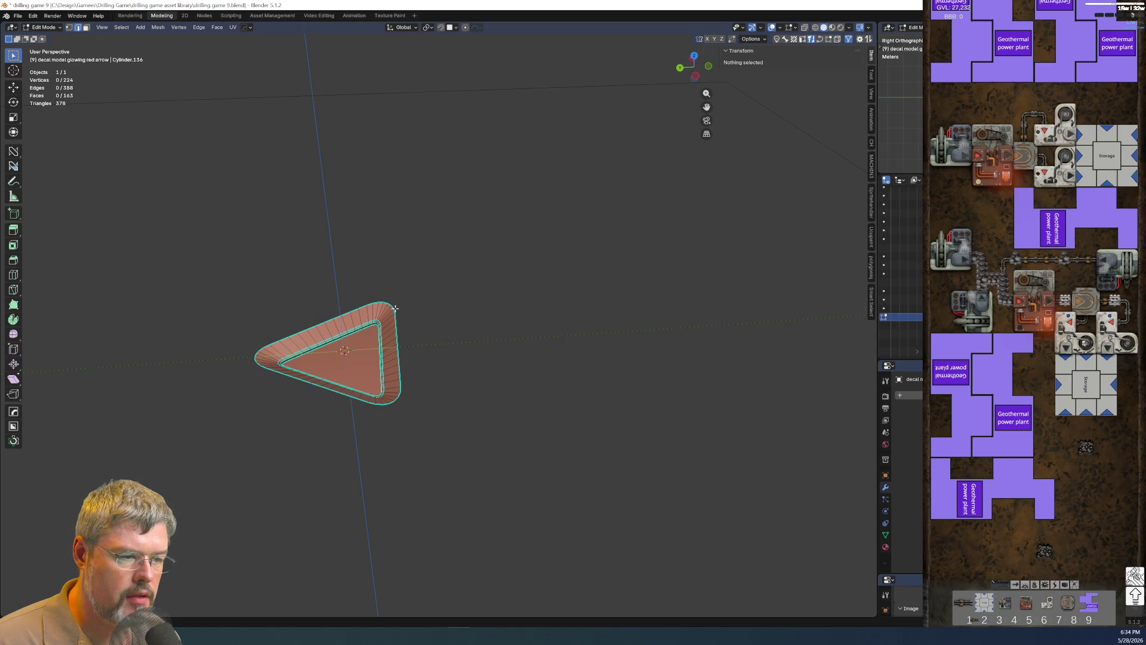
alt+click(394, 309)
alt+shift+click(435, 344)
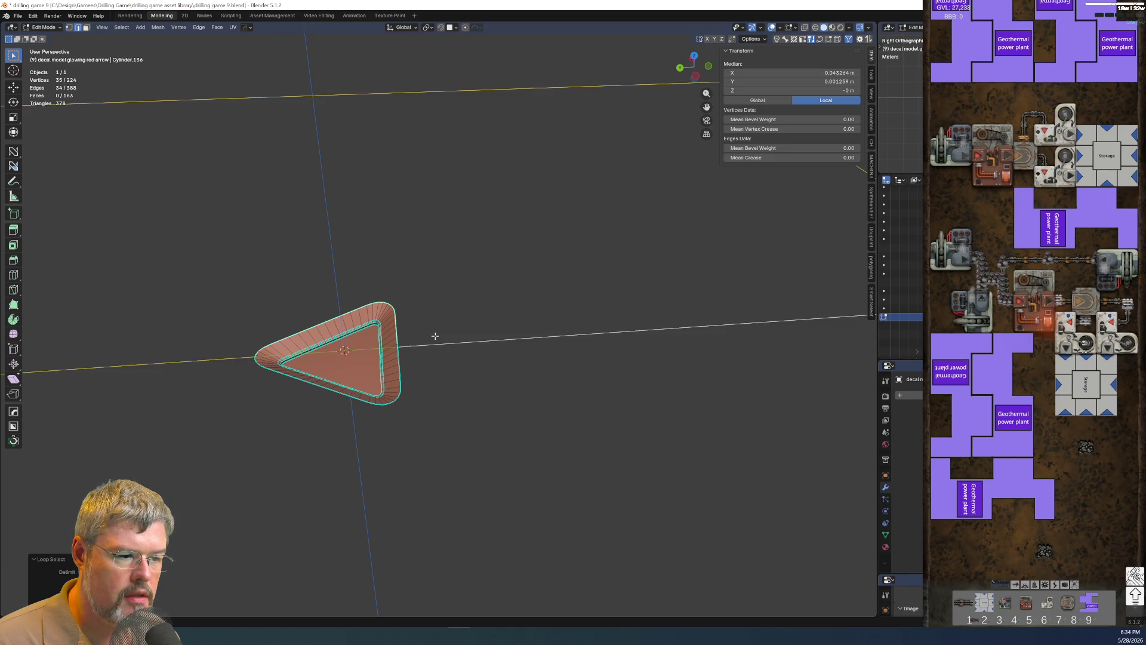
scroll(432, 340, down, 4)
key(ctrl+z)
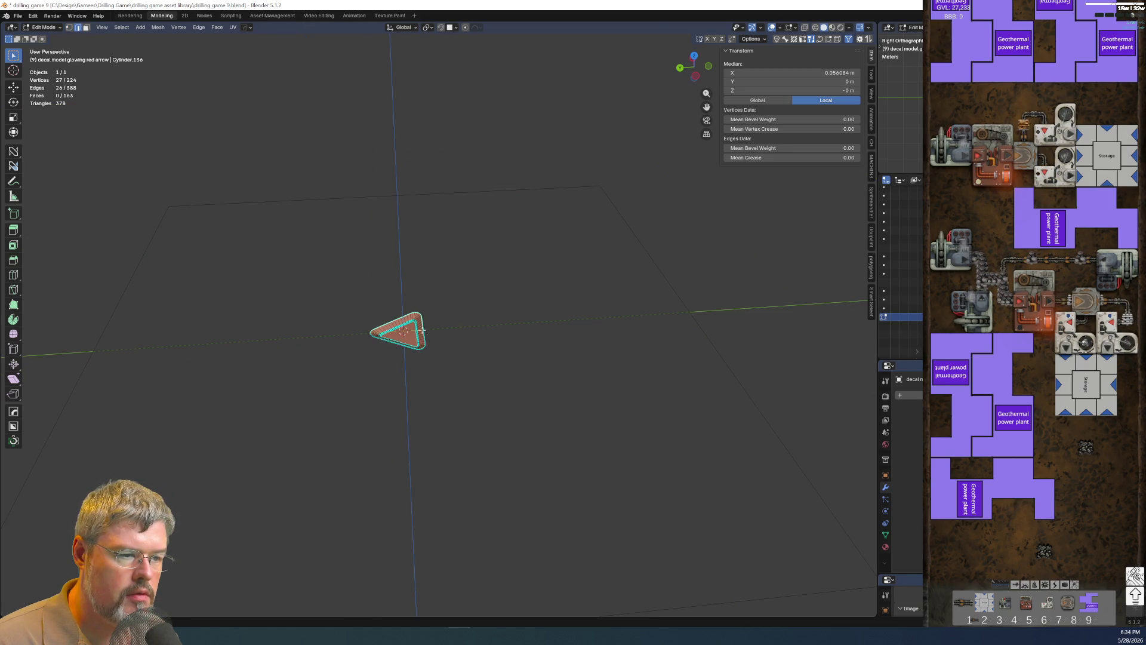
key(c)
mouse_move(166, 252)
mouse_down()
mouse_move(544, 192)
mouse_move(570, 254)
mouse_up()
key(Escape)
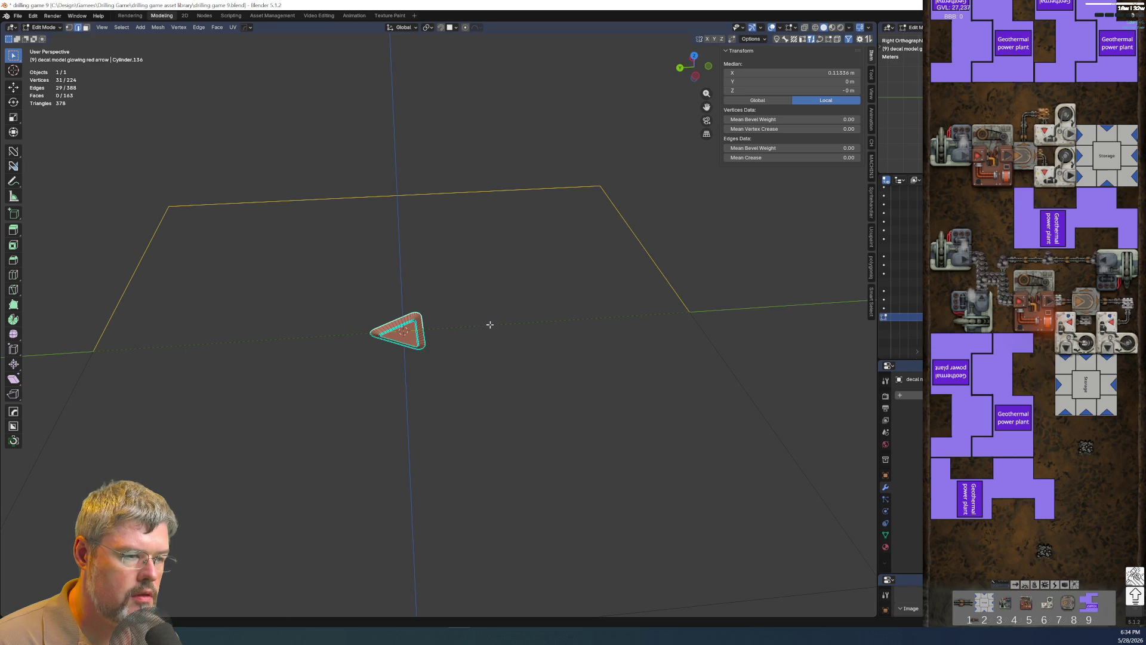
key(f)
mouse_move(292, 346)
middle_down()
mouse_move(340, 391)
mouse_move(417, 374)
mouse_move(307, 410)
mouse_move(294, 309)
middle_up()
Select the outer rim loop plus the remaining plane edges and fill them, reaching 165 faces.
double_click(295, 349)
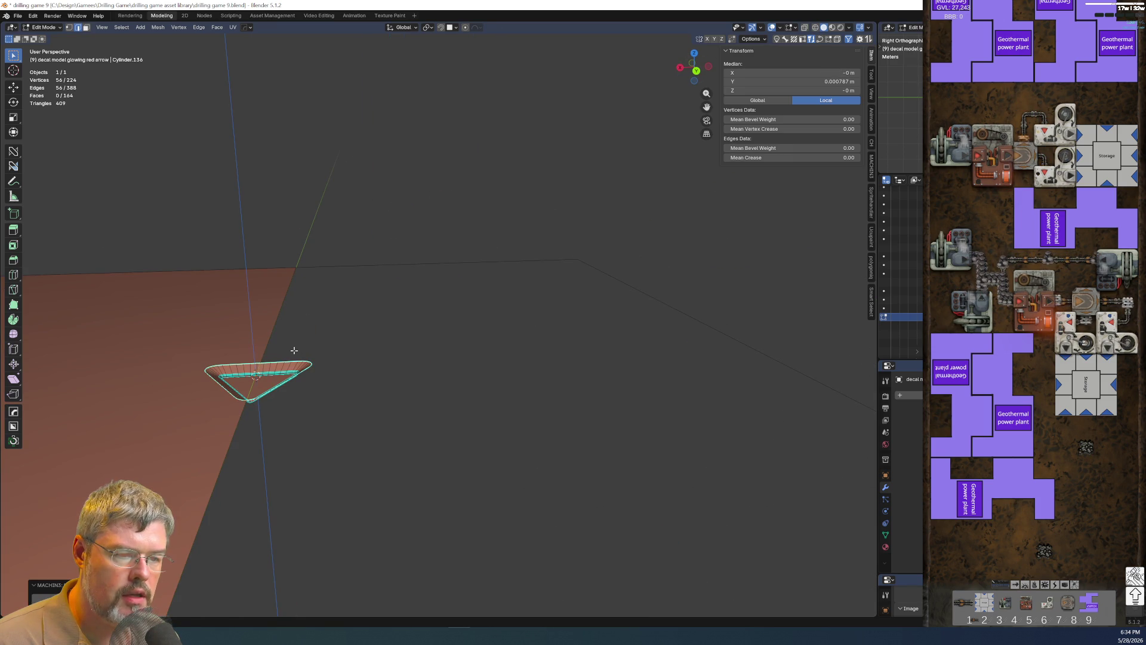
click(463, 452)
alt+click(316, 367)
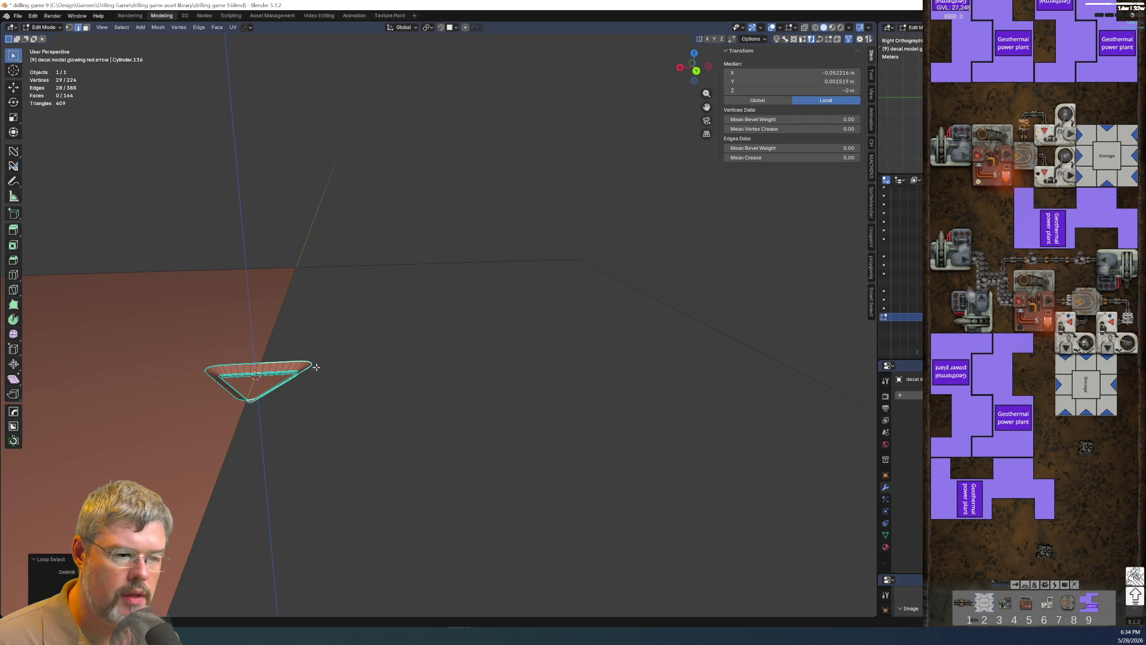
key(c)
drag(284, 306, 579, 352)
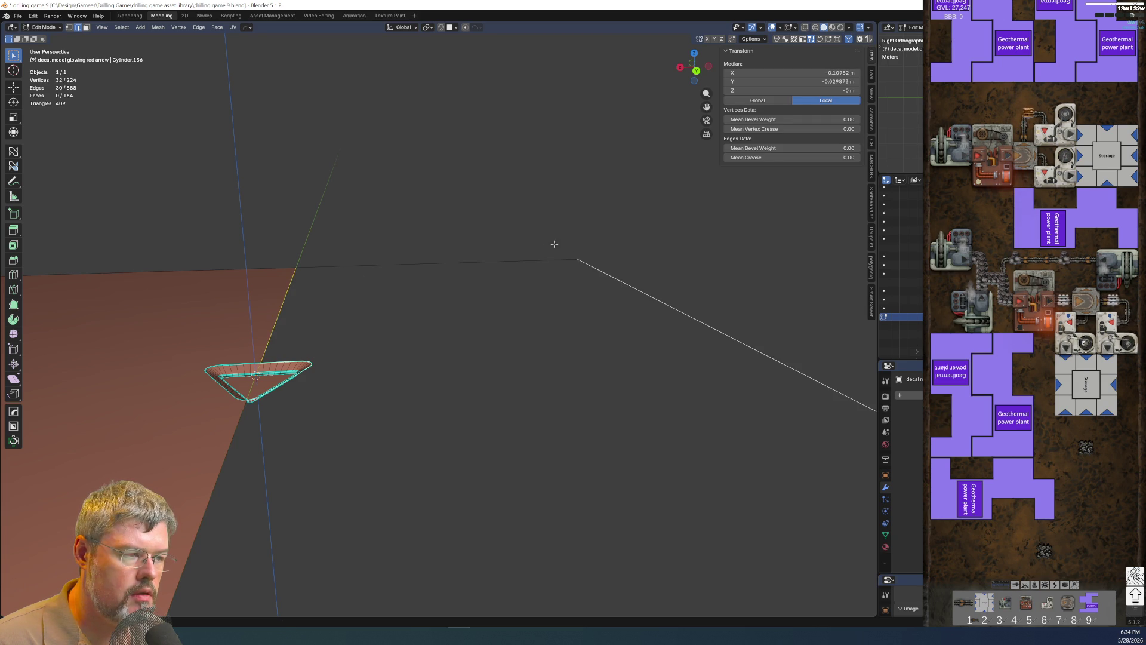
middle_drag(579, 351, 581, 427)
drag(596, 492, 594, 517)
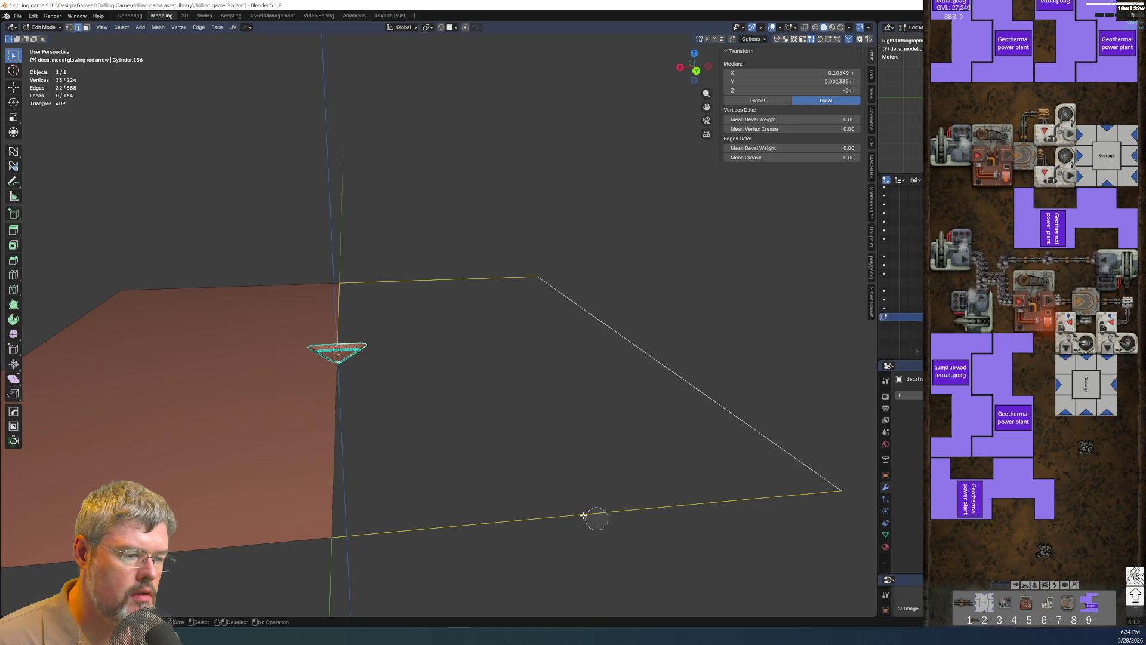
key(Escape)
key(f)
key(alt+a)
middle_drag(509, 265, 376, 289)
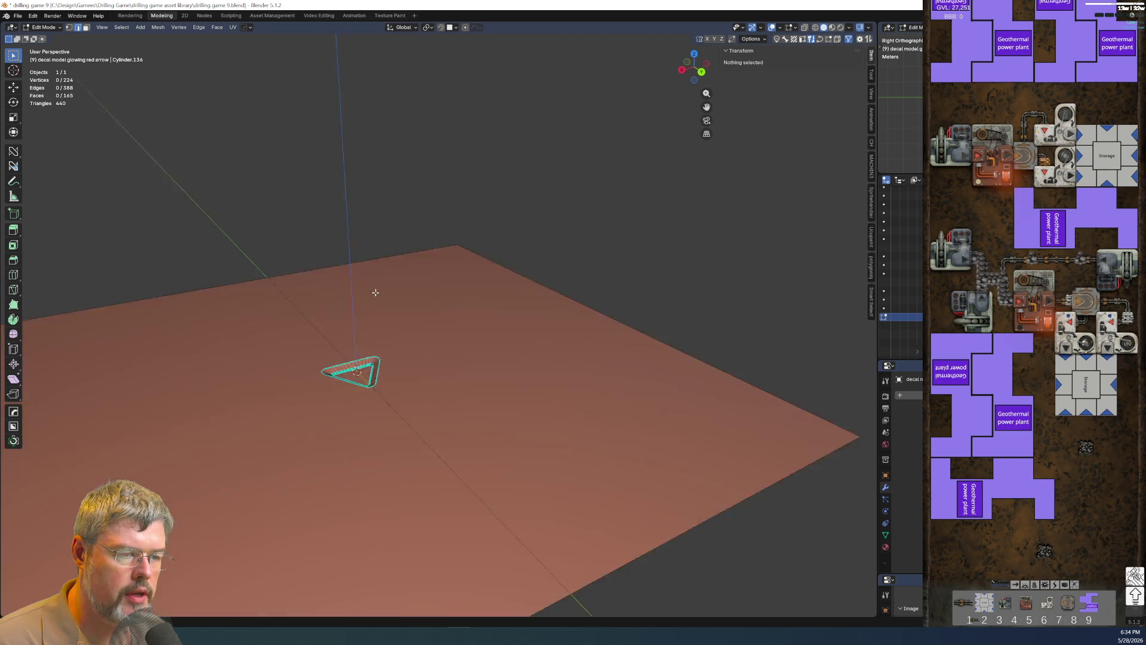
scroll(479, 364, up, 3)
scroll(480, 363, down, 3)
scroll(394, 269, up, 3)
Select neighbouring rim edge loops from a low side view to inspect the fill.
mouse_move(422, 395)
middle_down()
mouse_move(427, 352)
mouse_move(427, 366)
middle_up()
scroll(430, 379, down, 3)
scroll(425, 371, up, 3)
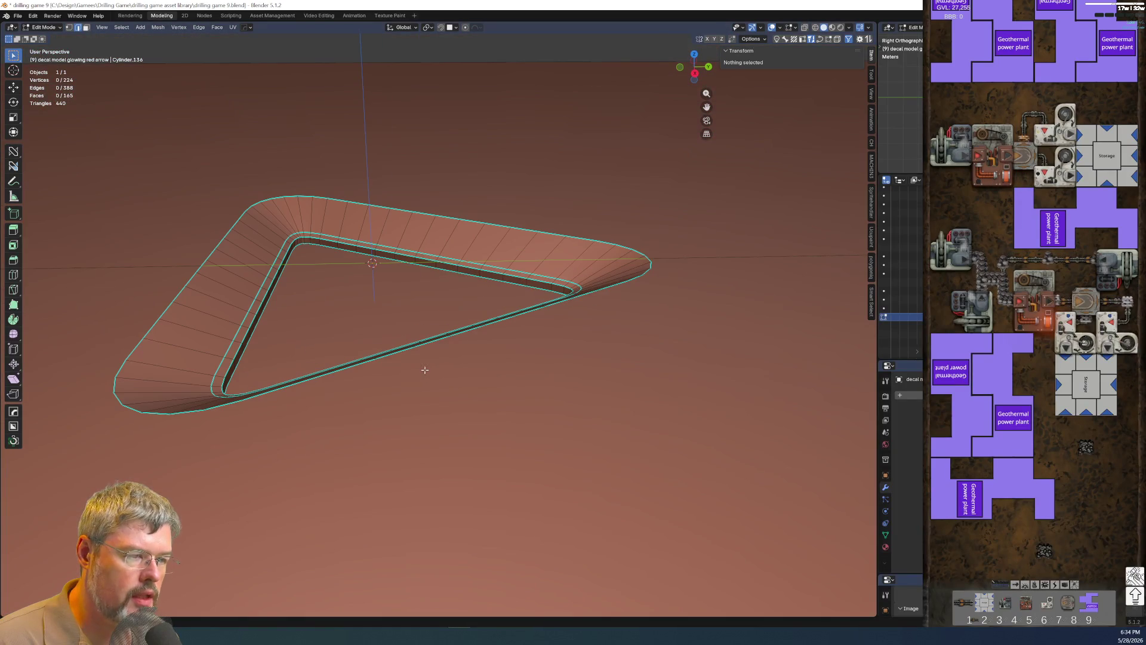
alt+click(210, 252)
alt+shift+click(189, 277)
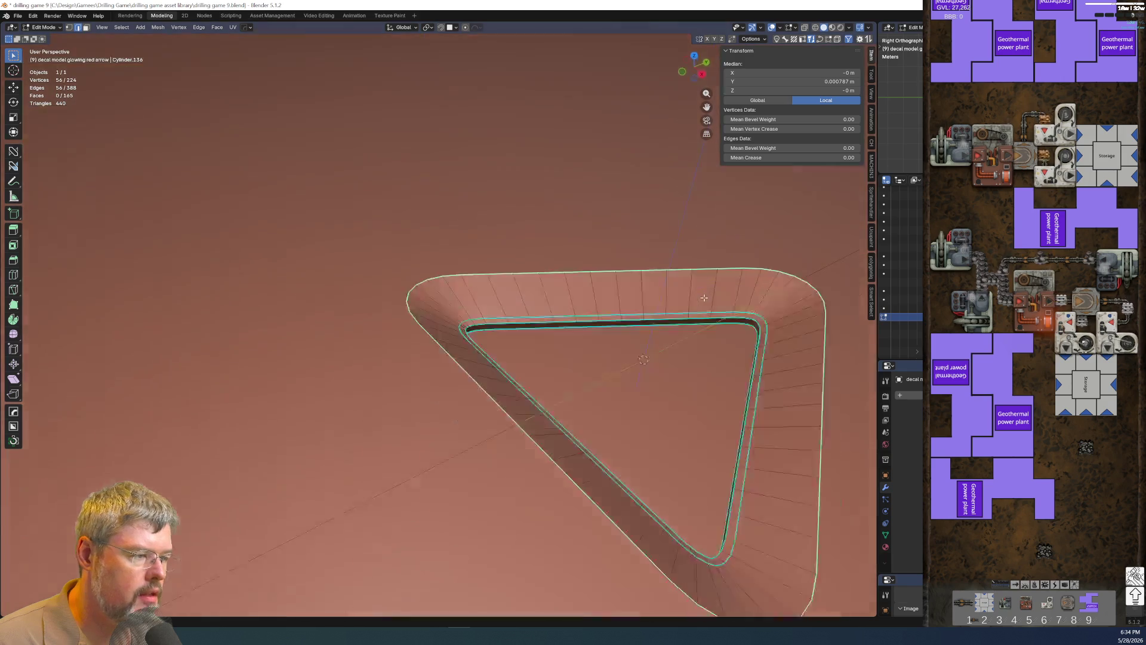
mouse_move(678, 294)
middle_down()
mouse_move(647, 279)
mouse_move(639, 300)
mouse_move(666, 303)
mouse_move(392, 303)
middle_up()
scroll(640, 294, up, 3)
scroll(667, 302, down, 3)
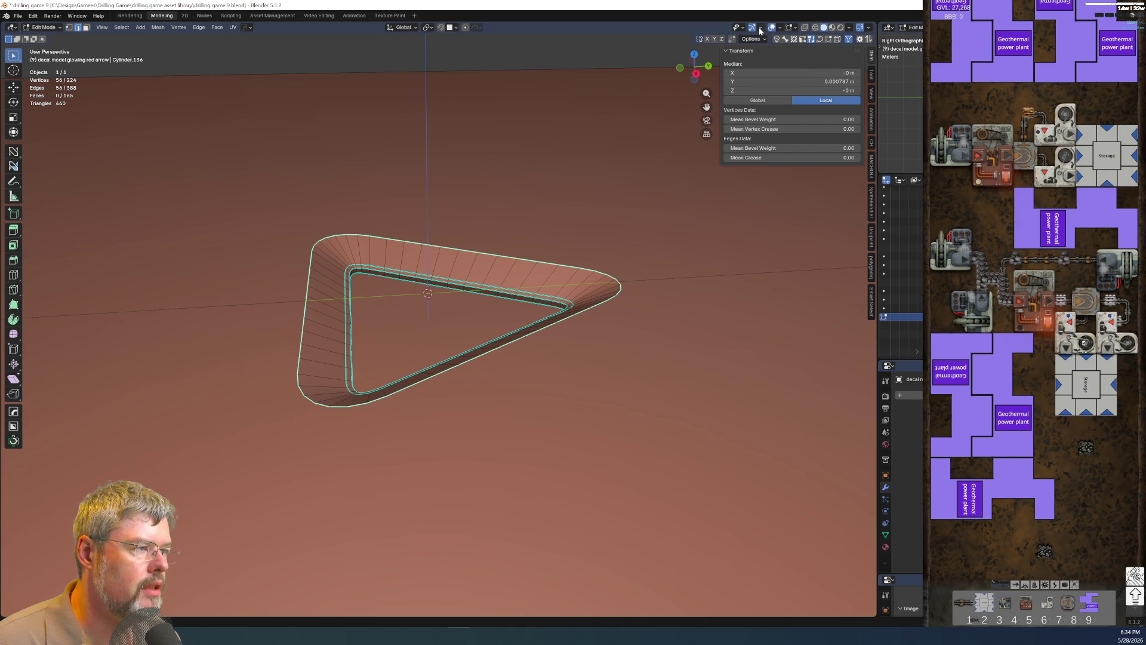
Hide the floor grid in the Viewport Overlays.
click(780, 27)
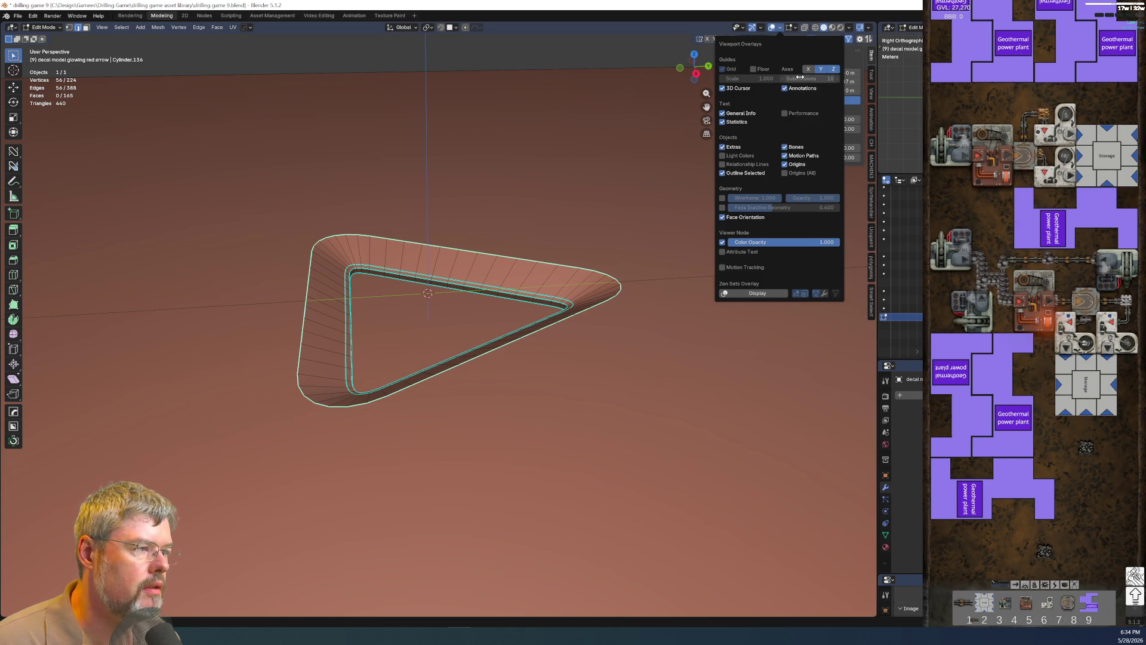
click(724, 70)
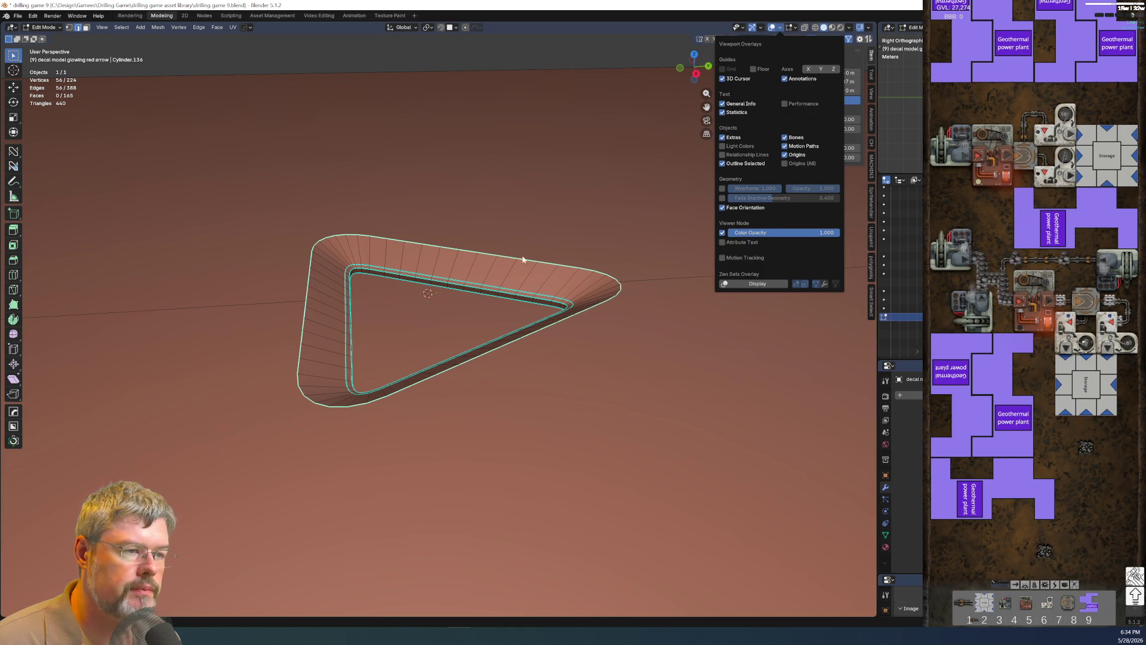
mouse_move(452, 327)
middle_down()
mouse_move(510, 329)
mouse_move(554, 256)
middle_up()
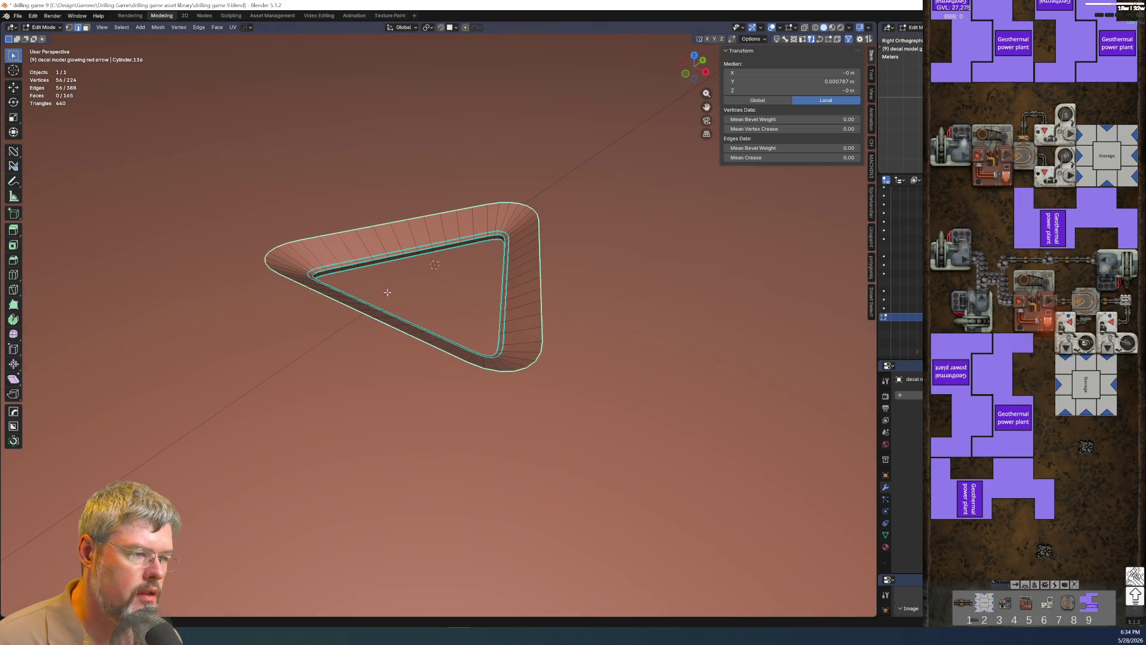
scroll(552, 256, up, 2)
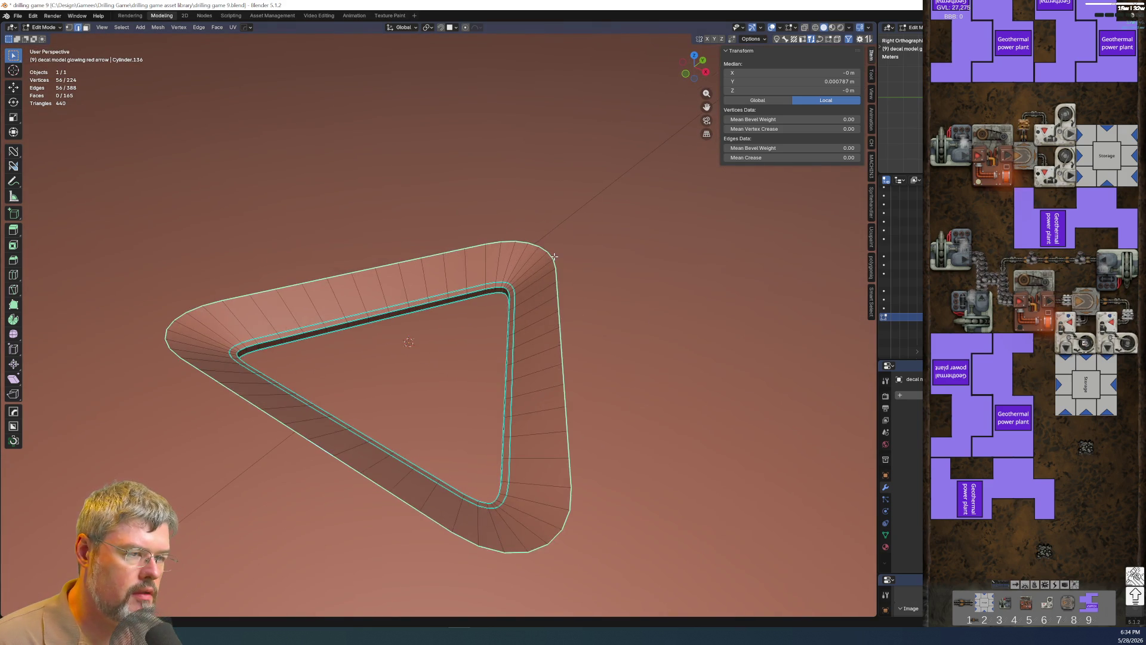
scroll(532, 345, down, 6)
Save the drilling game 9 blend file.
mouse_move(532, 346)
middle_down()
mouse_move(454, 370)
mouse_move(494, 384)
mouse_move(239, 289)
middle_up()
scroll(454, 370, up, 4)
scroll(466, 340, up, 2)
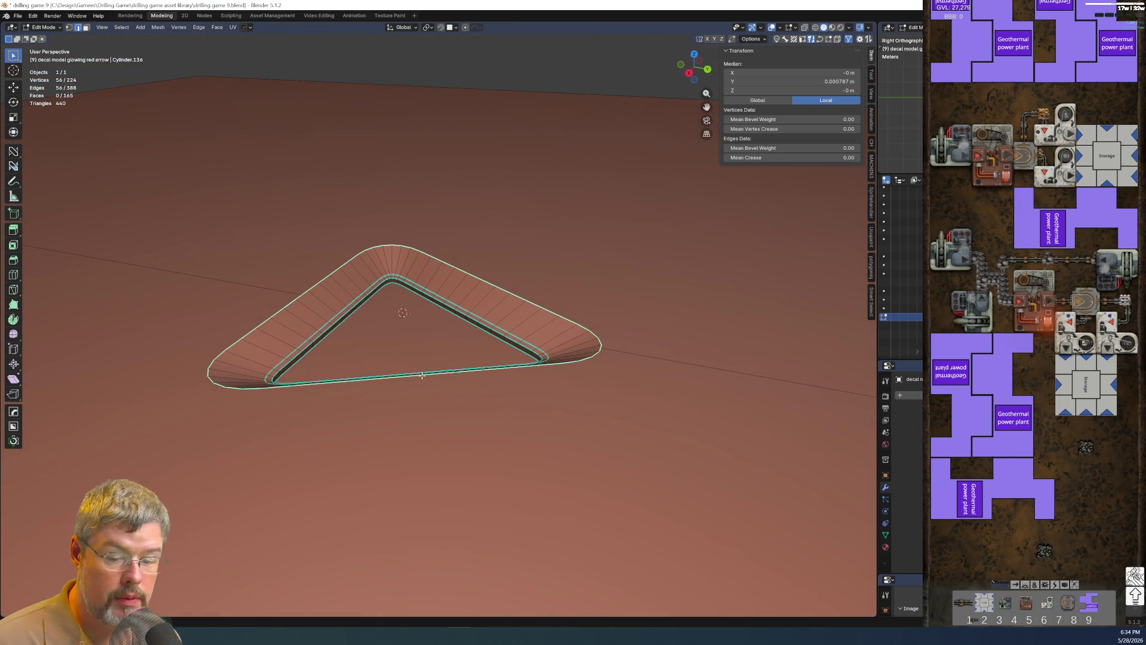
click(17, 16)
click(34, 72)
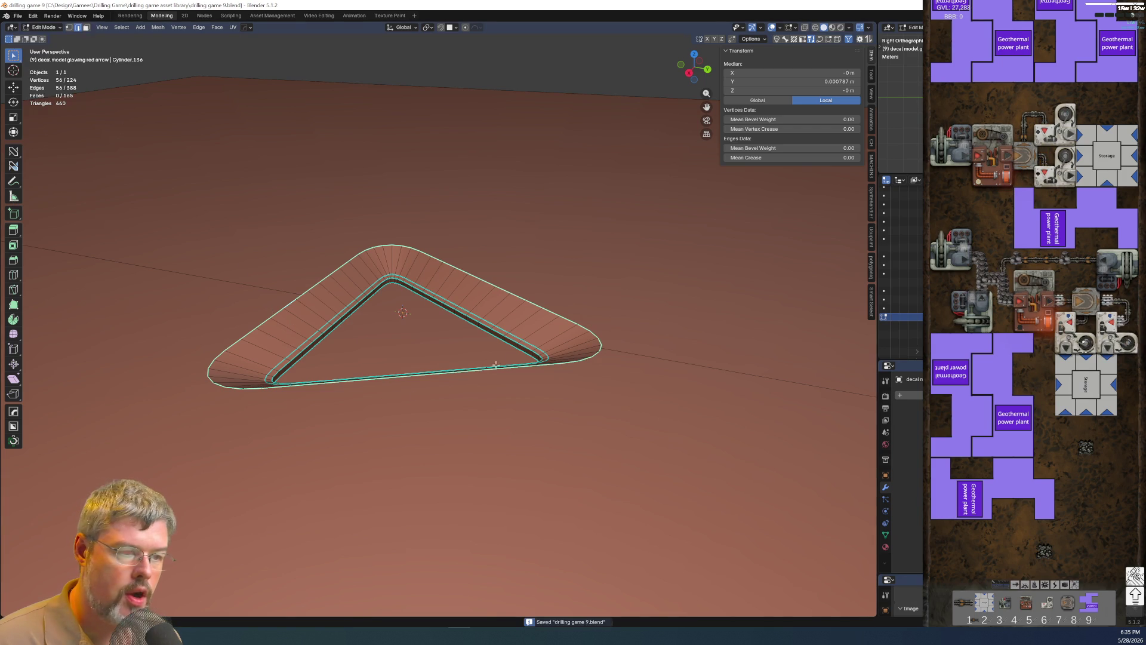
Clear the sharp marking from the two outer rim edge loops.
alt+click(596, 332)
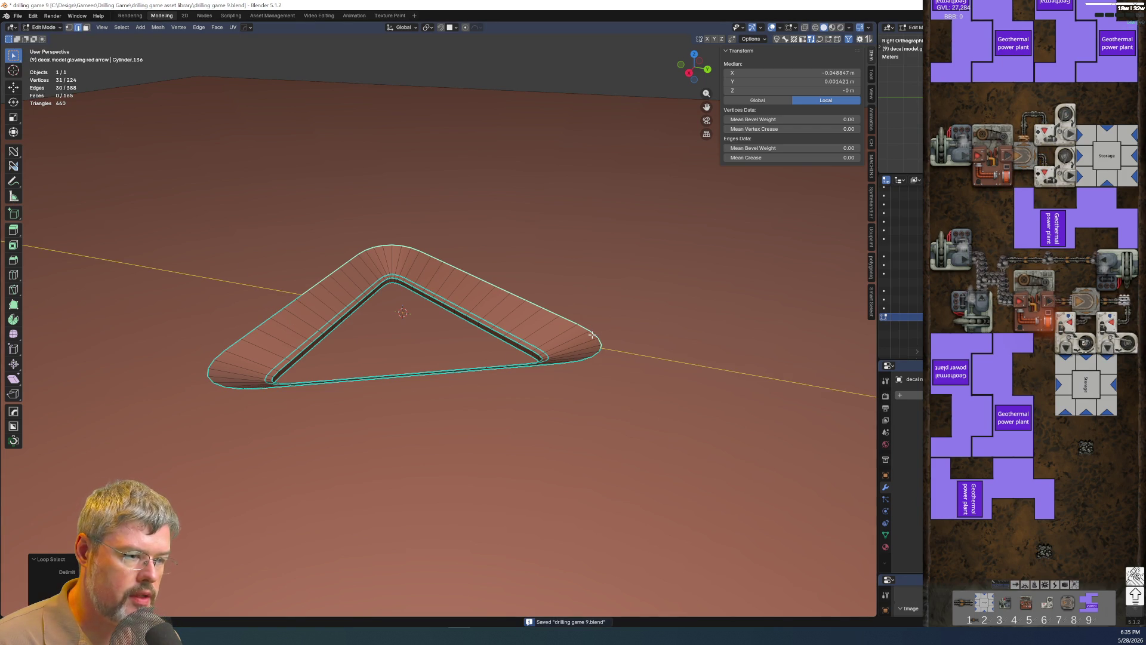
alt+shift+click(282, 296)
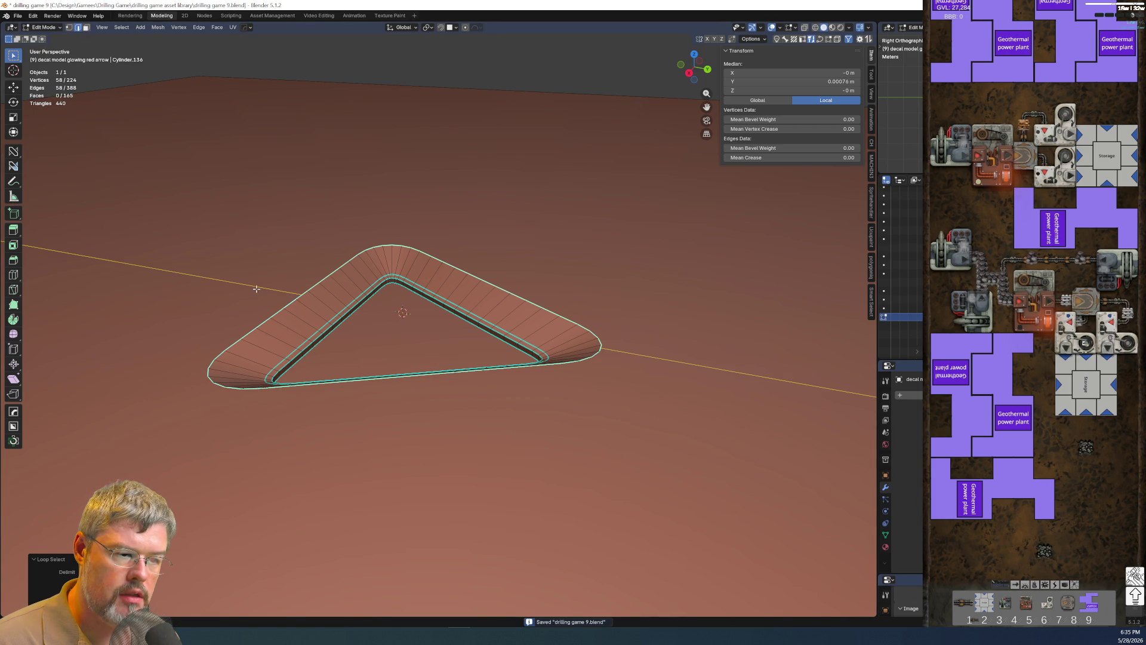
right_click(257, 288)
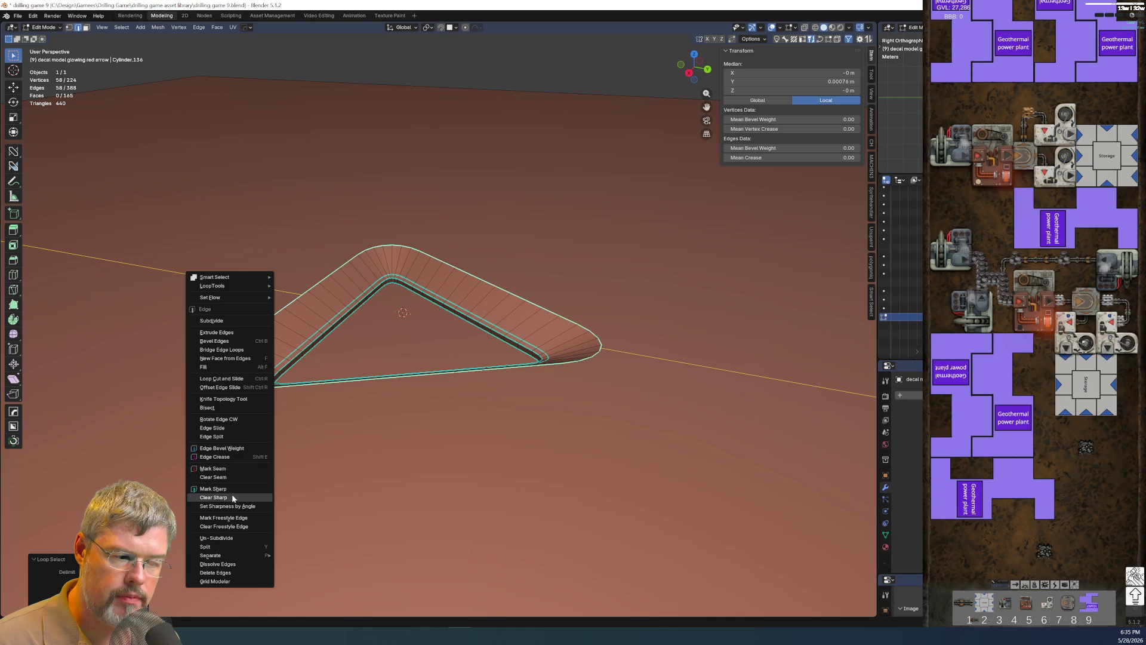
click(234, 497)
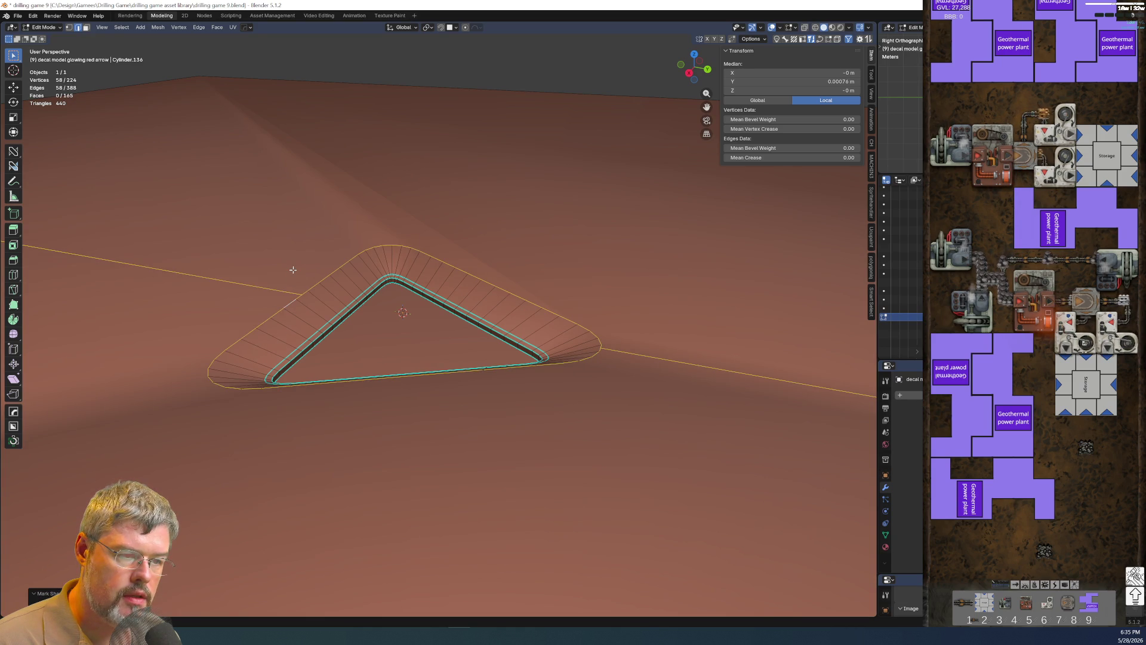
scroll(295, 274, down, 3)
scroll(302, 313, down, 2)
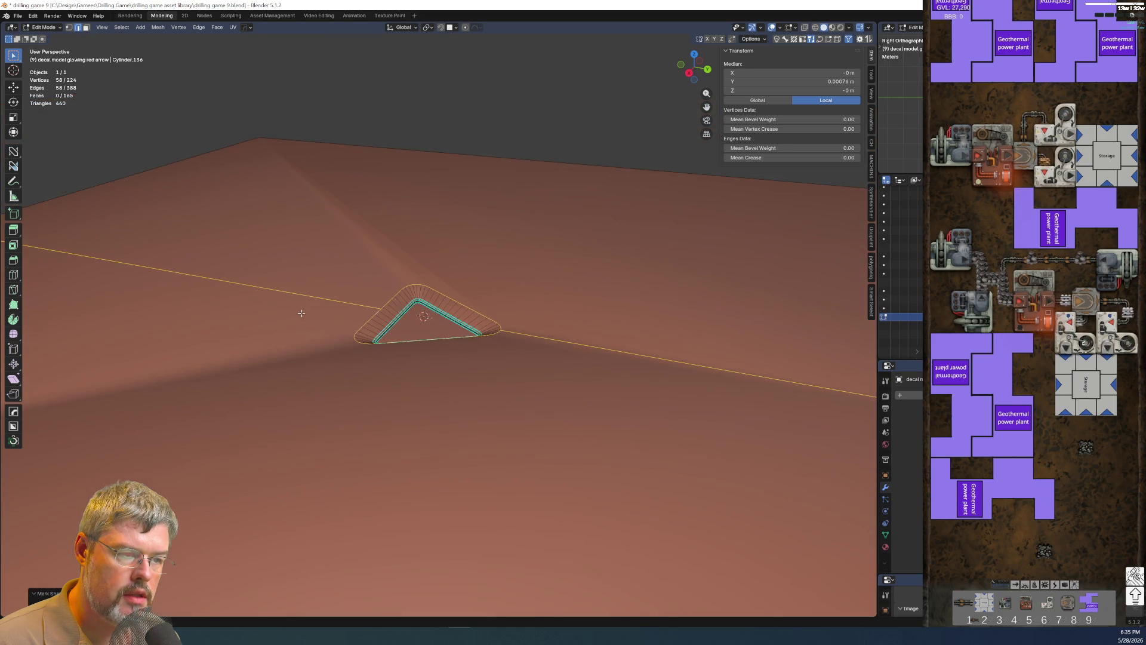
scroll(317, 302, up, 7)
Drop the two stray plane edges so only the rim loop is selected for bevelling.
shift+click(190, 272)
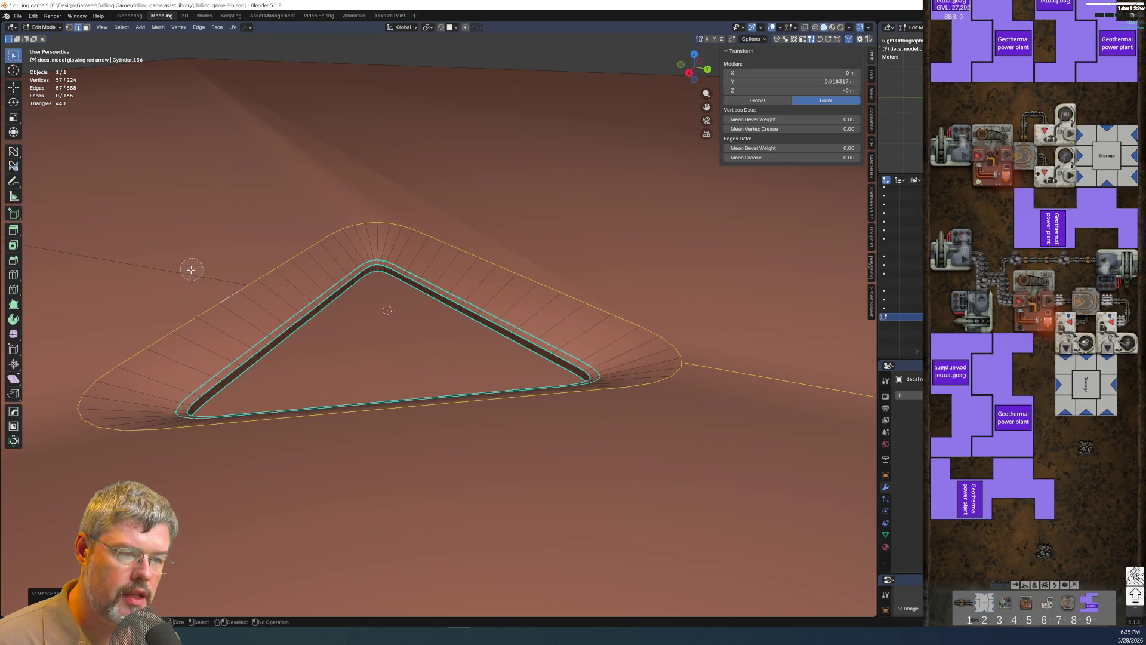
shift+click(750, 375)
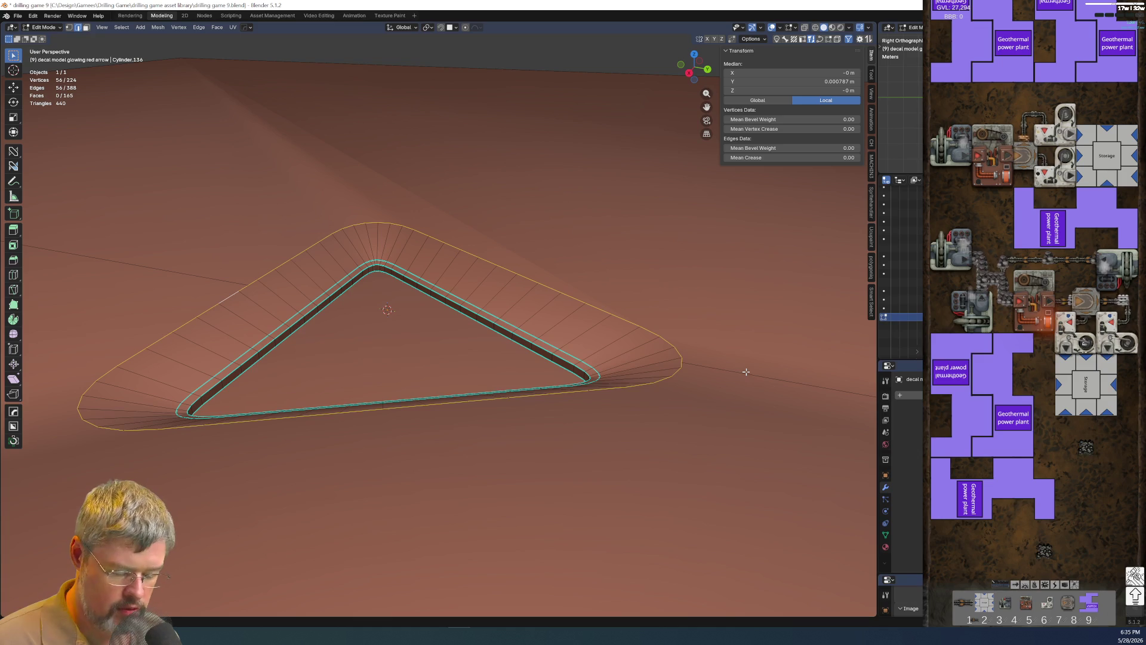
key(ctrl+b)
scroll(739, 376, up, 3)
scroll(743, 388, down, 5)
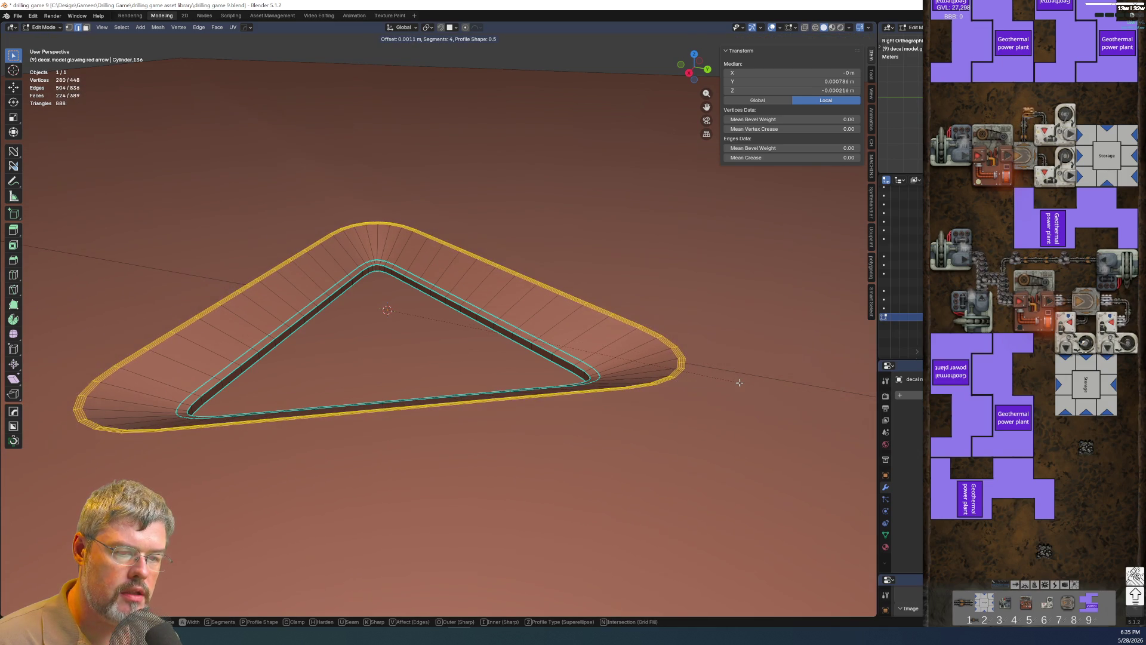
scroll(740, 385, down, 2)
scroll(739, 383, down, 1)
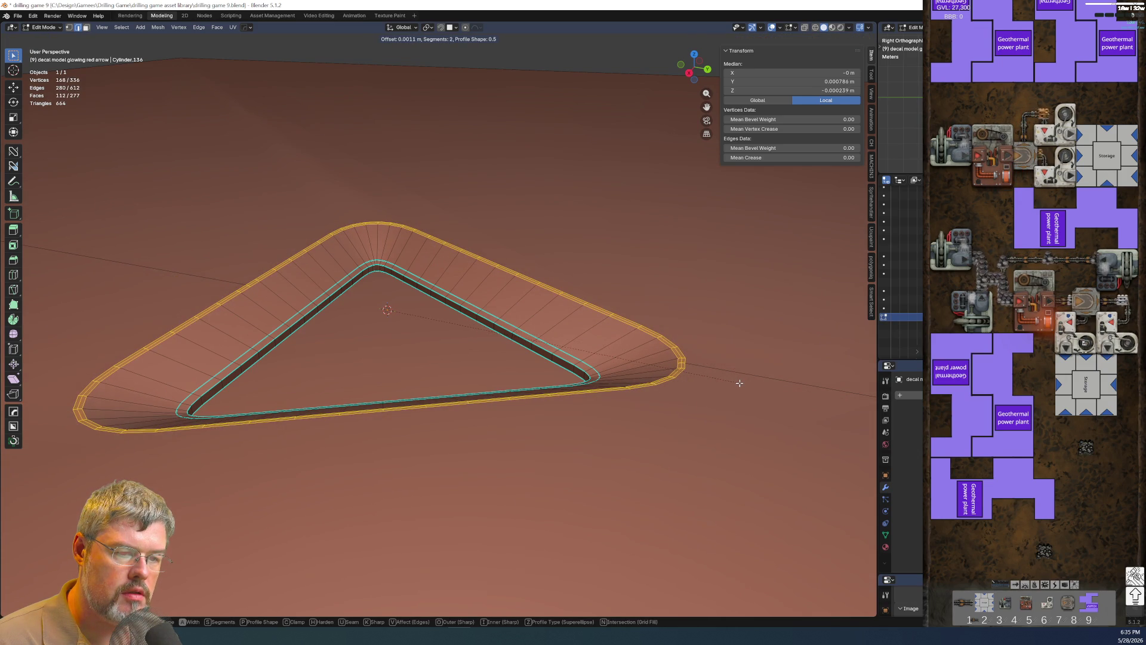
scroll(739, 383, down, 1)
scroll(740, 383, up, 2)
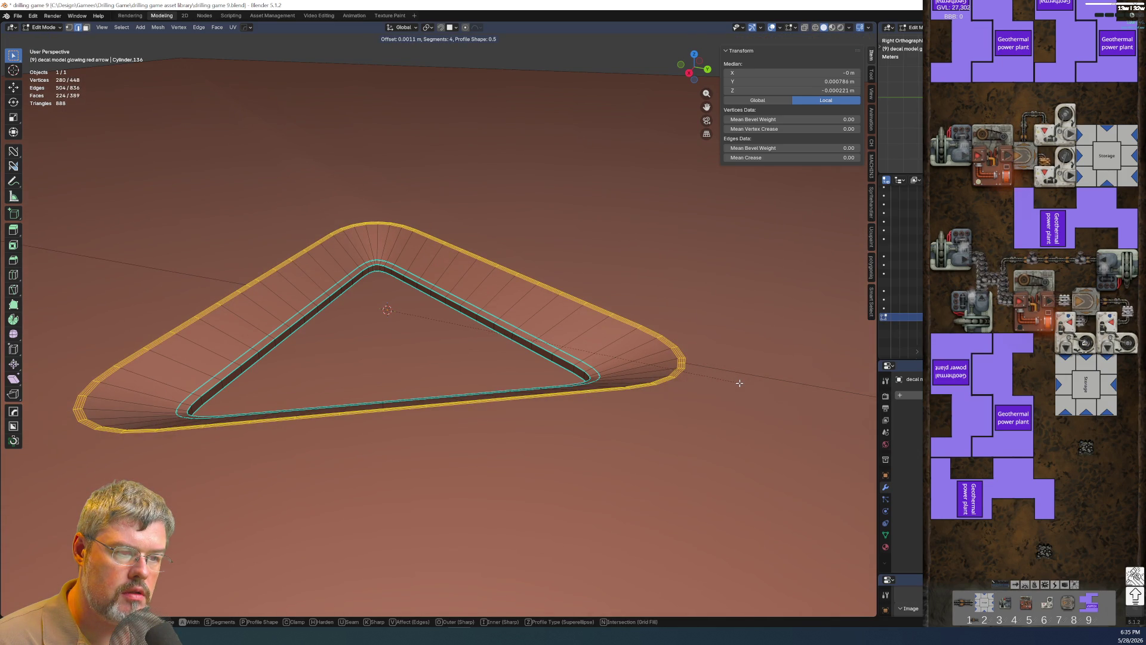
Confirm the three-segment rim bevel at about 0.0028 m, giving 333 faces, and inspect it.
click(770, 384)
scroll(735, 403, down, 2)
scroll(678, 438, down, 2)
mouse_move(680, 438)
middle_down()
mouse_move(568, 376)
mouse_move(633, 440)
middle_up()
mouse_move(535, 426)
middle_down()
mouse_move(489, 383)
mouse_move(494, 414)
mouse_move(512, 274)
mouse_move(424, 218)
middle_up()
click(463, 338)
mouse_move(463, 339)
middle_down()
mouse_move(340, 340)
mouse_move(524, 249)
middle_up()
Select one arrow face and extend to the whole linked arrow mesh.
right_click(524, 249)
mouse_move(497, 246)
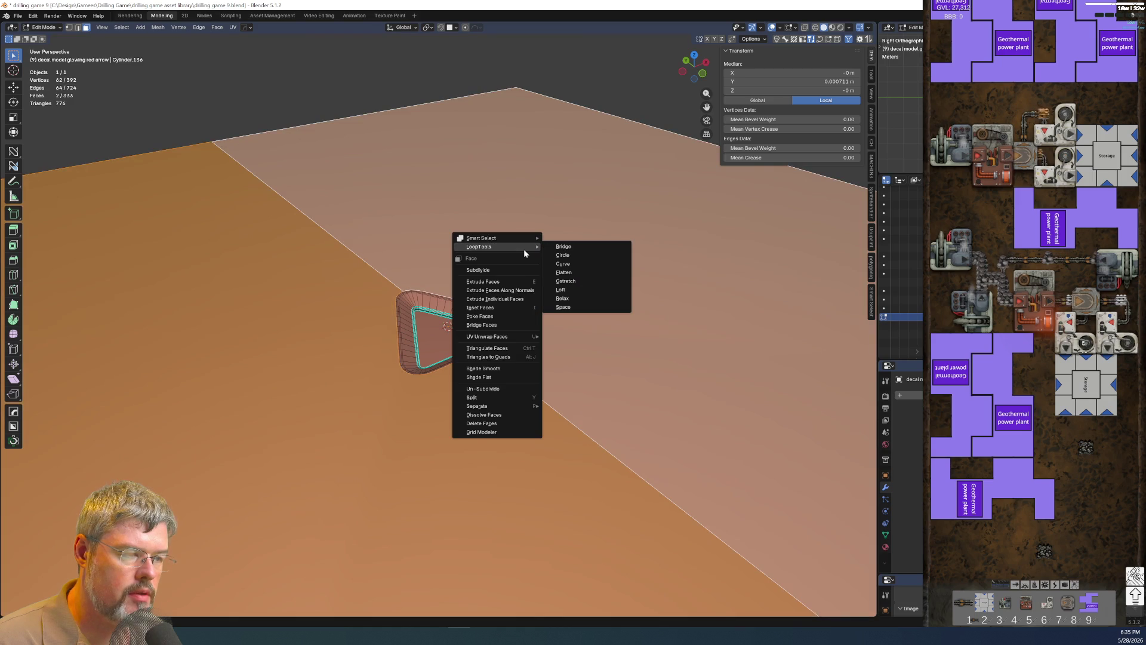
key(Escape)
click(469, 337)
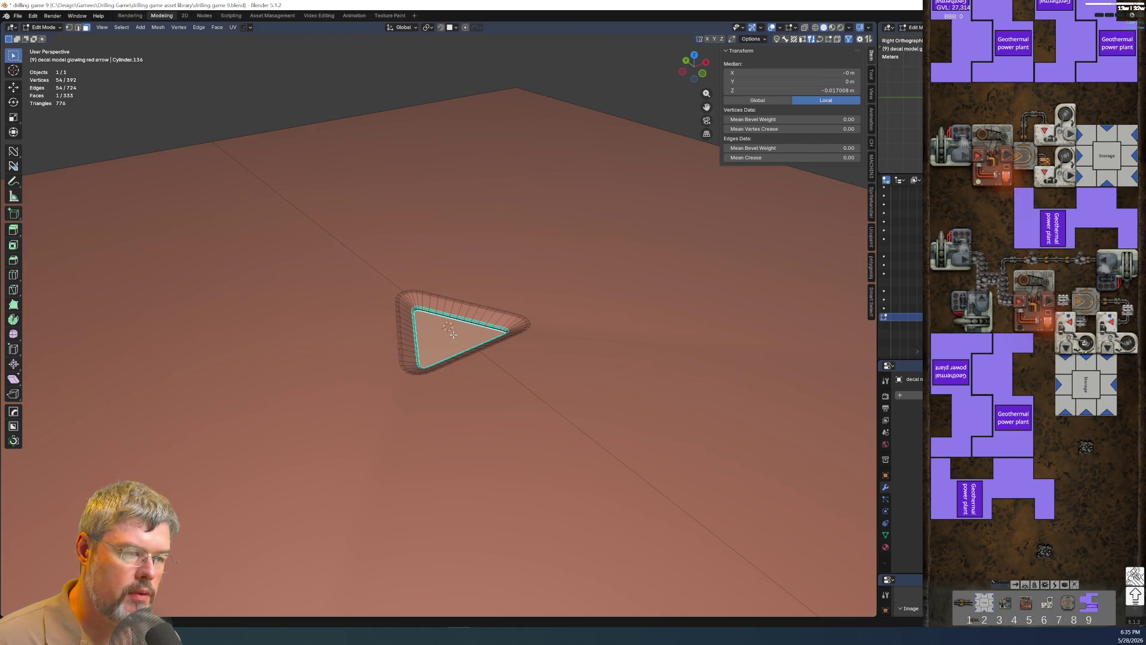
key(ctrl+l)
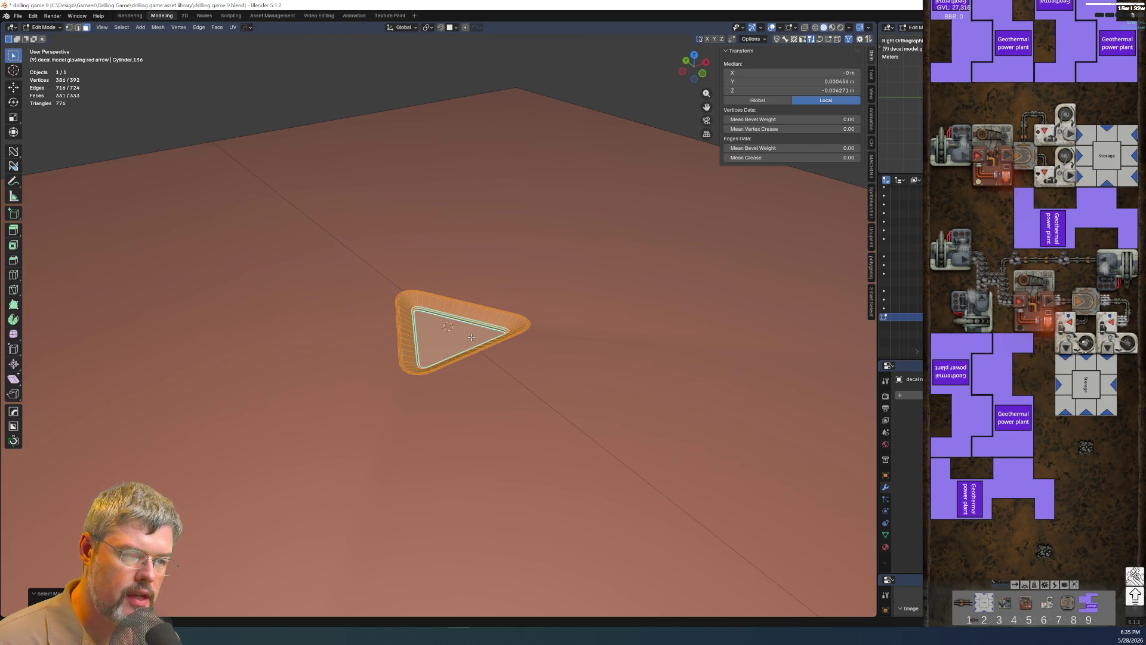
scroll(473, 345, down, 4)
scroll(489, 372, down, 2)
Enlarge the arrow mesh horizontally only (Shift+Z) to cover the central plane.
middle_drag(490, 372, 557, 376)
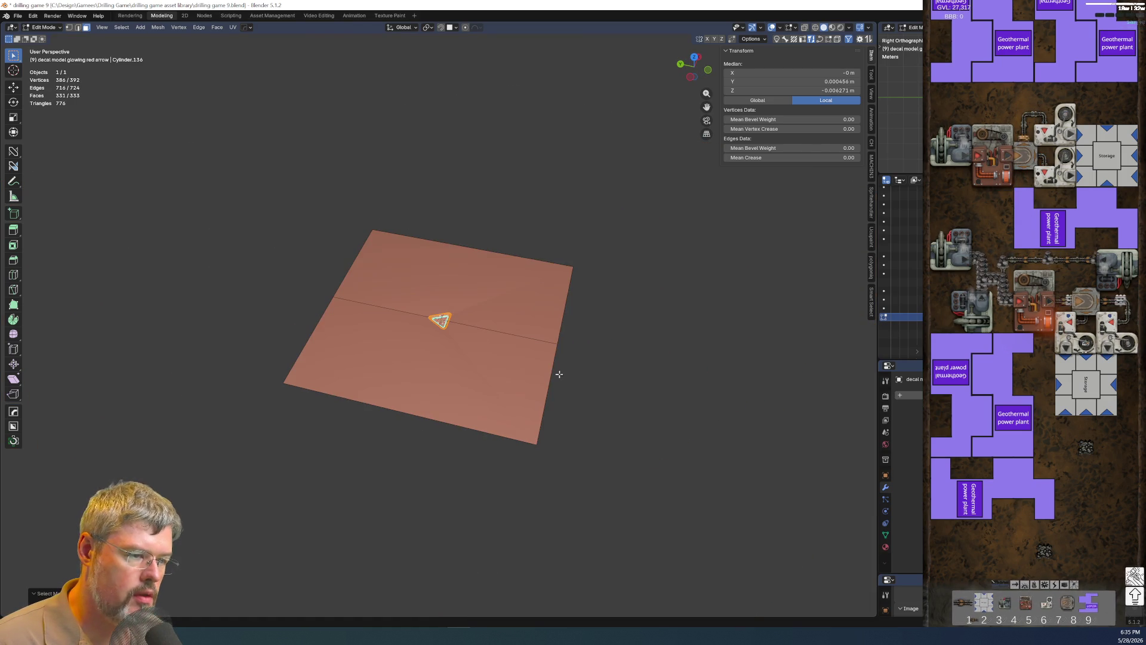
key(s)
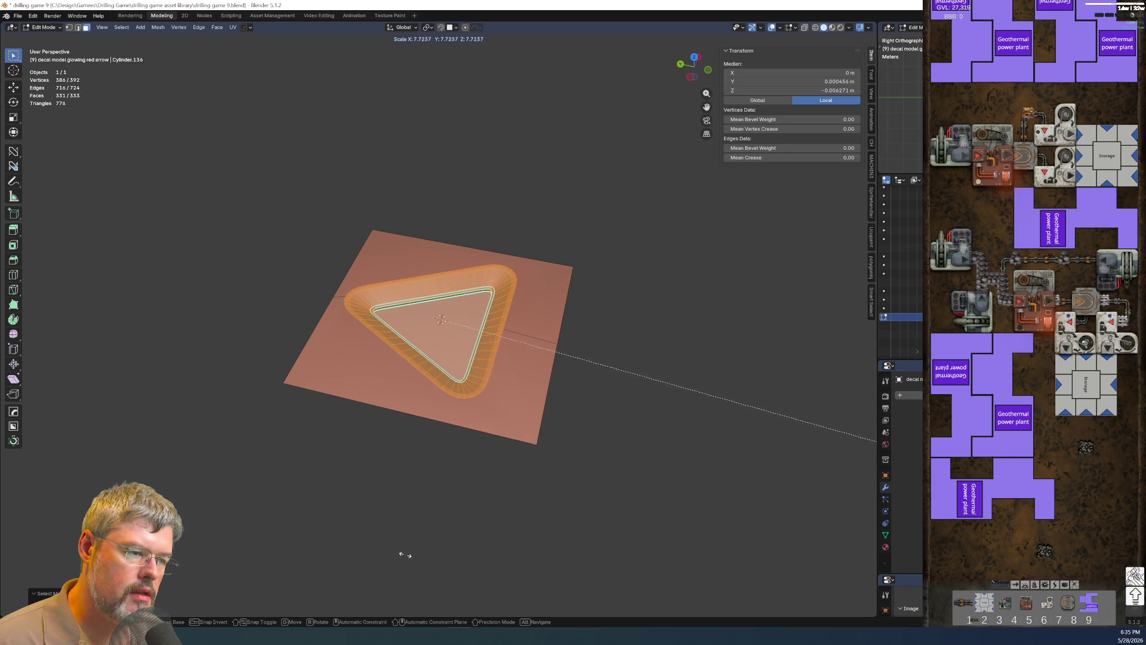
key(shift+z)
click(435, 557)
mouse_move(435, 558)
middle_down()
mouse_move(339, 424)
mouse_move(536, 404)
mouse_move(479, 340)
middle_up()
scroll(478, 340, up, 3)
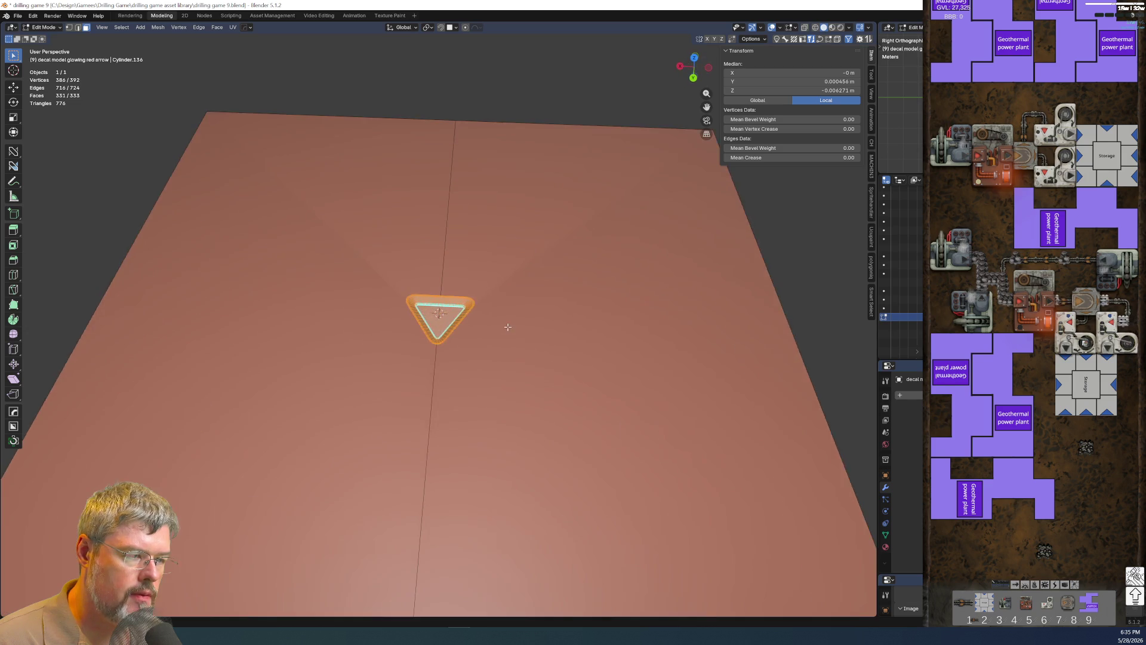
scroll(475, 337, up, 3)
scroll(474, 338, up, 3)
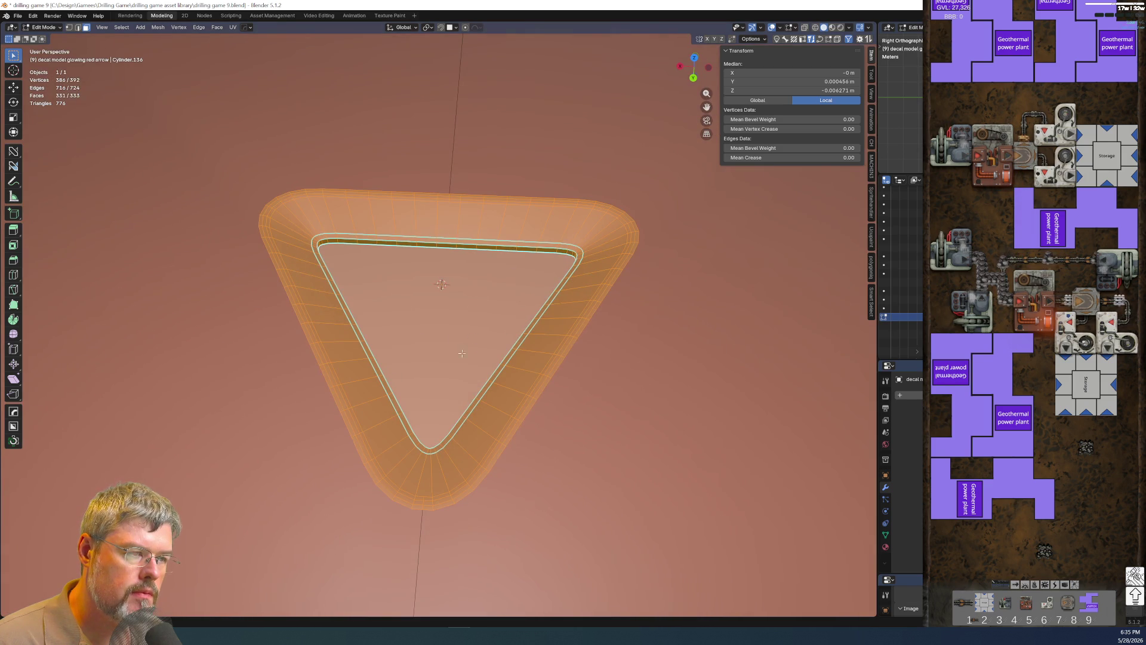
scroll(461, 354, down, 5)
Shrink the arrow slightly so the overall resize is about 8.7 times.
key(s)
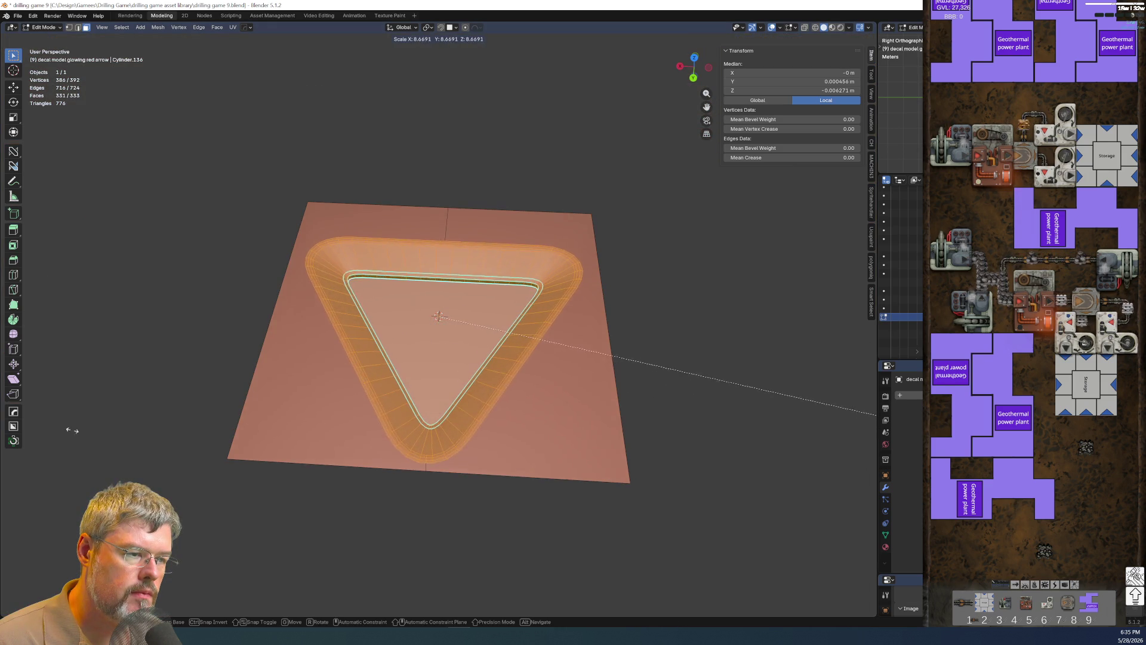
key(Return)
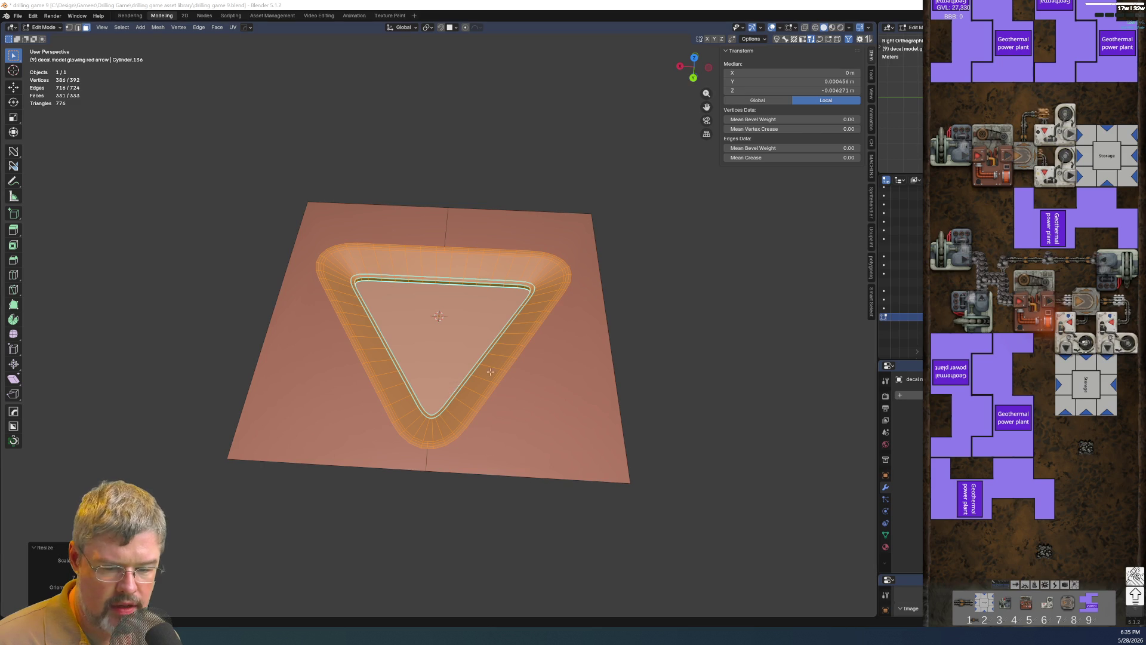
middle_drag(489, 371, 398, 358)
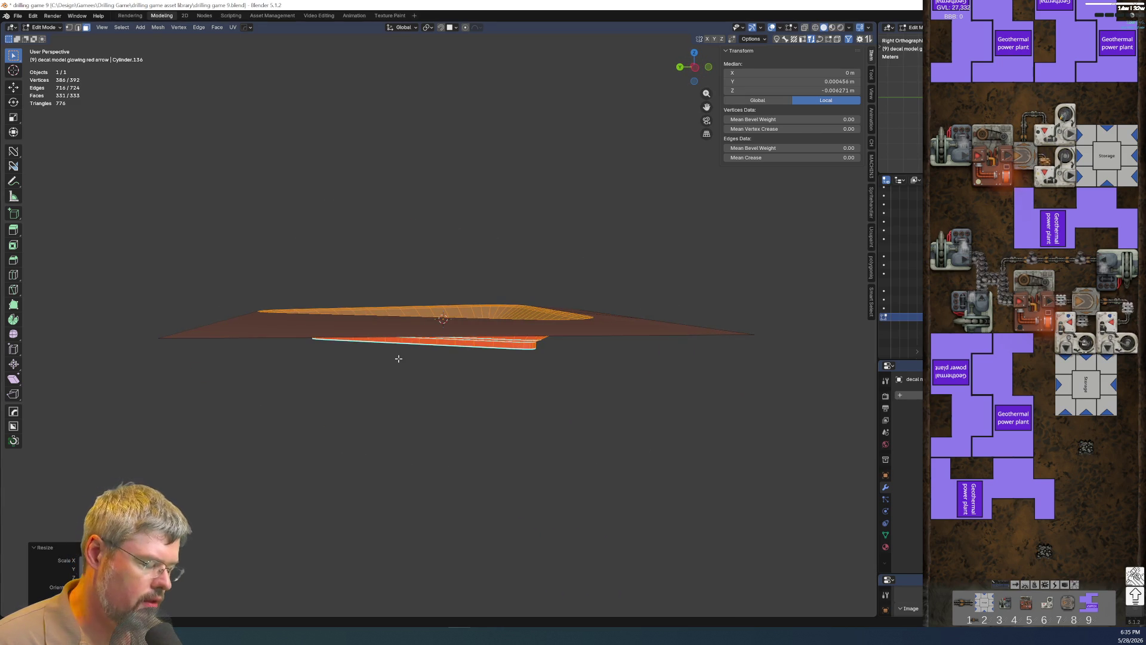
In side orthographic view, move the arrow mesh vertically along Z.
key(KP_5)
key(KP_3)
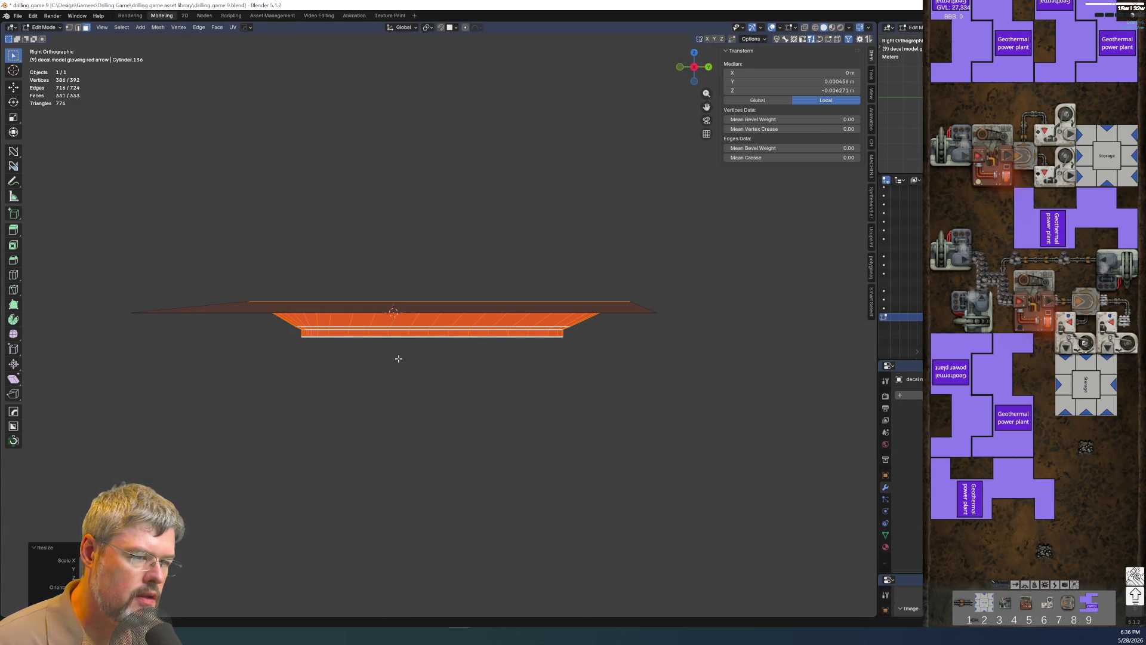
key(g)
key(z)
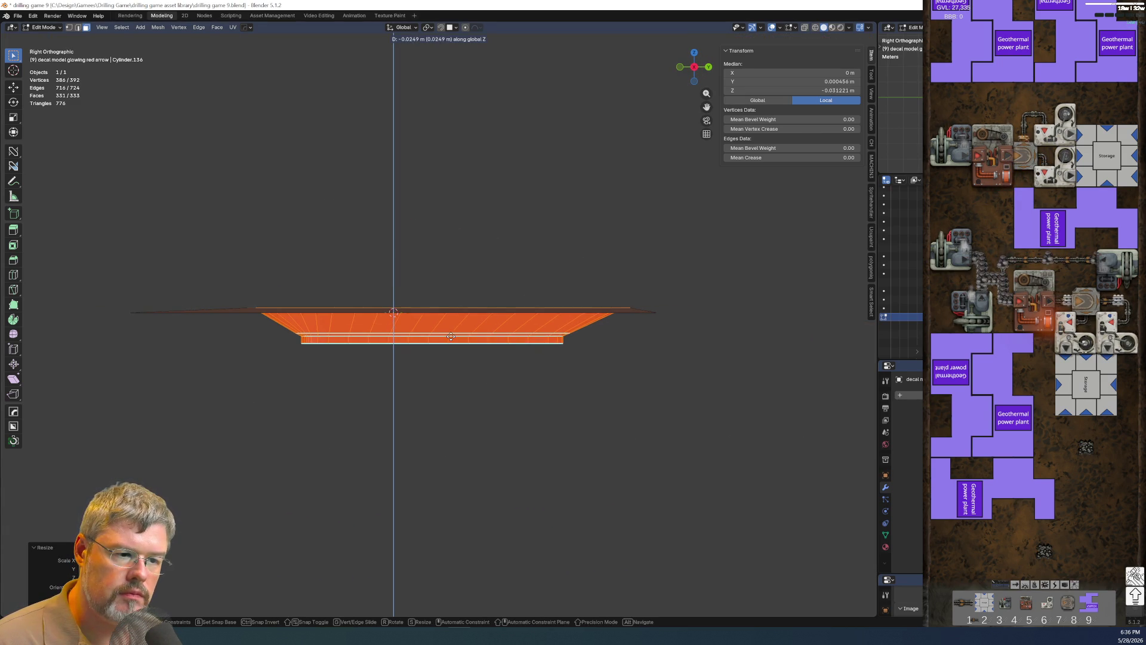
click(452, 340)
mouse_move(191, 284)
middle_down()
mouse_move(205, 325)
mouse_move(179, 347)
mouse_move(151, 344)
middle_up()
scroll(206, 326, up, 3)
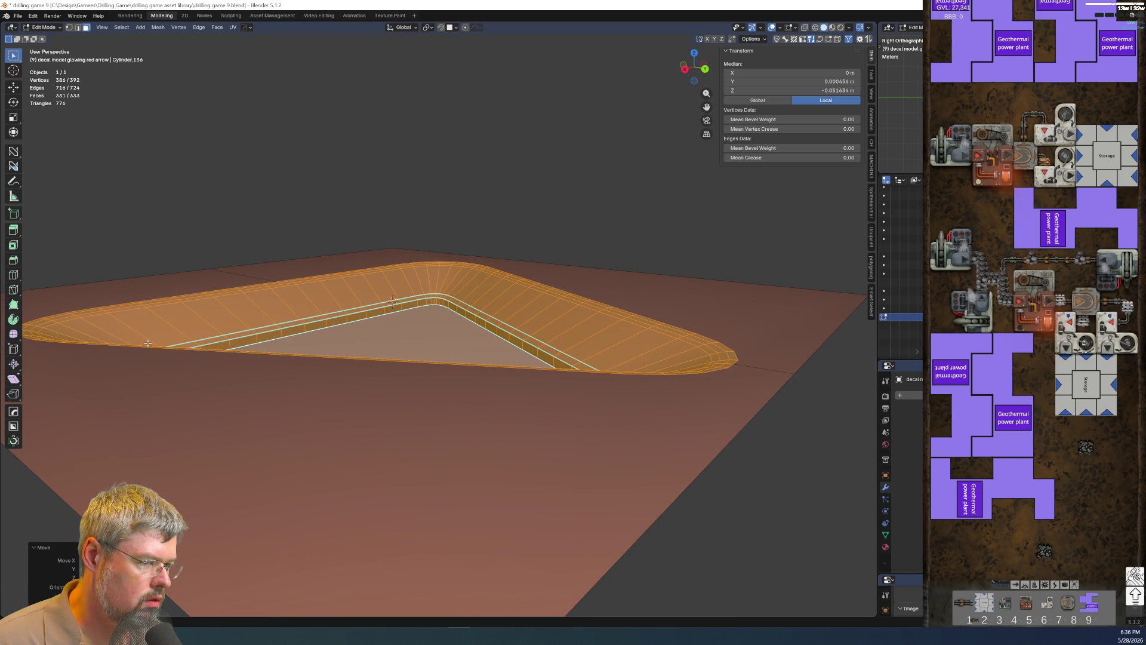
scroll(147, 343, down, 2)
scroll(147, 343, down, 8)
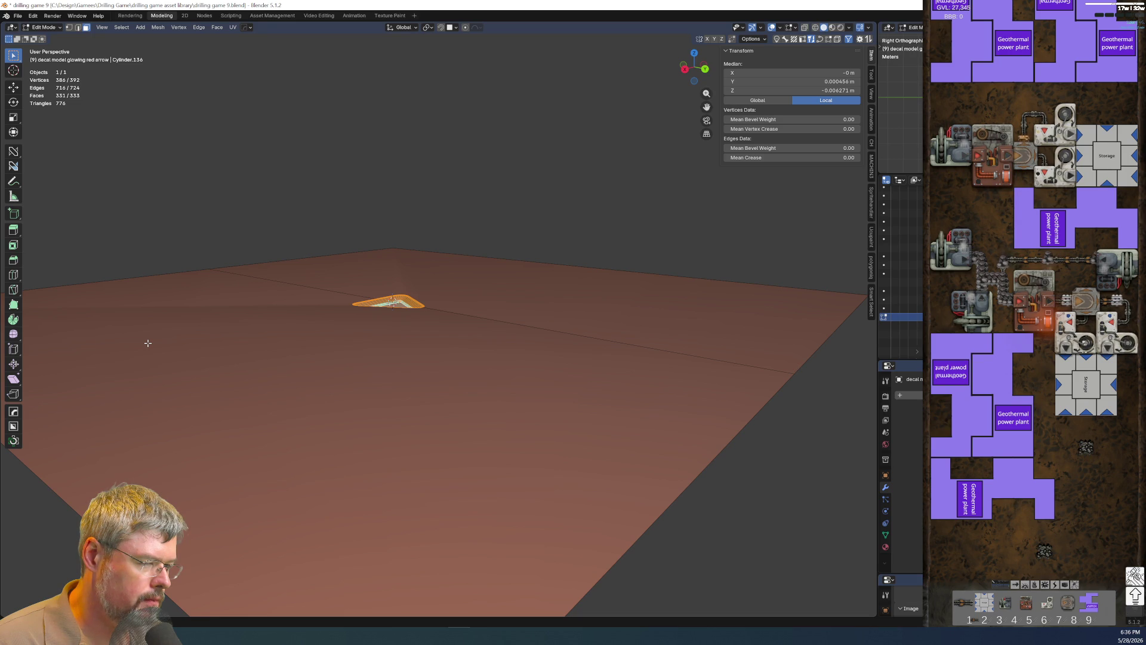
scroll(148, 343, up, 3)
scroll(148, 343, up, 5)
Set the transform Pivot Point to the 3D Cursor.
mouse_move(148, 343)
middle_down()
mouse_move(279, 319)
mouse_move(341, 119)
middle_up()
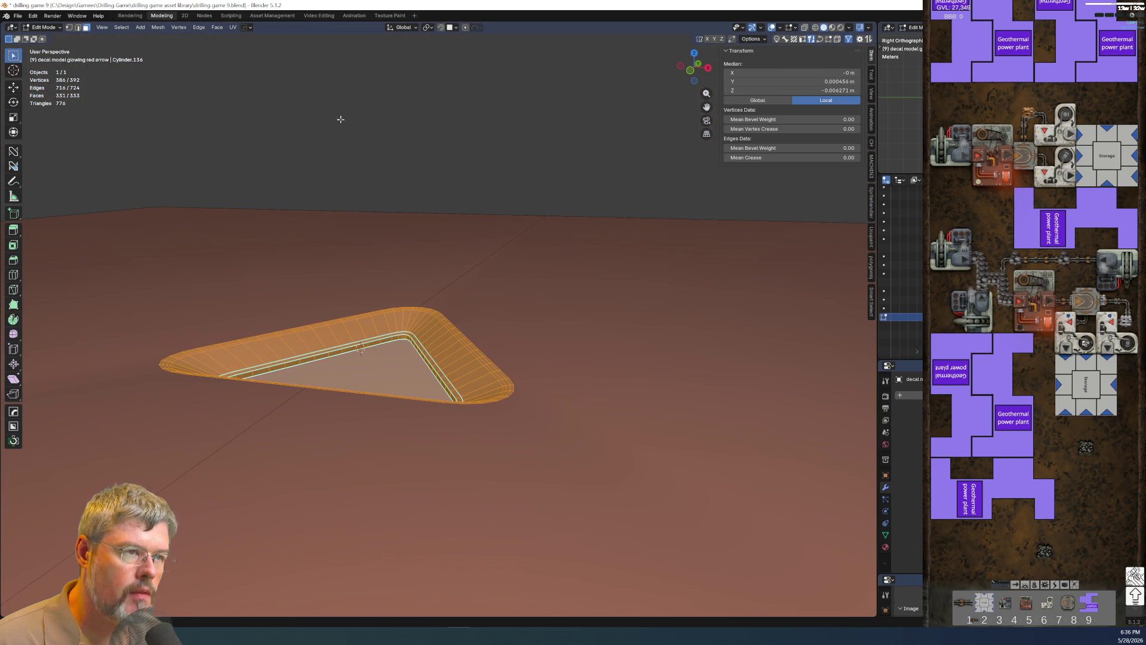
click(428, 27)
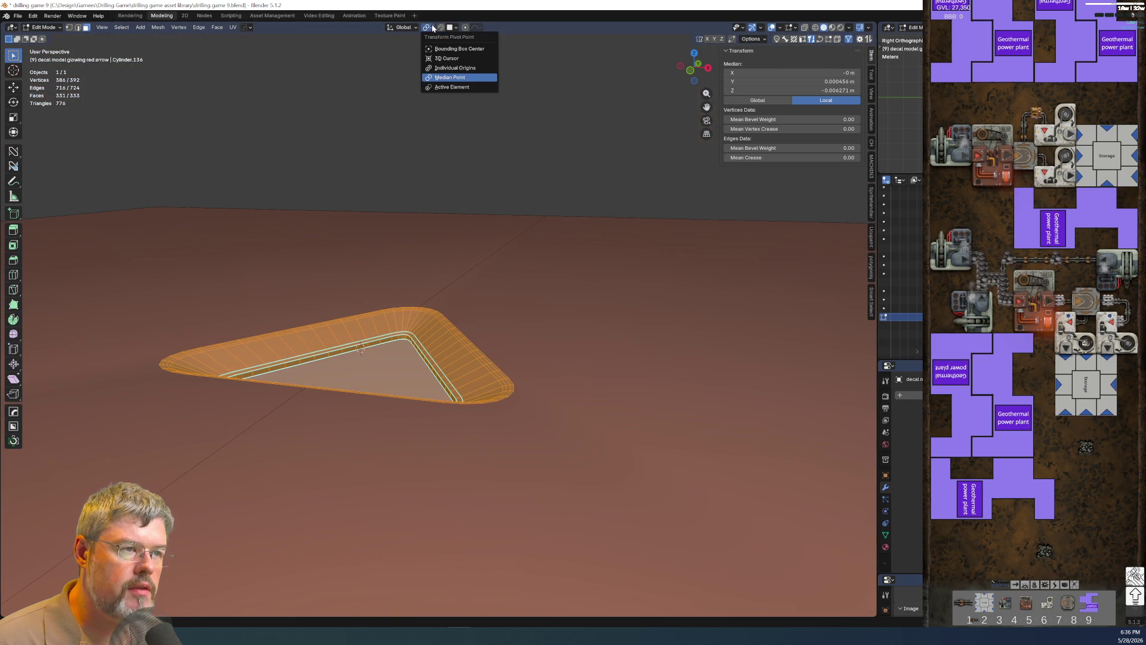
click(446, 59)
scroll(384, 249, down, 5)
middle_drag(383, 248, 370, 331)
scroll(370, 332, down, 2)
Scale the arrow about 4.5 times around the cursor and check it in side view.
key(s)
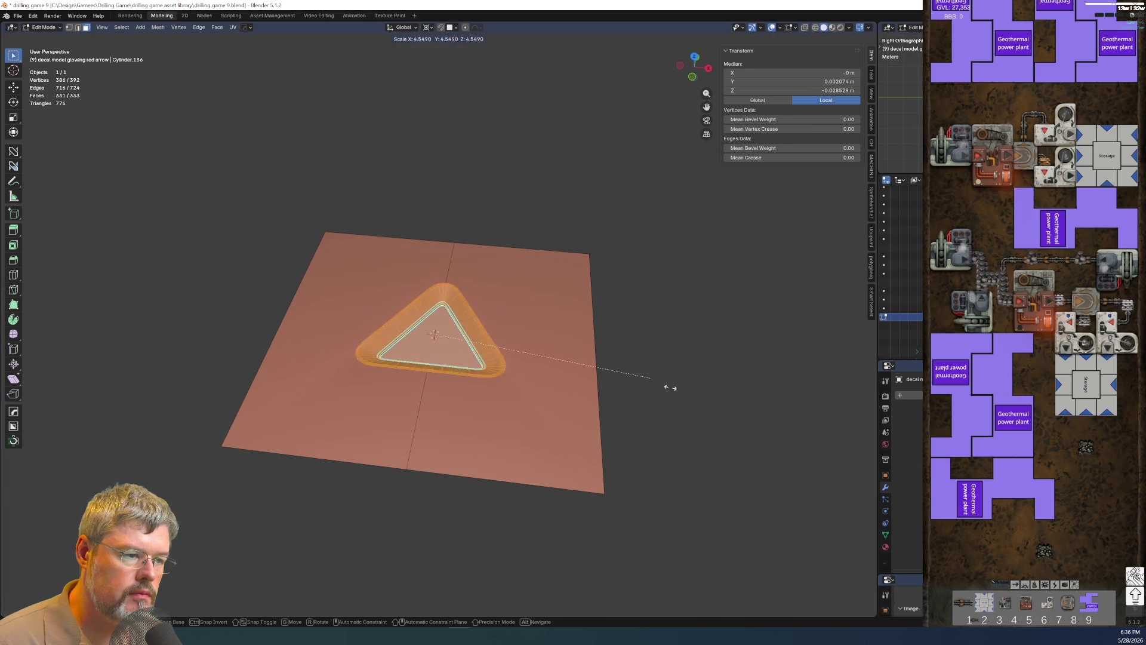
click(810, 417)
middle_drag(812, 417, 617, 330)
key(KP_3)
scroll(617, 330, up, 3)
scroll(635, 328, up, 2)
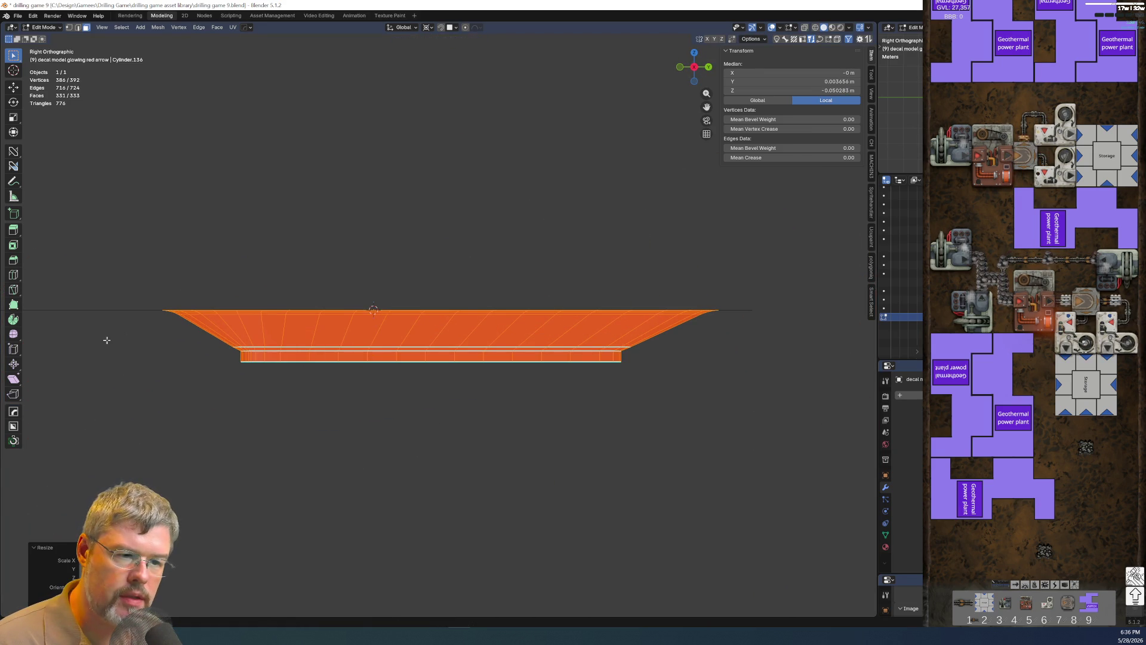
middle_drag(123, 310, 410, 511)
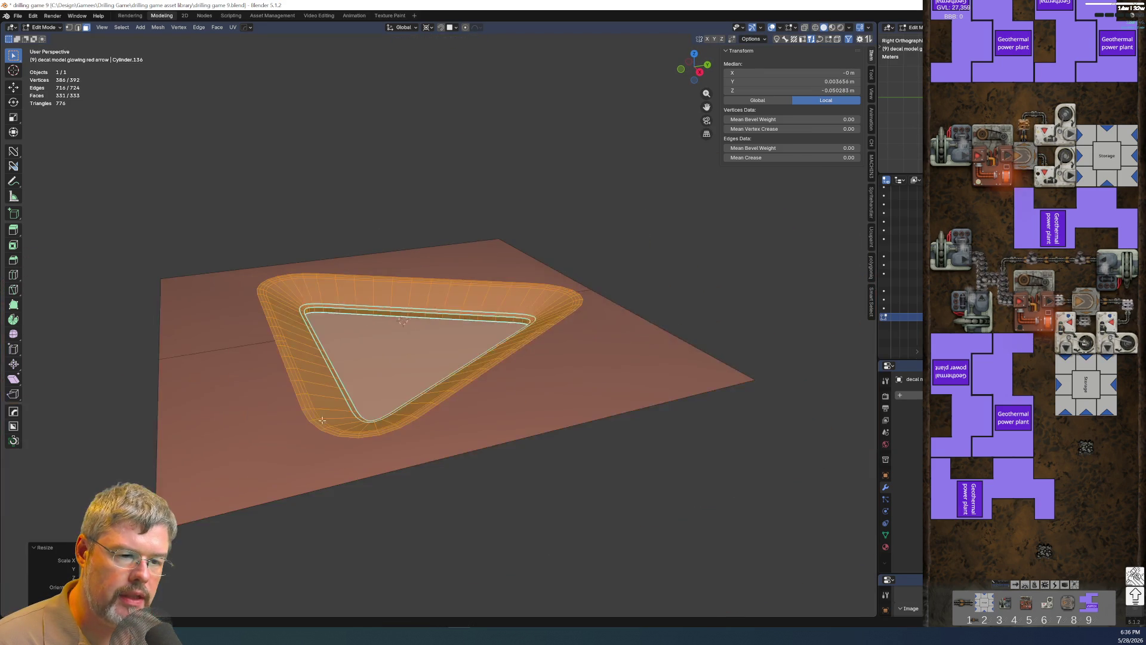
Select the outer rim edge loop, undoing an over-broad linked selection.
click(311, 537)
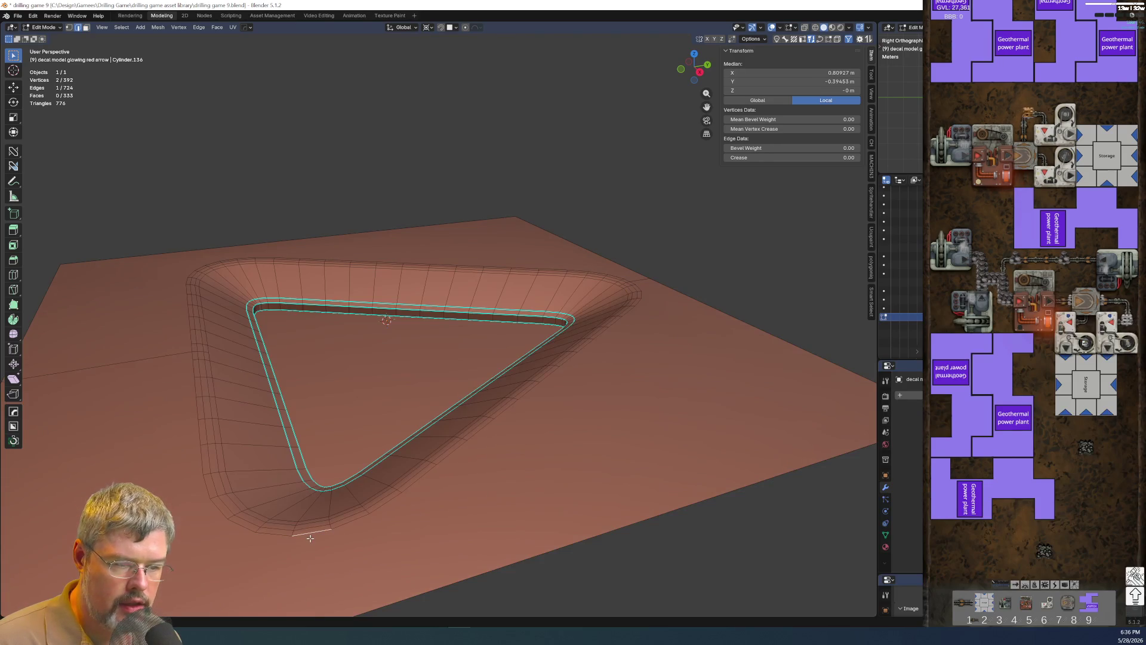
key(ctrl+l)
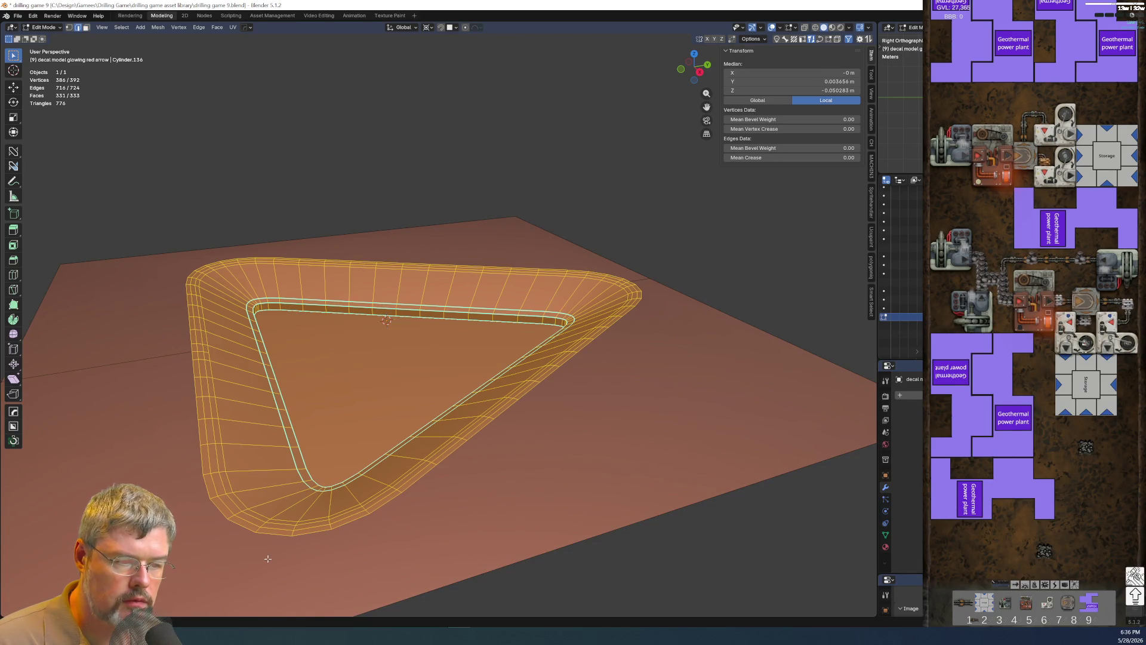
key(ctrl+z)
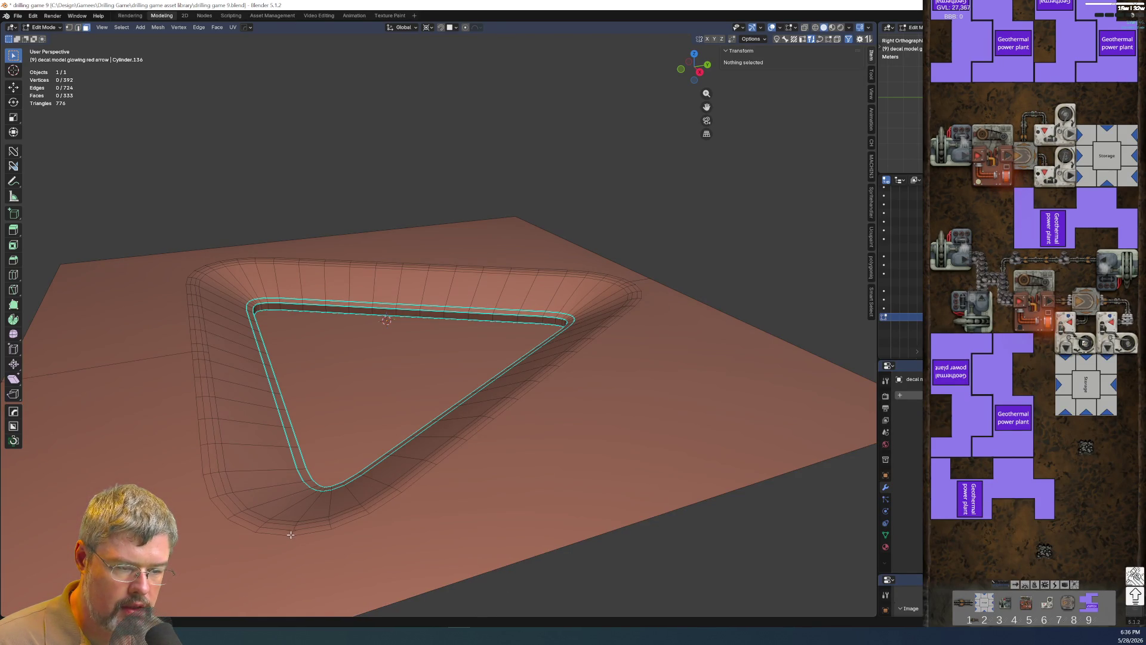
alt+click(293, 530)
Flatten the rim loop to one height with S Z 0.
key(s)
key(z)
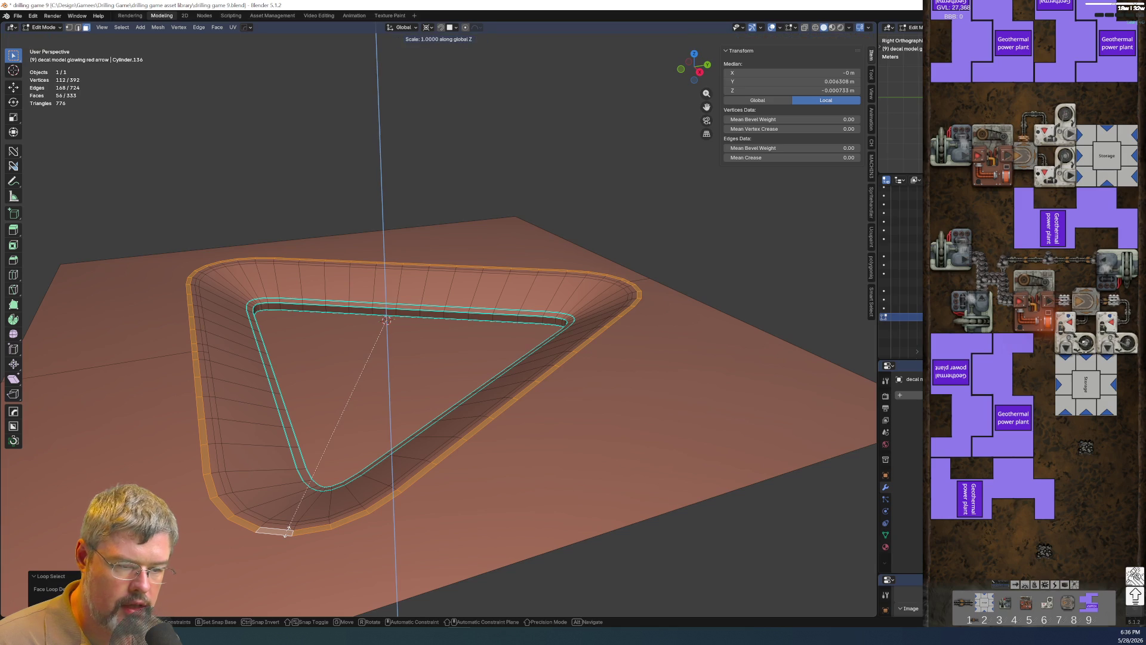
key(Escape)
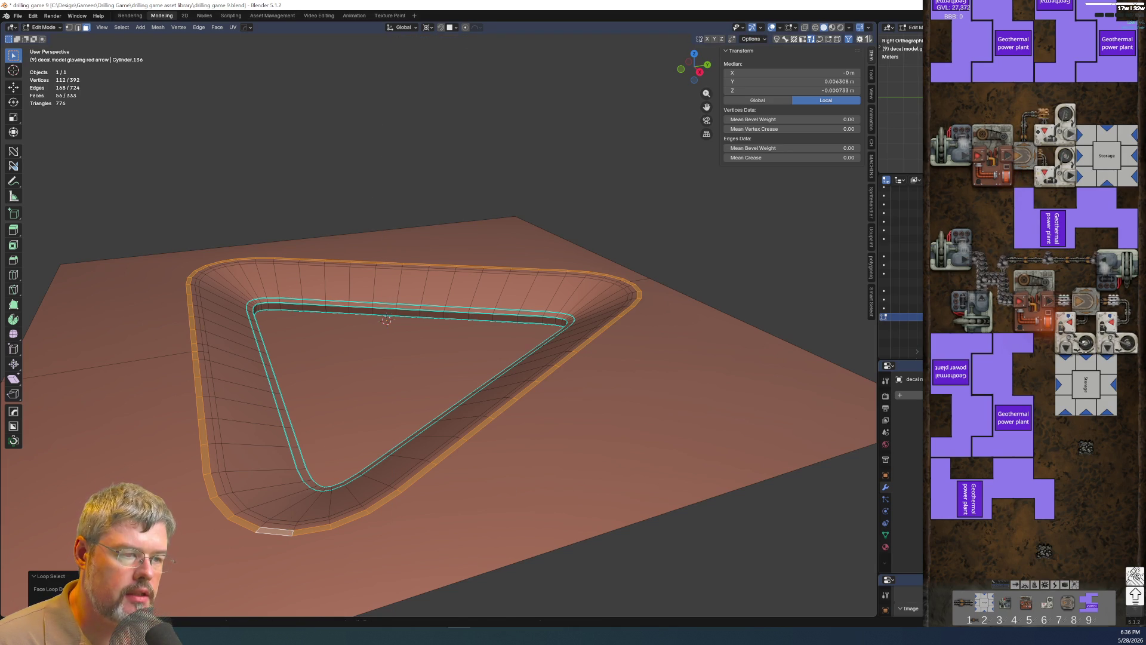
key(s)
key(z)
key(0)
key(Return)
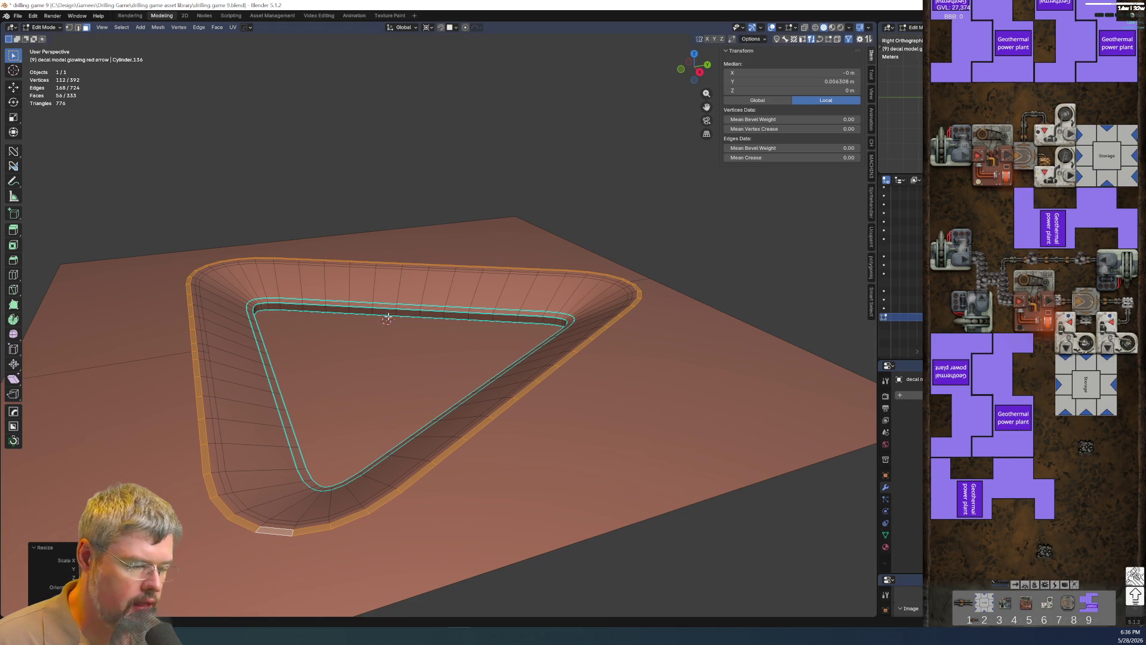
Check the sloped rim in right ortho view and deselect everything.
key(KP_3)
scroll(361, 363, up, 3)
scroll(543, 372, up, 2)
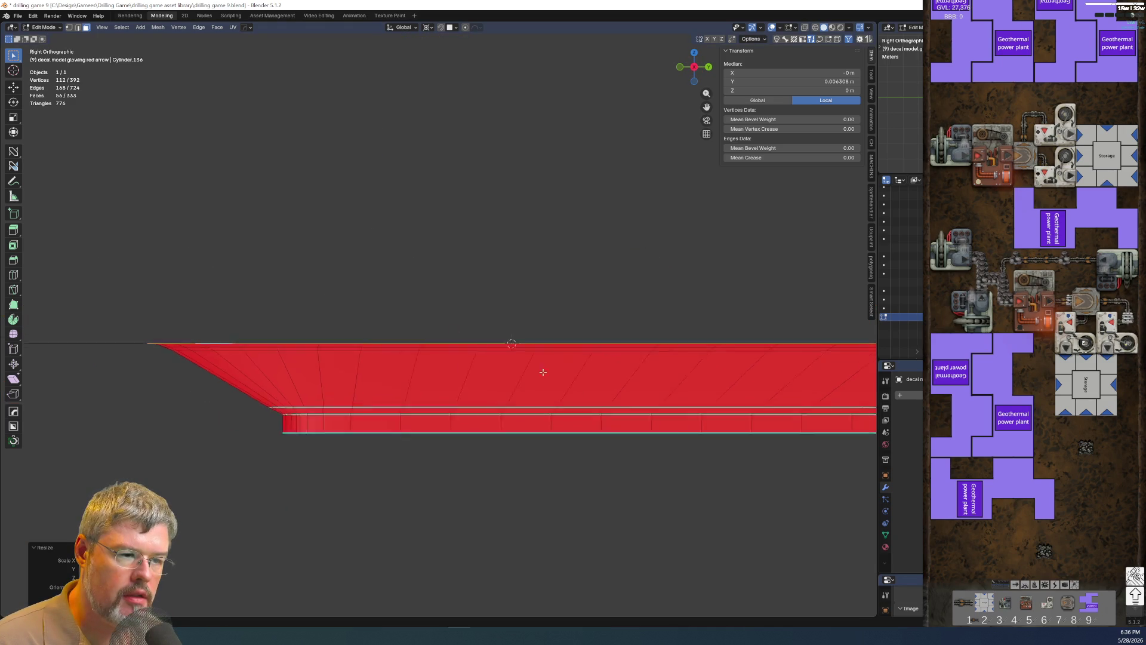
shift+middle_drag(543, 371, 779, 379)
scroll(267, 389, up, 4)
scroll(283, 409, down, 3)
mouse_move(358, 404)
middle_down()
mouse_move(502, 340)
mouse_move(577, 339)
middle_up()
scroll(538, 340, down, 4)
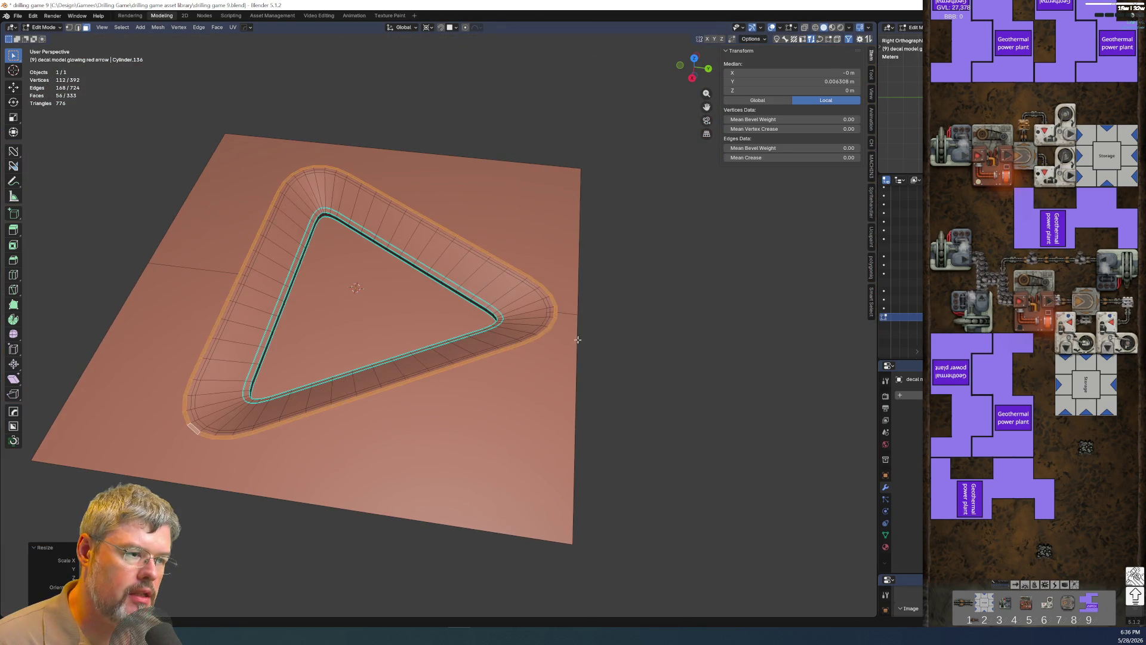
key(alt+a)
mouse_move(257, 143)
middle_down()
mouse_move(281, 358)
mouse_move(175, 504)
middle_up()
scroll(176, 504, up, 4)
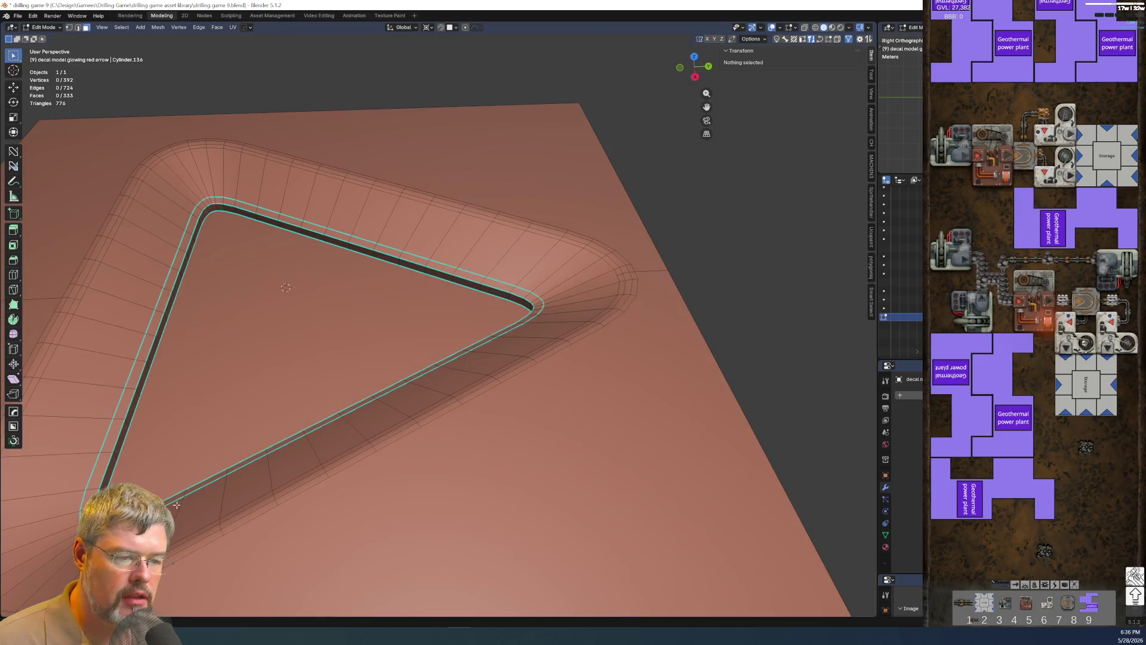
scroll(631, 288, up, 2)
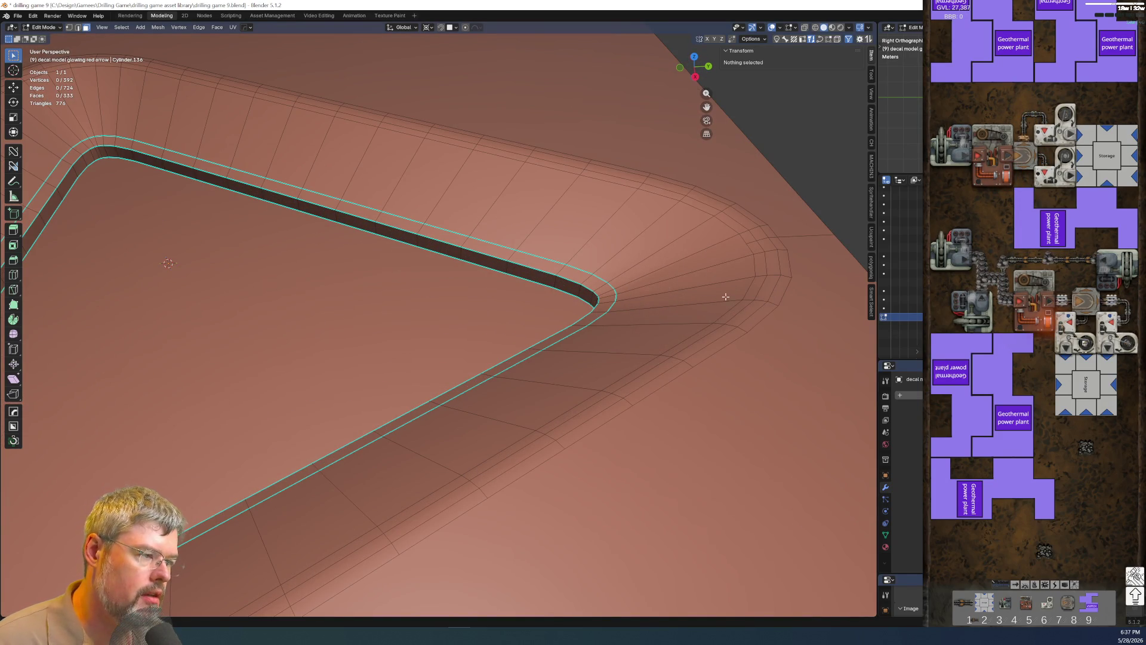
Dissolve a redundant perimeter edge loop on the rim.
alt+click(768, 281)
alt+click(759, 281)
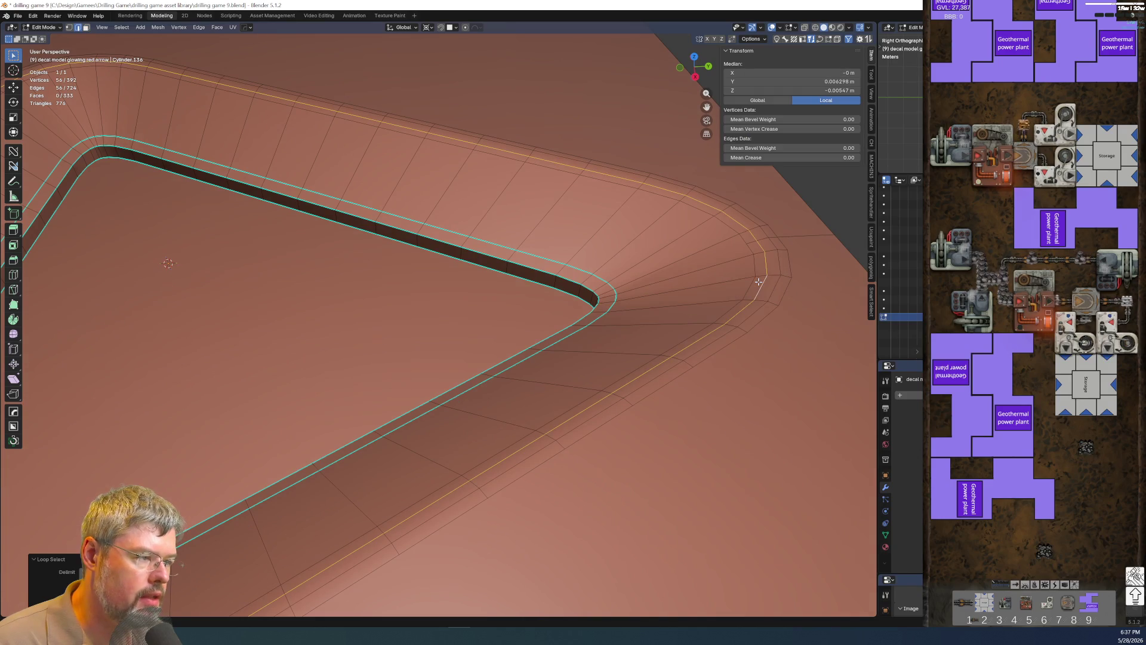
key(x)
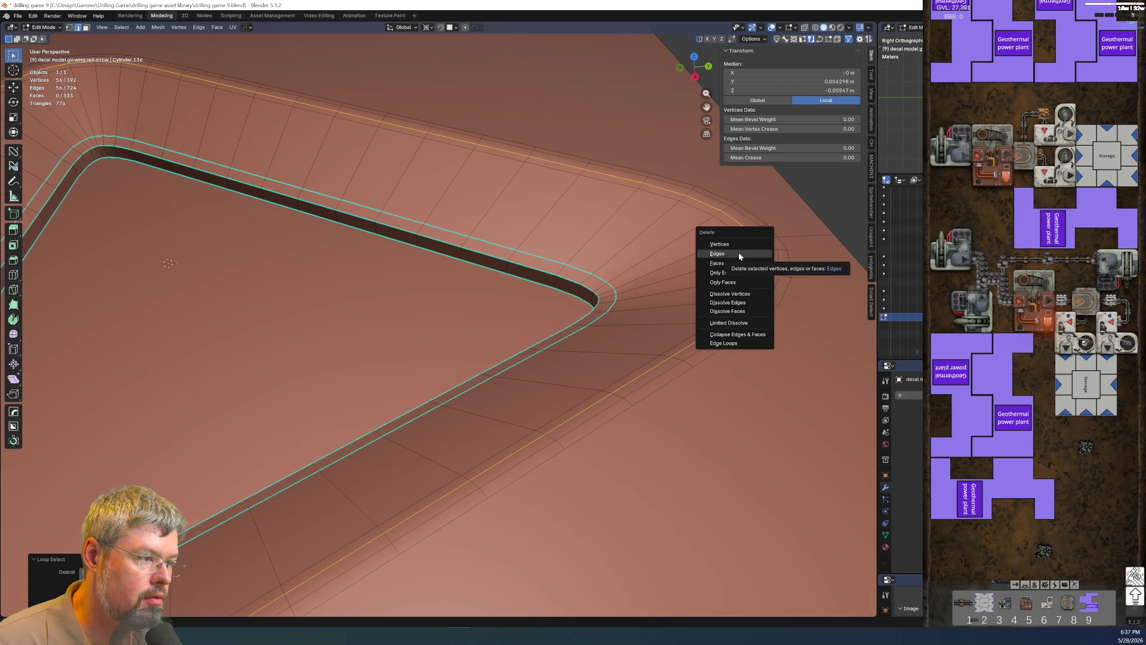
click(739, 251)
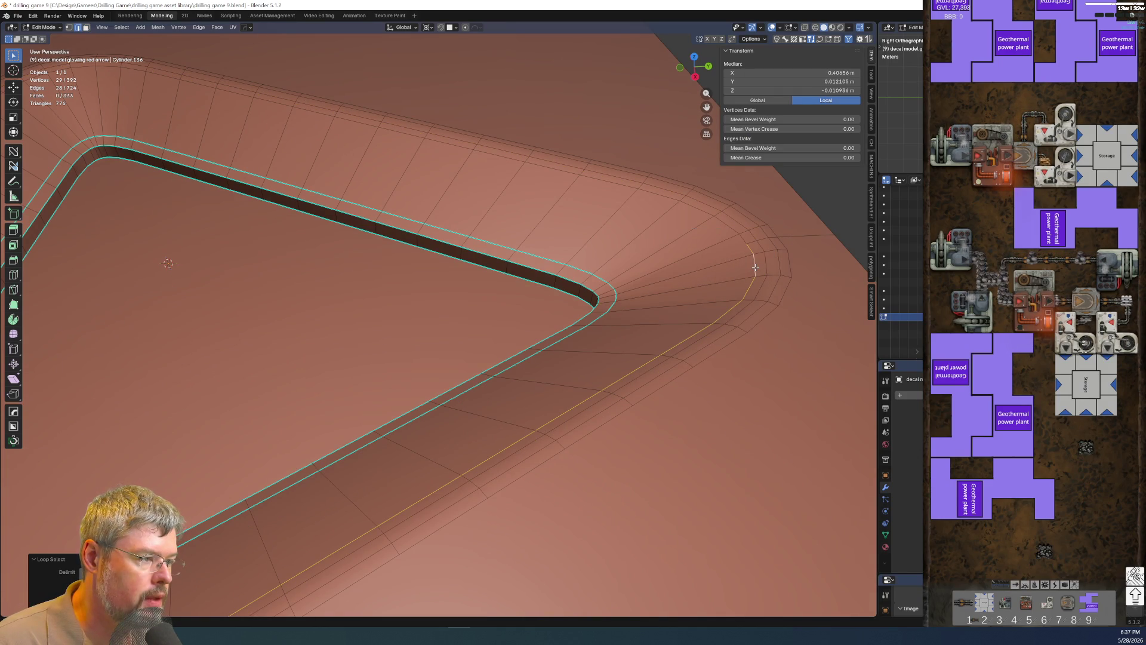
scroll(755, 266, down, 5)
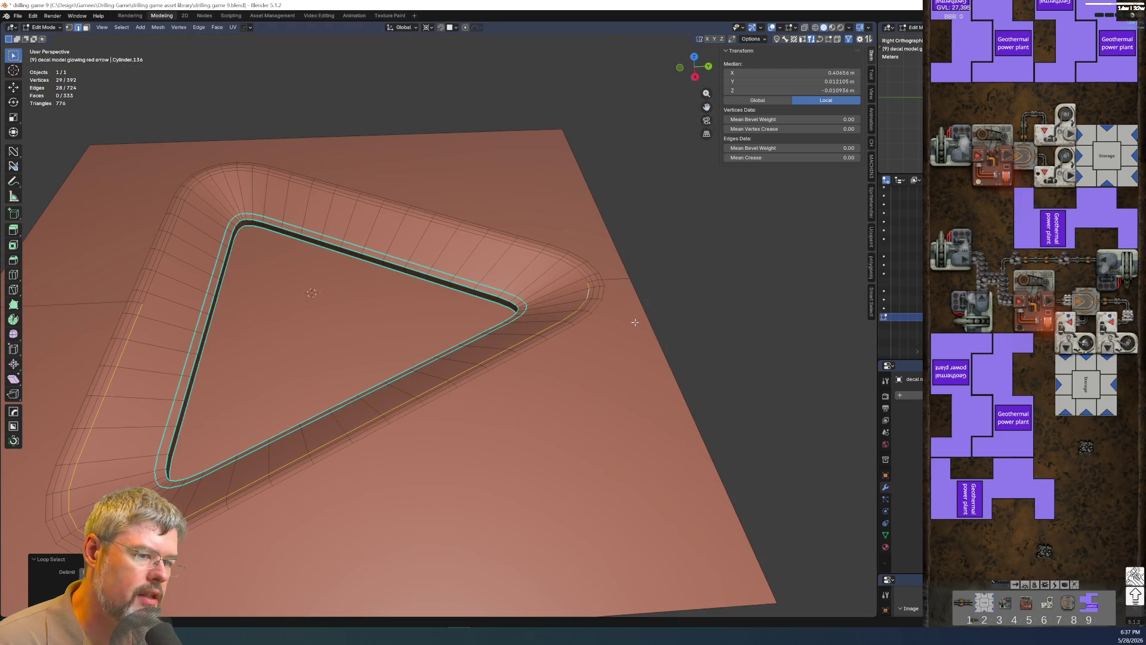
After a look in object mode, dissolve the short redundant edges along the rim path.
key(Tab)
mouse_move(662, 344)
middle_down()
mouse_move(644, 389)
mouse_move(501, 370)
middle_up()
key(Tab)
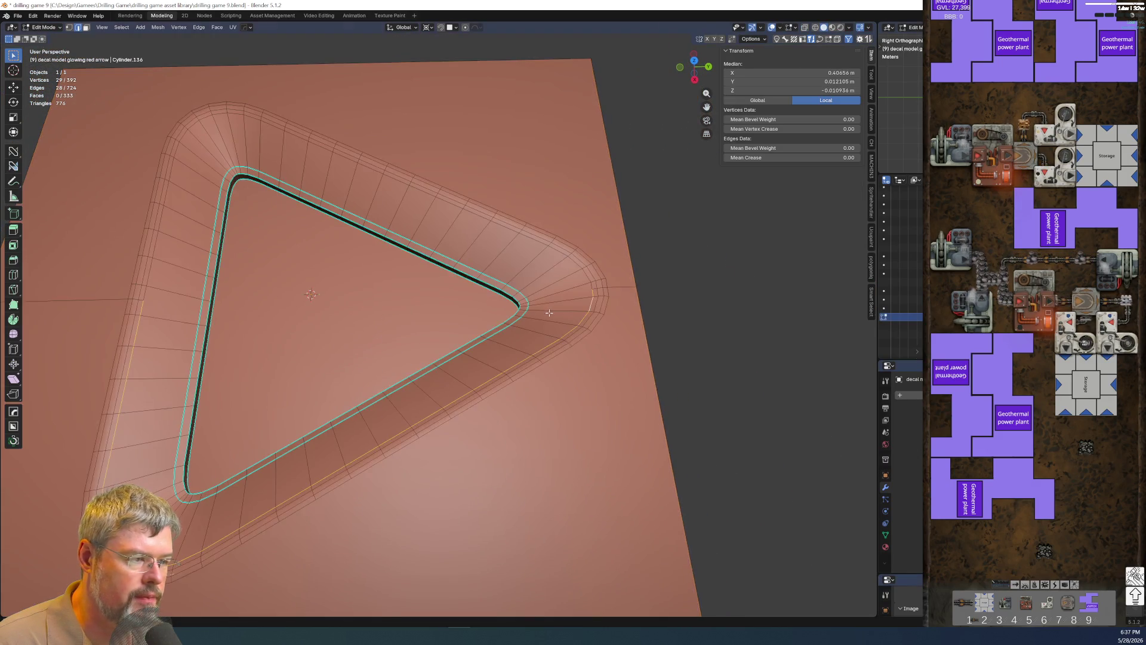
scroll(549, 312, up, 3)
click(782, 259)
ctrl+click(781, 255)
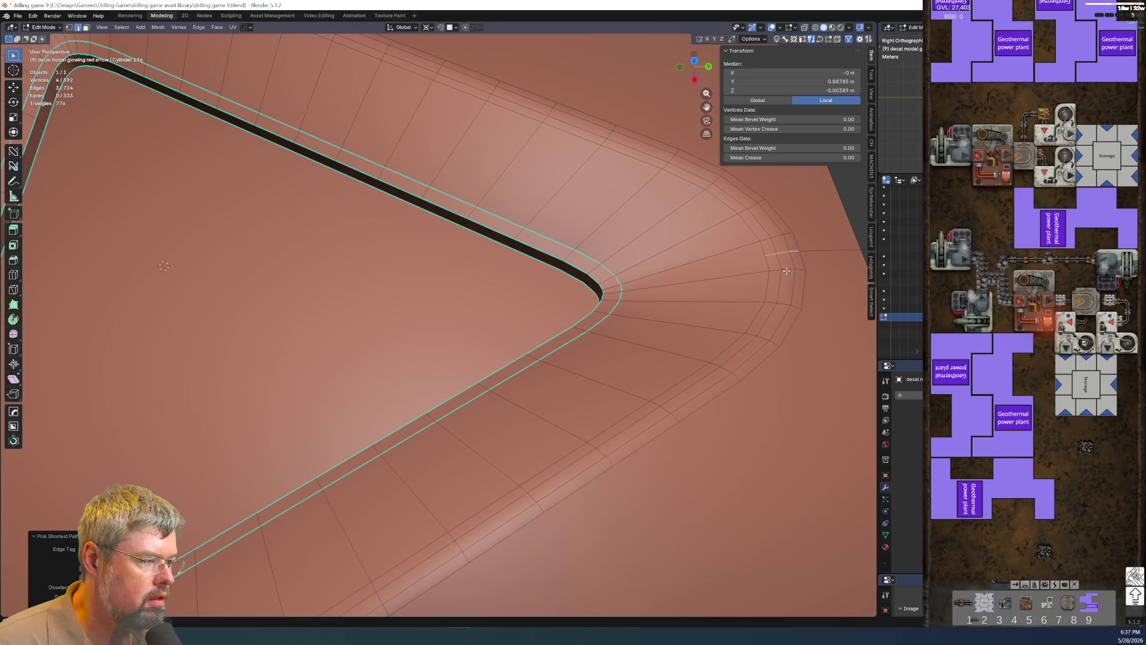
right_click(786, 269)
click(757, 333)
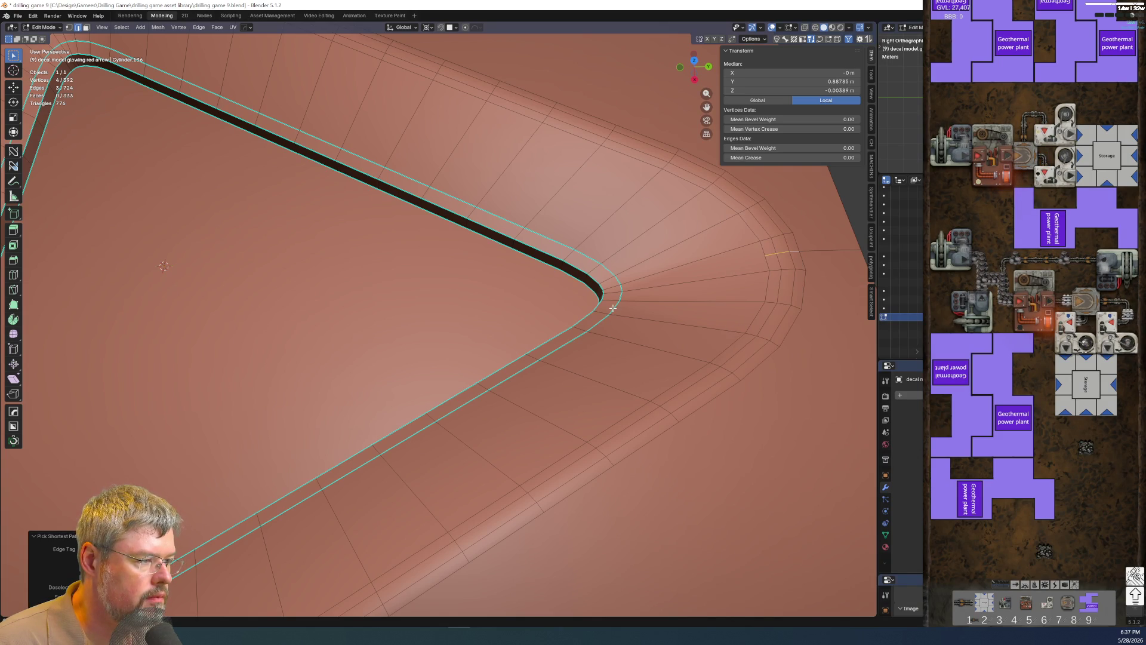
key(x)
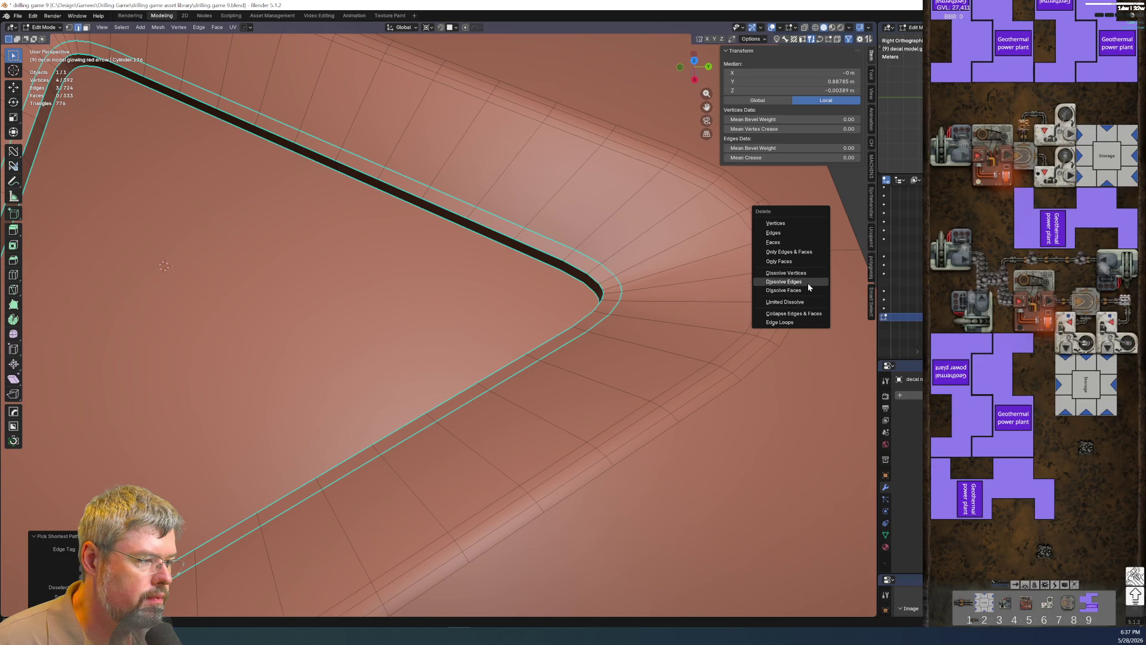
click(804, 282)
scroll(595, 300, down, 4)
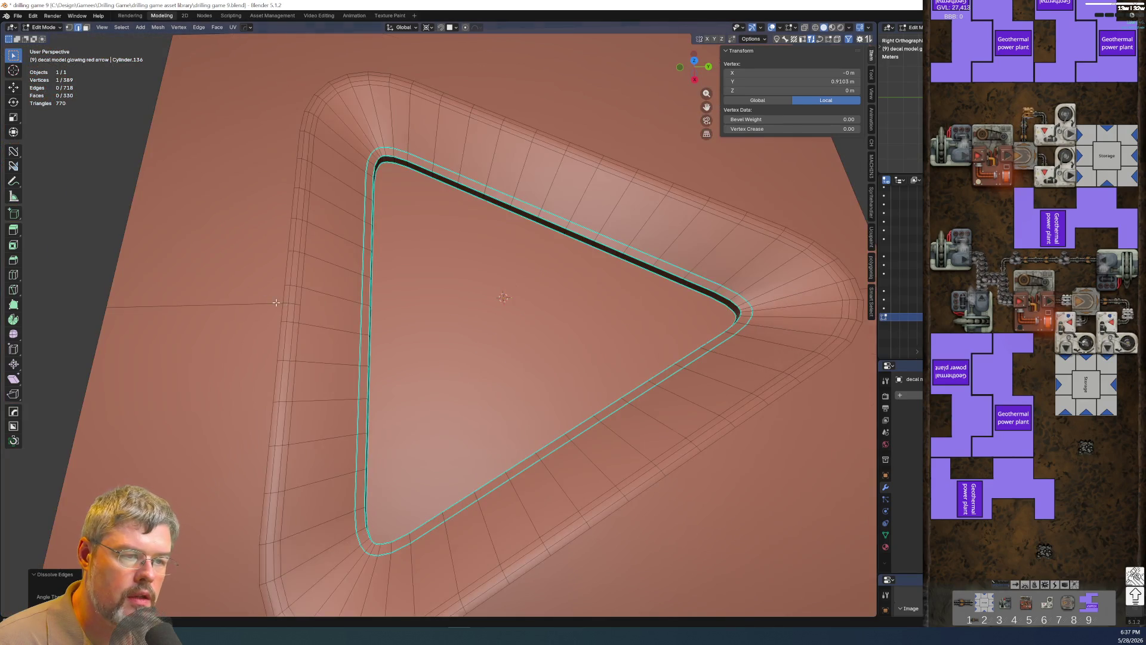
scroll(276, 303, up, 5)
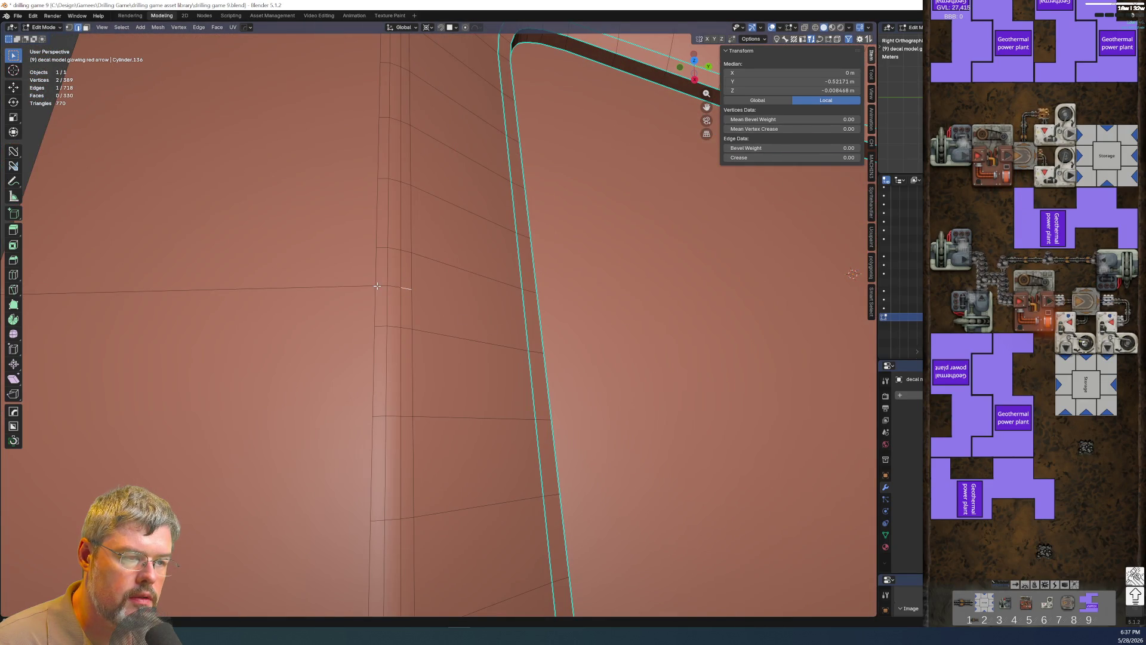
Dissolve the stray rim vertices, leaving 386 vertices and 327 faces, and exit editing.
click(383, 285)
key(x)
click(382, 283)
scroll(382, 283, down, 5)
middle_drag(385, 394, 641, 350)
key(Tab)
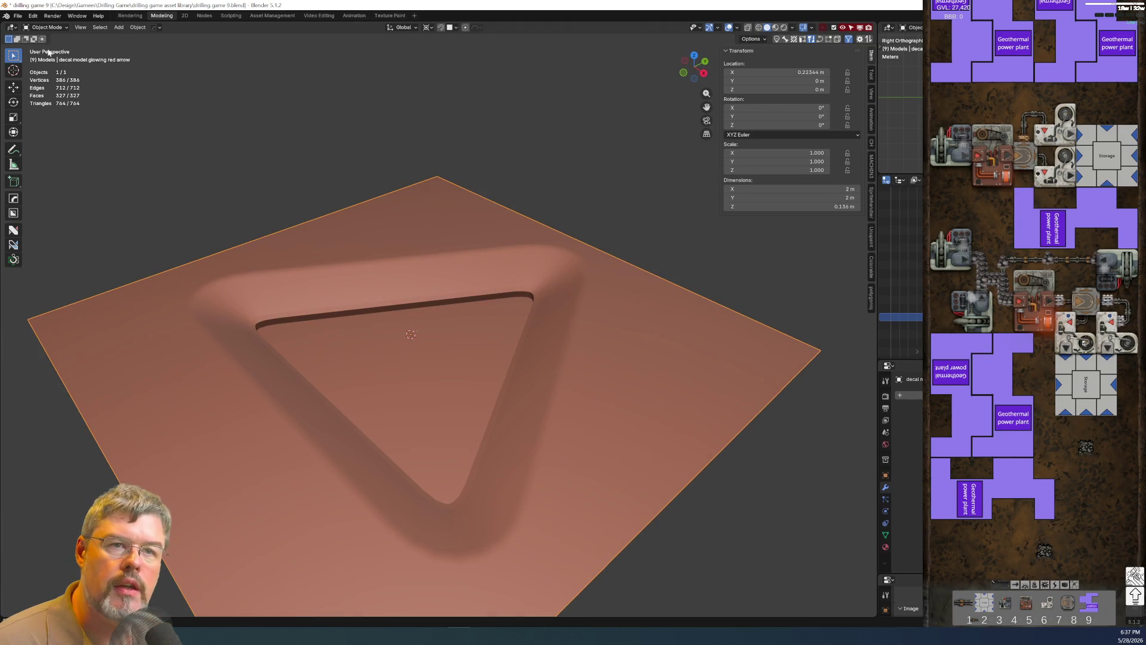
Save the blend file and switch the viewport to Material Preview.
click(17, 15)
click(36, 73)
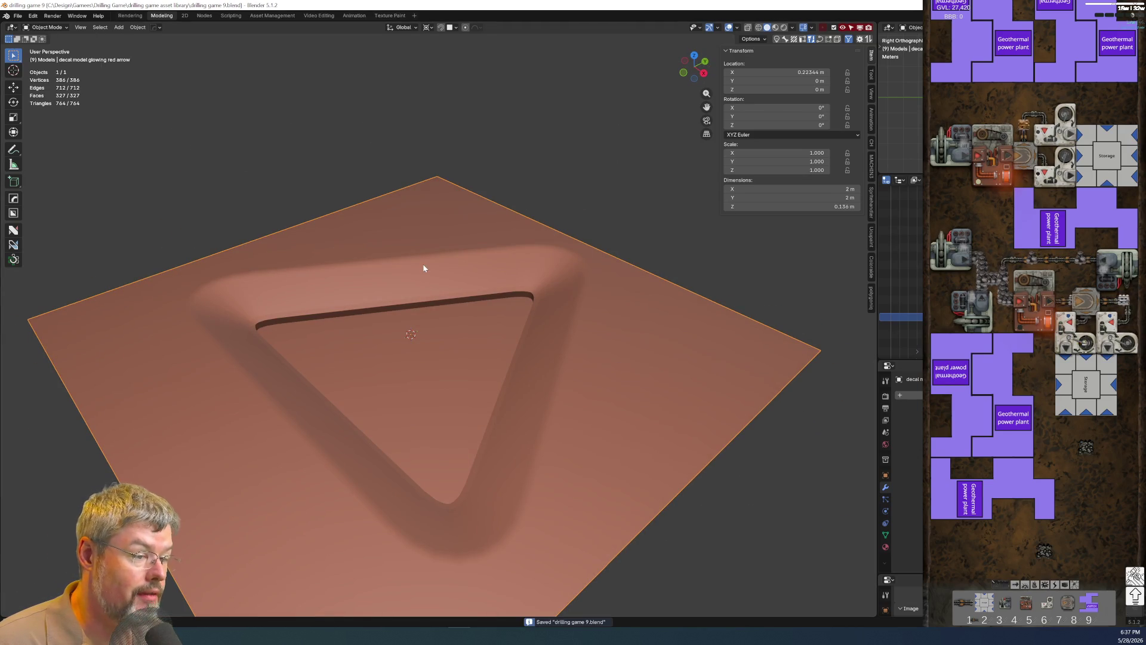
scroll(424, 268, down, 3)
mouse_move(488, 360)
middle_down()
mouse_move(468, 374)
mouse_move(545, 418)
middle_up()
scroll(466, 397, up, 3)
middle_drag(465, 396, 431, 351)
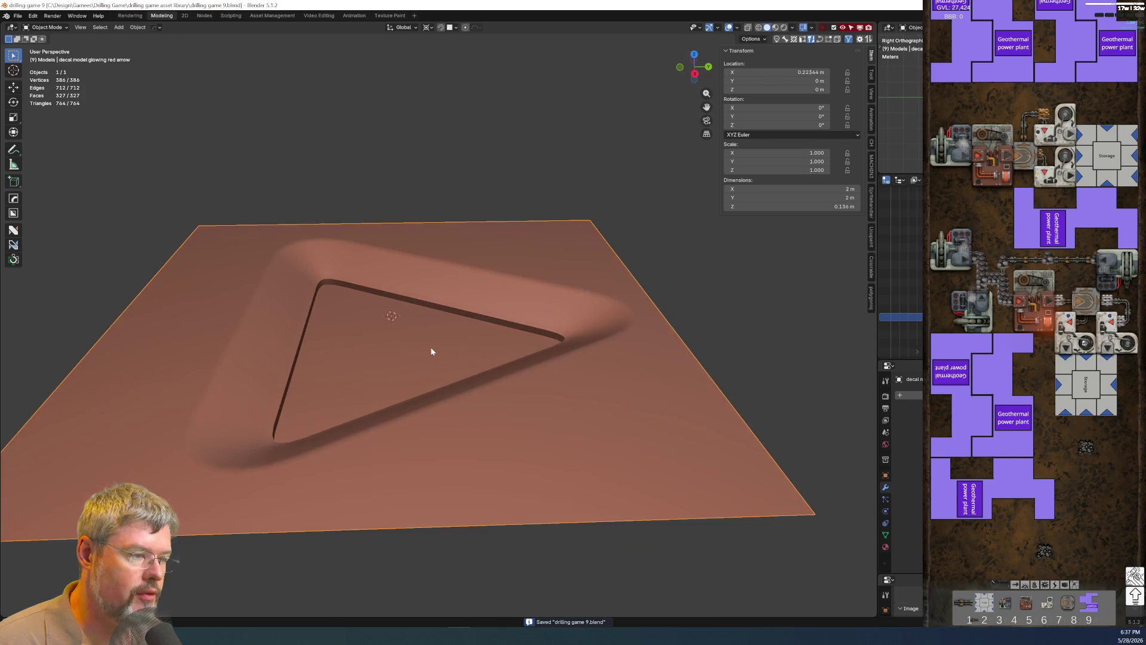
click(776, 28)
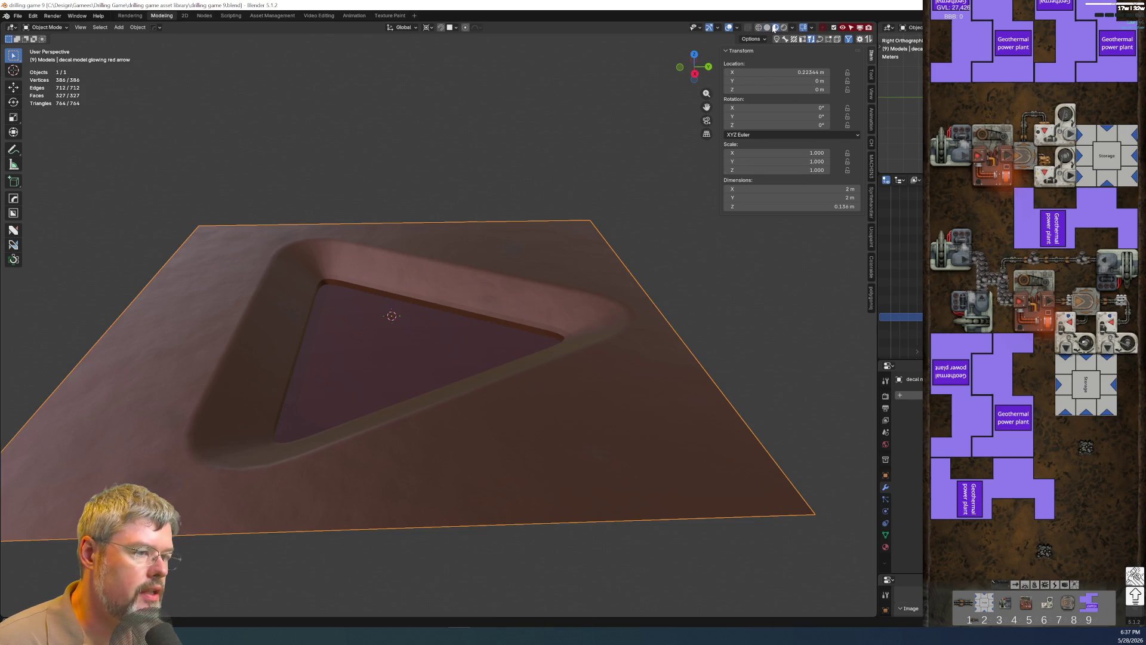
mouse_move(515, 319)
middle_down()
mouse_move(407, 300)
mouse_move(399, 360)
mouse_move(503, 325)
mouse_move(501, 229)
mouse_move(471, 333)
mouse_move(475, 389)
mouse_move(373, 328)
middle_up()
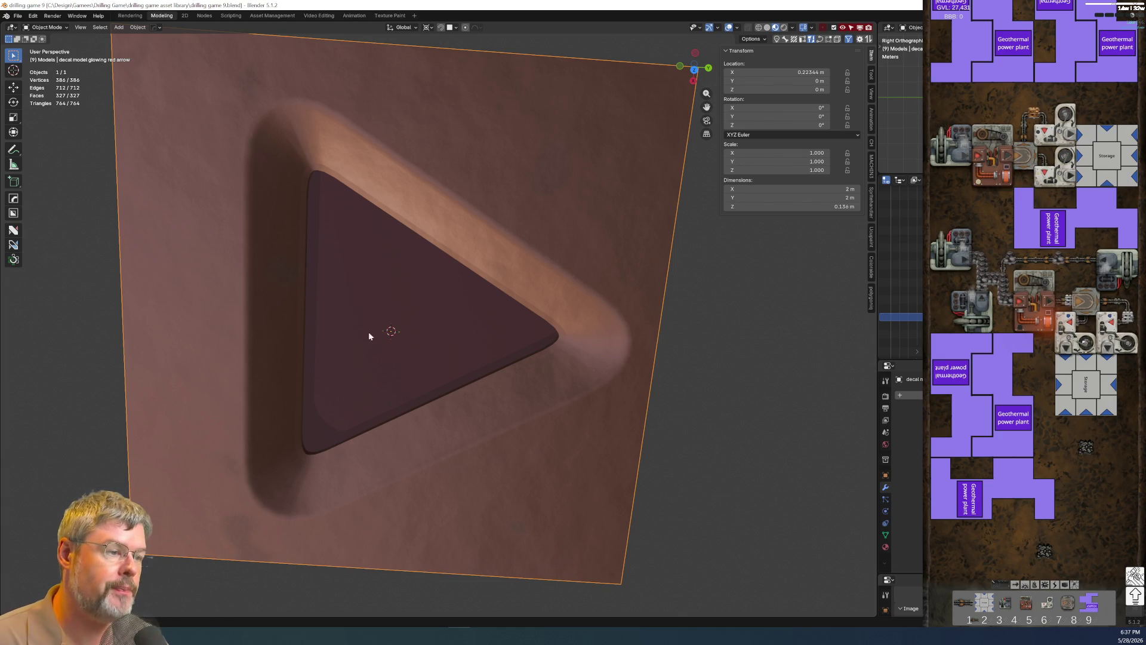
In Material Properties leave only the single dark red material slot.
click(886, 548)
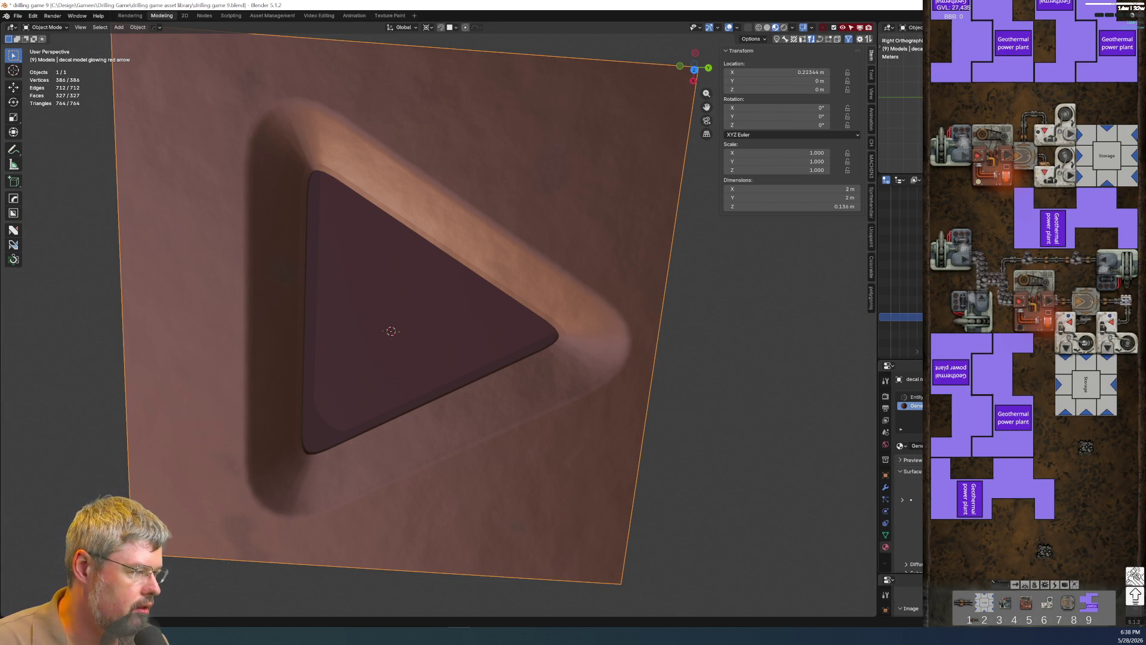
click(913, 397)
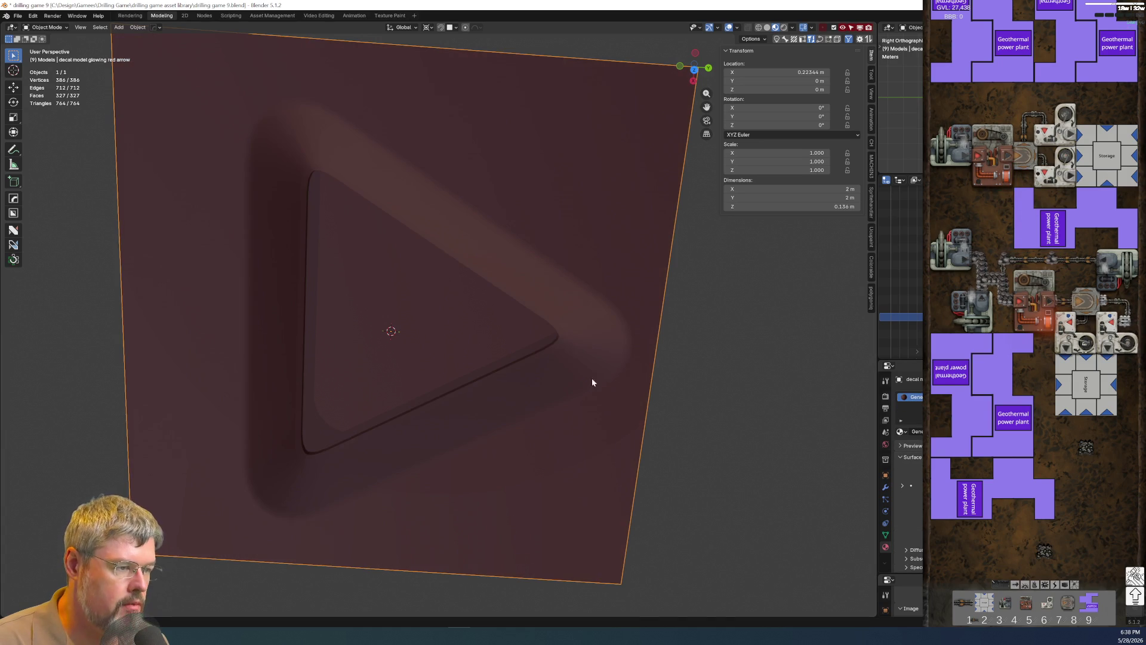
middle_drag(591, 379, 555, 292)
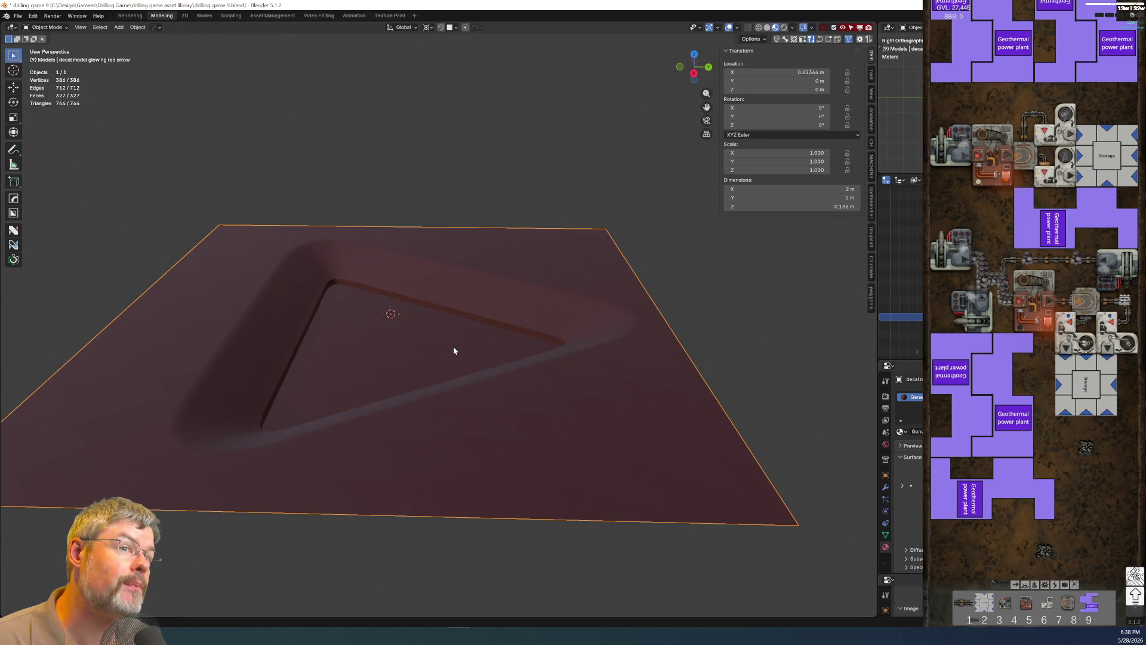
key(Tab)
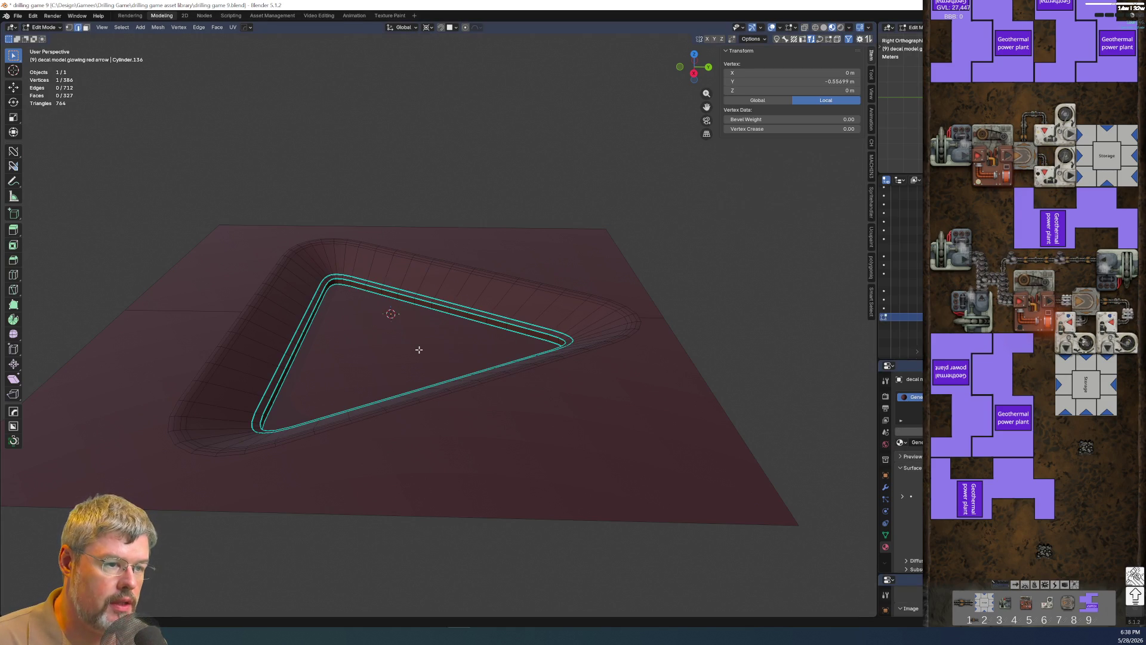
Separate the inner triangle floor into its own piece and nudge it up along Z.
click(418, 349)
scroll(418, 349, up, 2)
scroll(421, 350, up, 2)
scroll(424, 351, up, 2)
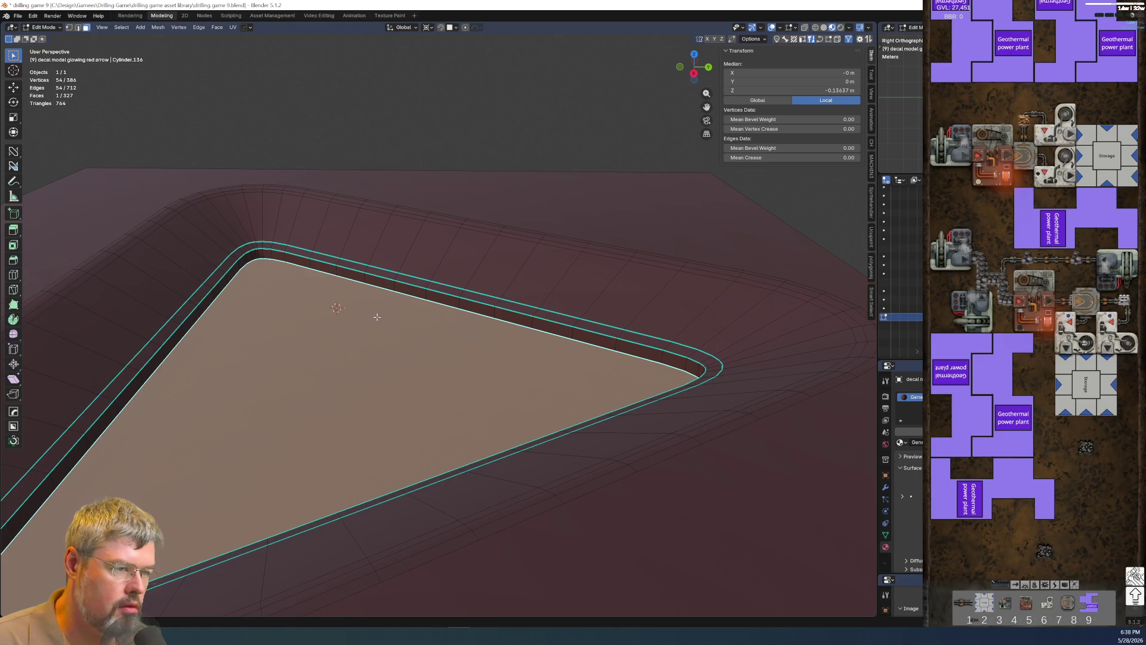
scroll(596, 398, down, 2)
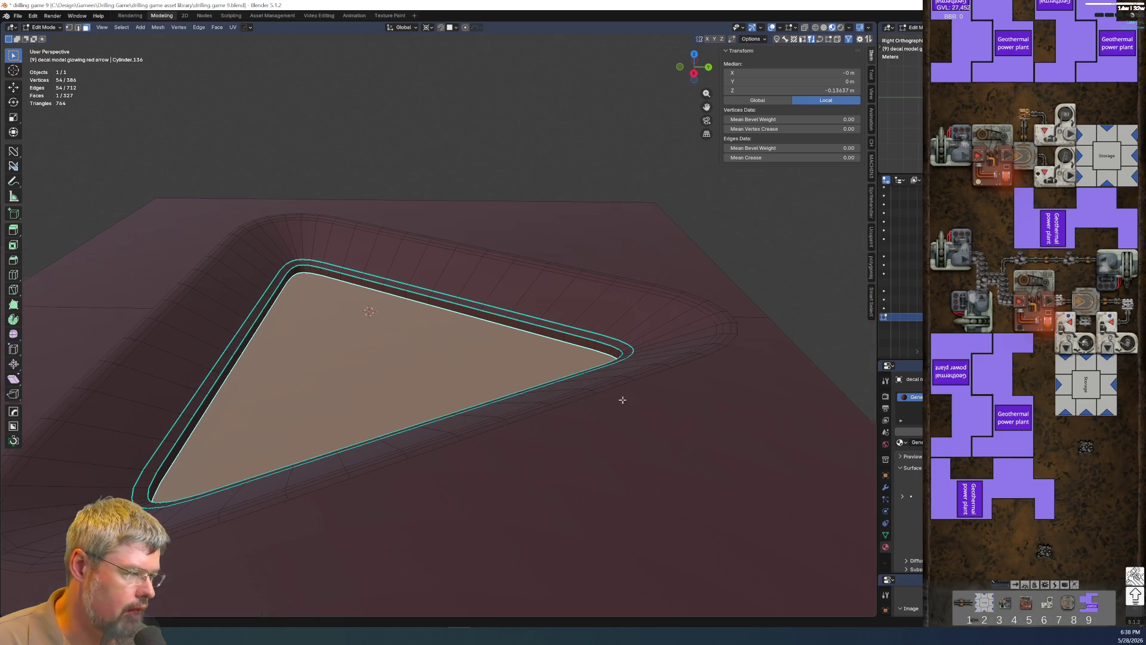
right_click(339, 336)
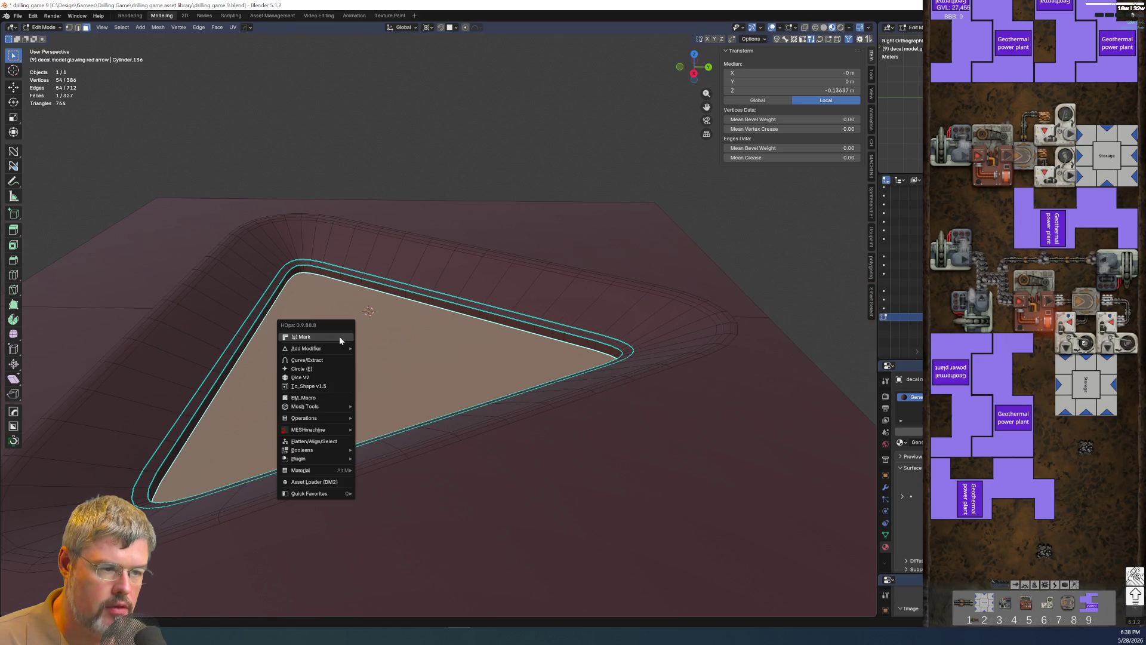
click(328, 359)
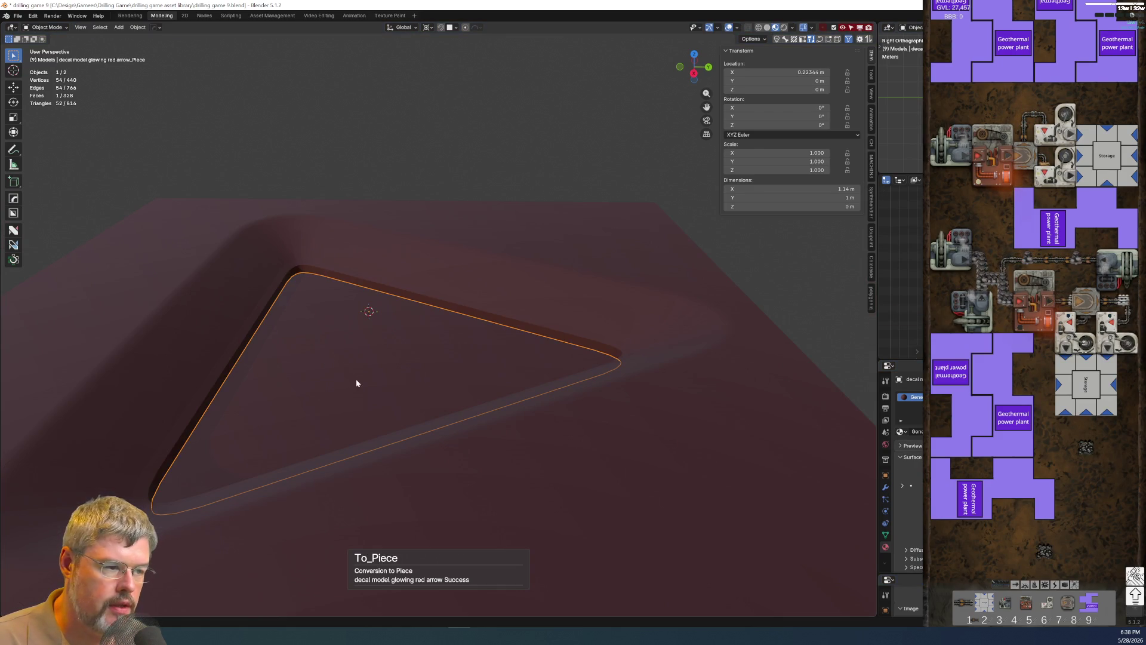
key(g)
key(z)
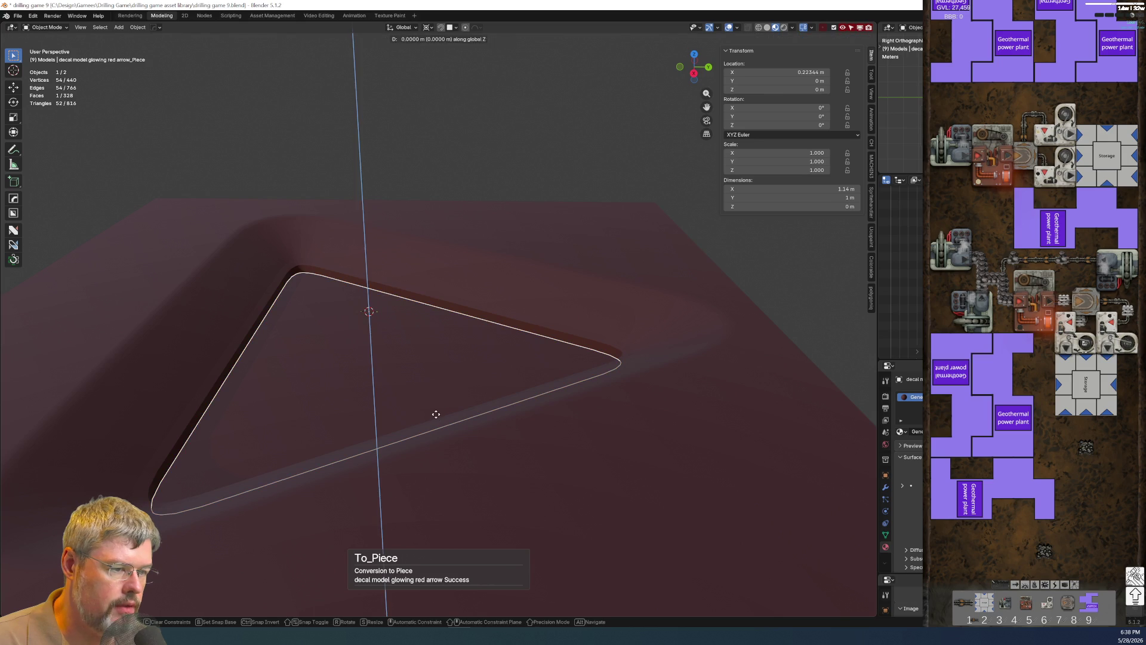
key(Escape)
Give the large surrounding plate the light grey material.
click(555, 448)
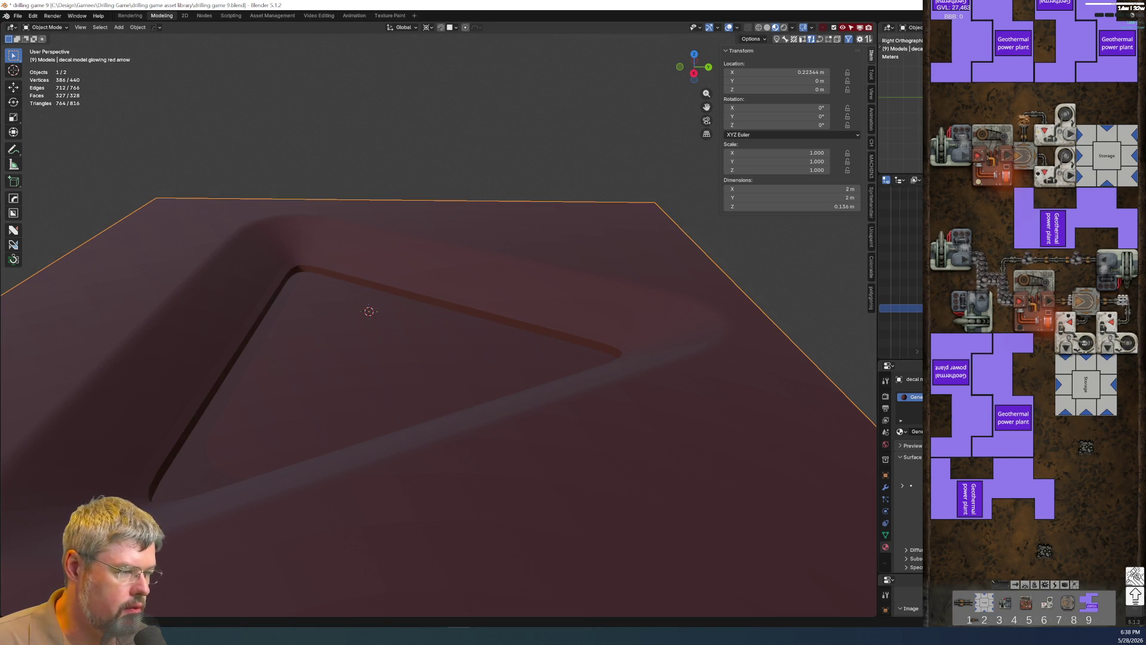
key(ctrl+z)
click(7, 16)
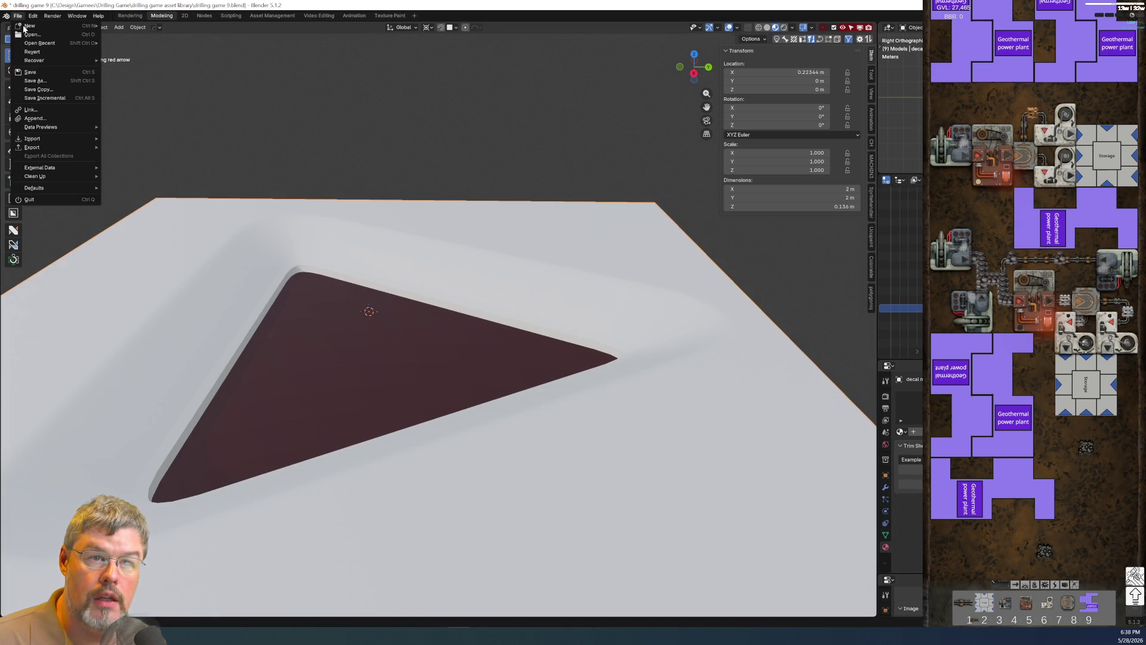
Save the drilling game 9 file with the red triangle piece selected and switch to the Nodes workspace.
click(51, 73)
click(374, 351)
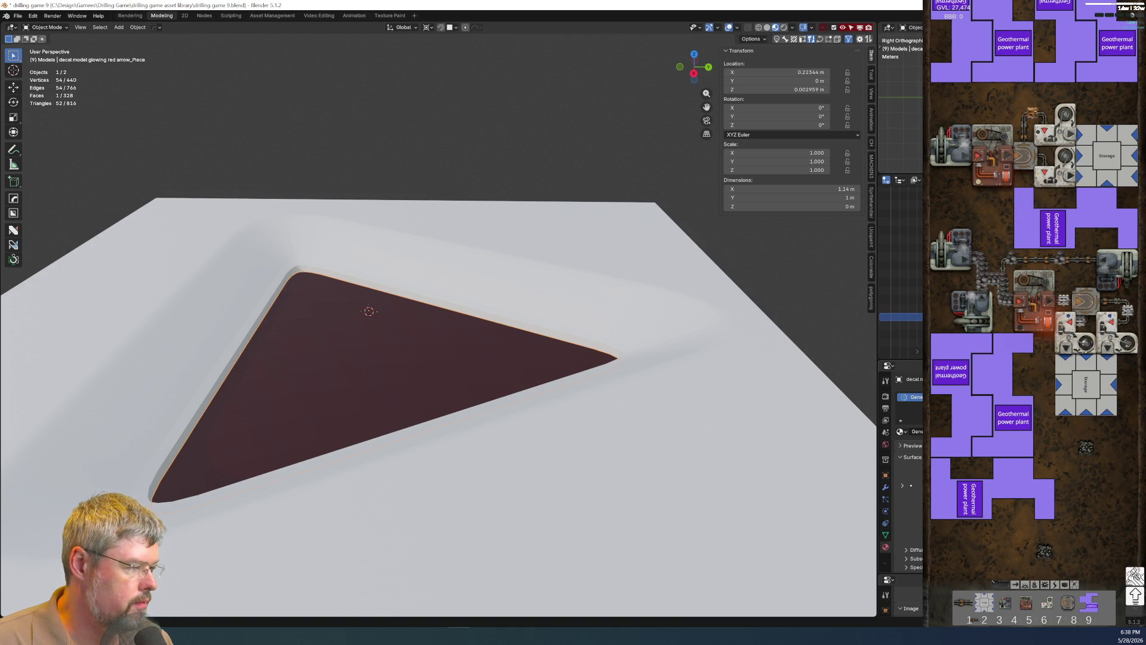
click(17, 11)
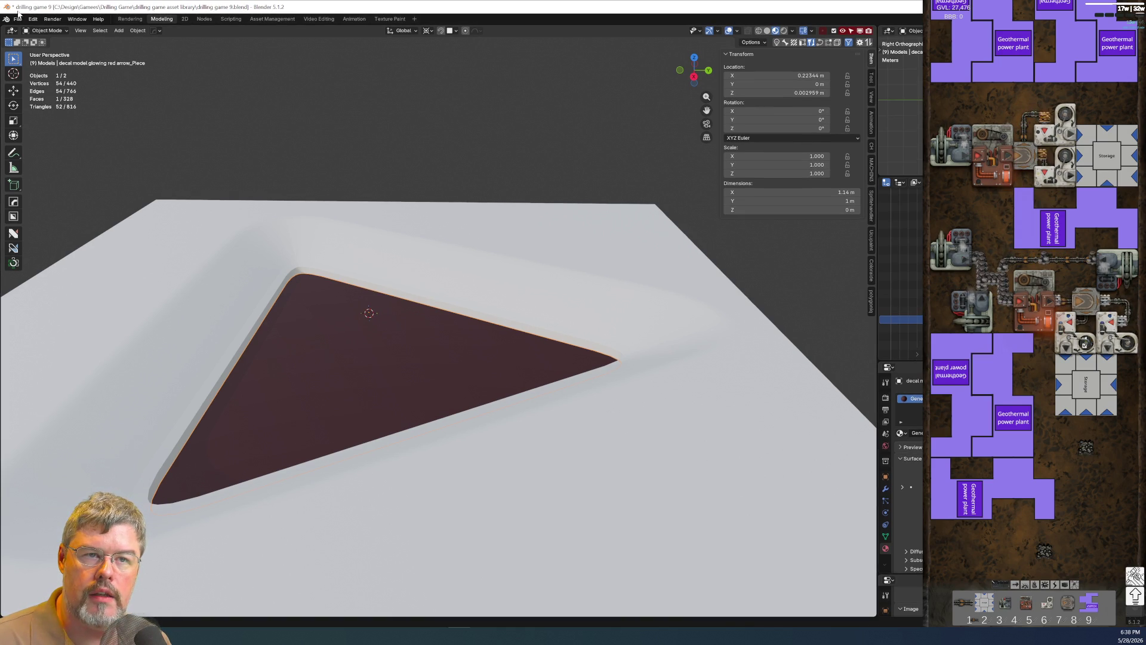
click(17, 15)
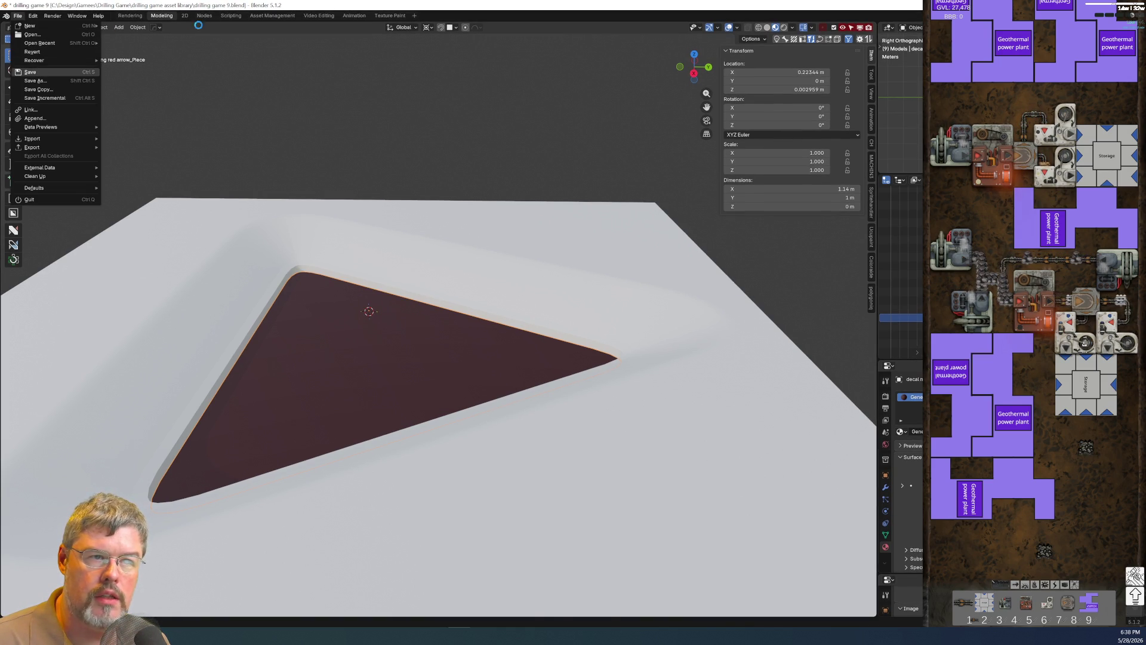
click(30, 72)
click(204, 16)
scroll(521, 420, down, 3)
scroll(542, 412, down, 3)
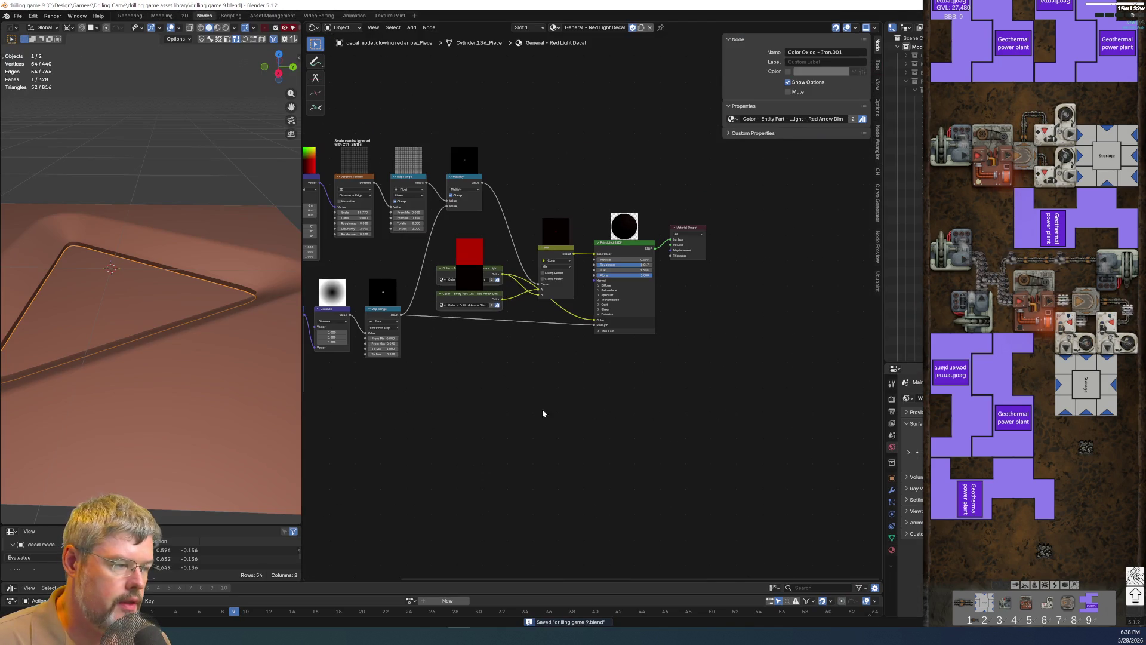
Widen the node editor to full width and shift the Red Arrow Dim colour node right beneath the other colour node.
drag(884, 401, 922, 401)
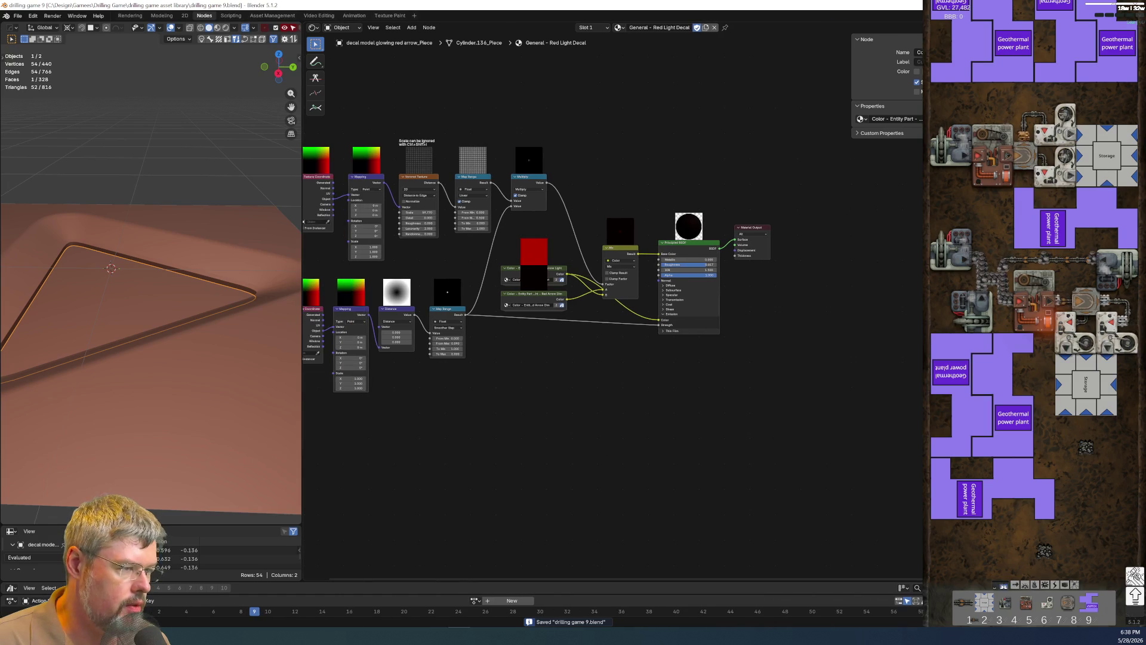
mouse_move(486, 392)
middle_down()
mouse_move(696, 498)
mouse_move(633, 402)
middle_up()
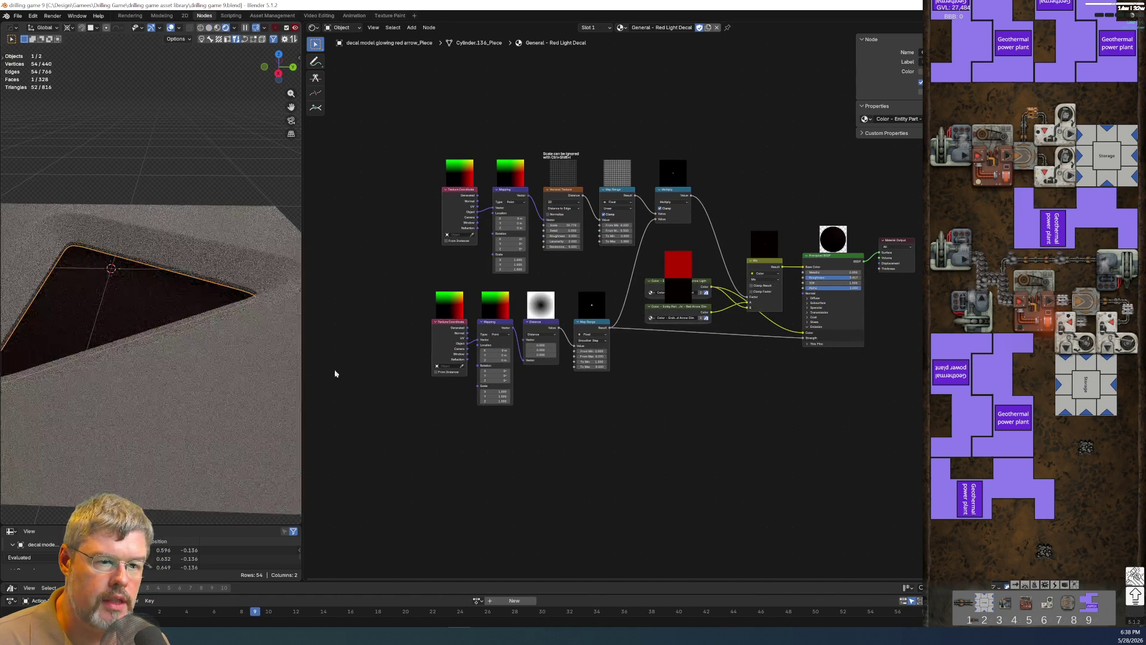
scroll(679, 412, up, 2)
scroll(627, 395, up, 2)
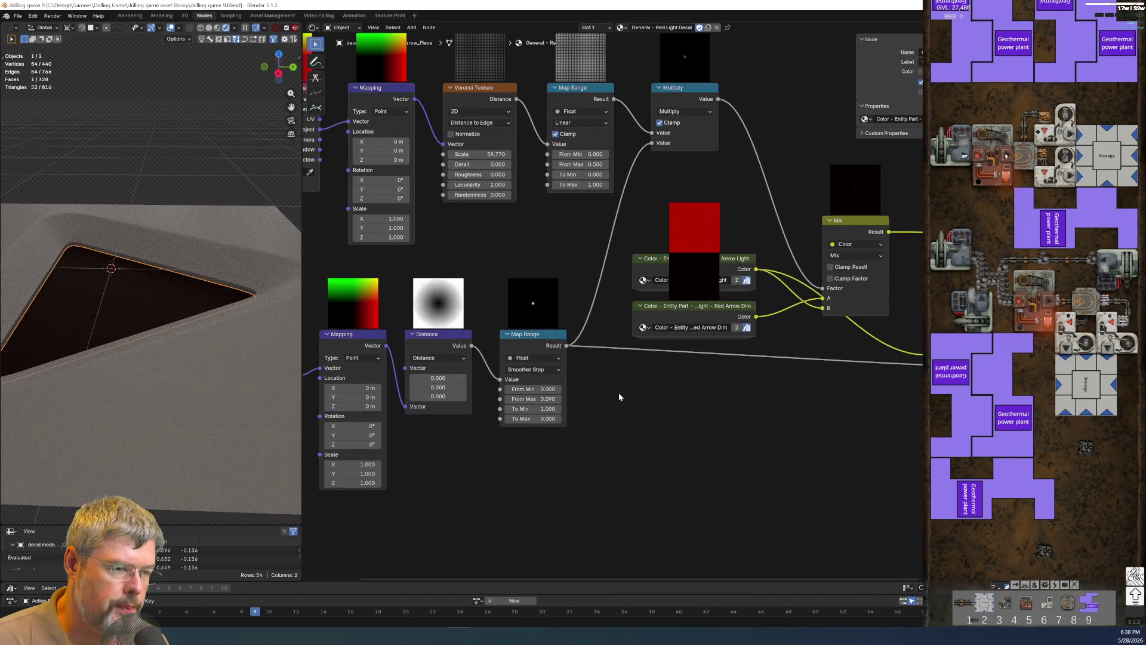
mouse_move(510, 265)
middle_down()
mouse_move(580, 316)
mouse_move(613, 298)
mouse_move(694, 390)
mouse_move(584, 319)
middle_up()
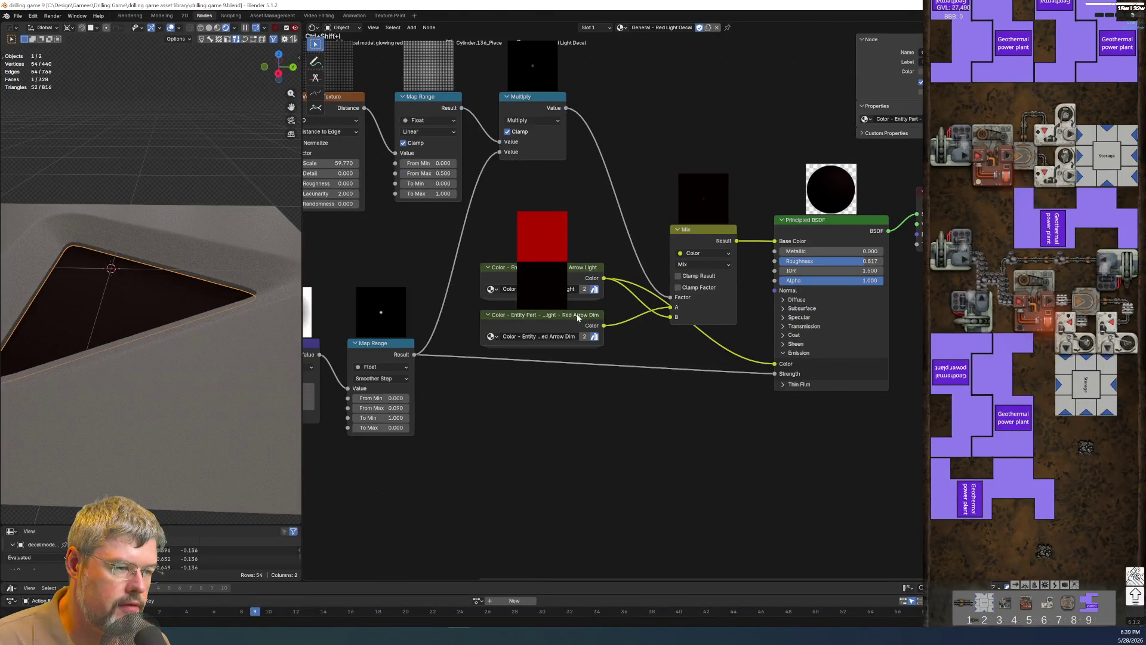
scroll(660, 309, up, 1)
mouse_move(585, 323)
mouse_down()
mouse_move(637, 324)
mouse_move(622, 326)
mouse_up()
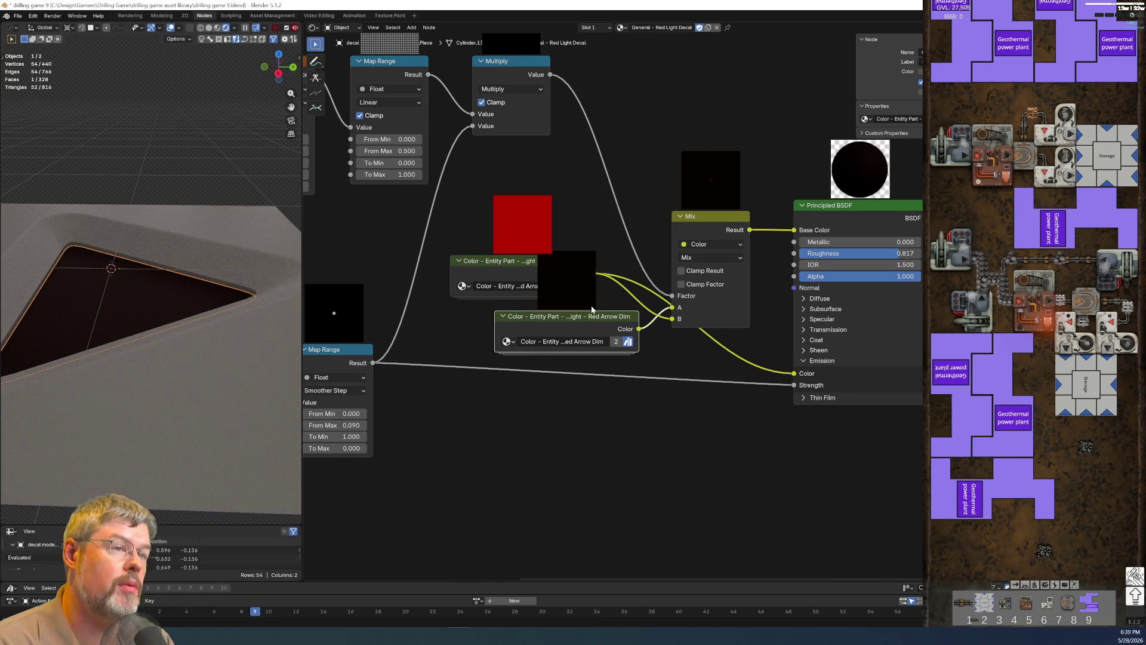
scroll(585, 296, down, 1)
scroll(410, 202, down, 1)
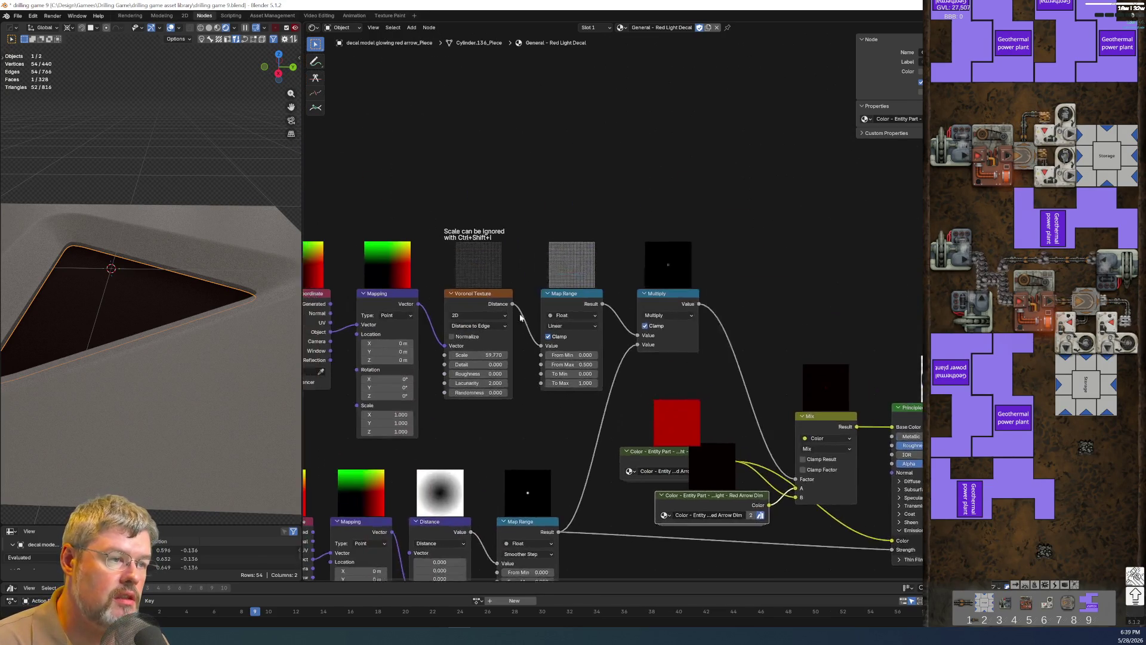
scroll(529, 244, up, 5)
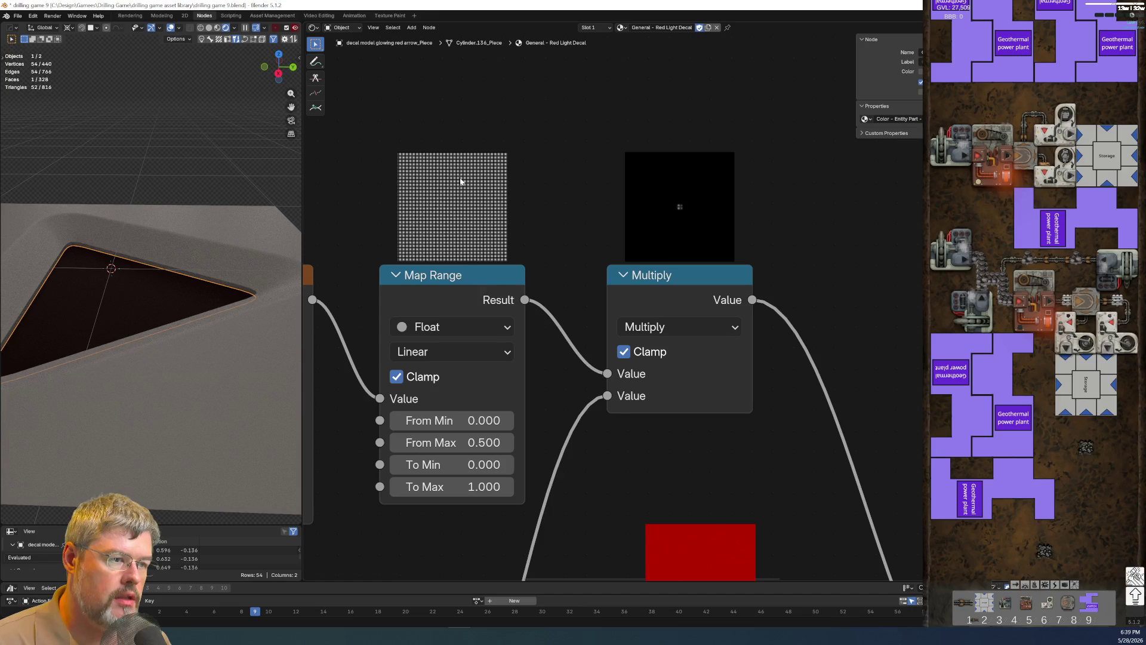
scroll(479, 247, left, 2)
scroll(504, 213, left, 5)
scroll(544, 249, left, 1)
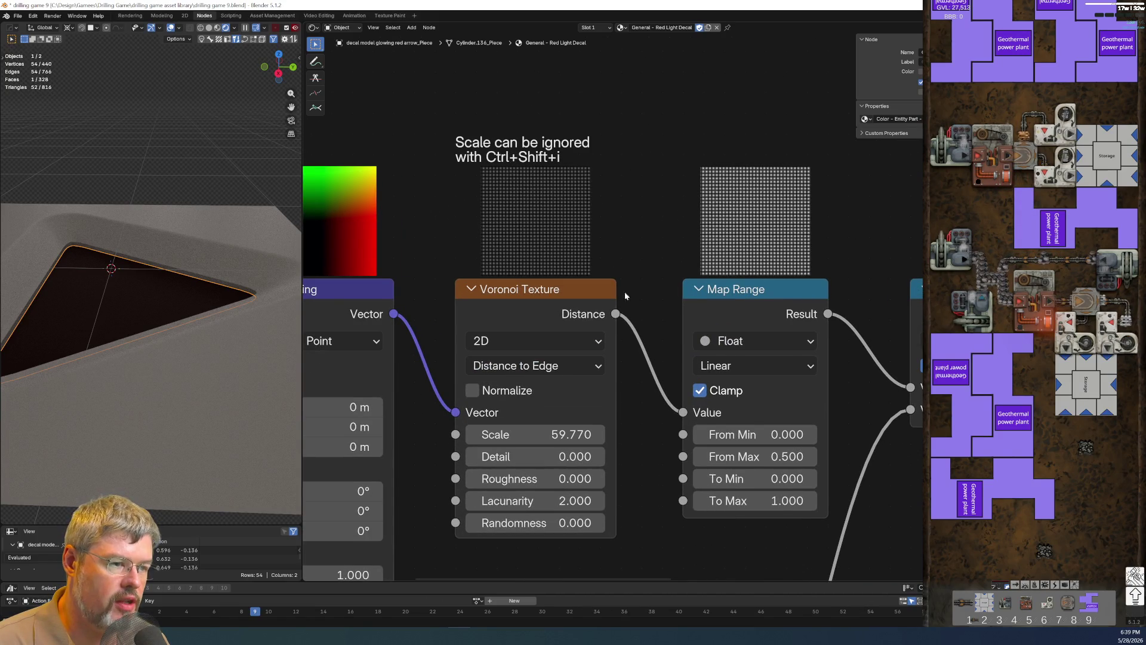
scroll(624, 291, down, 1)
mouse_move(745, 349)
middle_down()
mouse_move(555, 242)
mouse_move(401, 202)
middle_up()
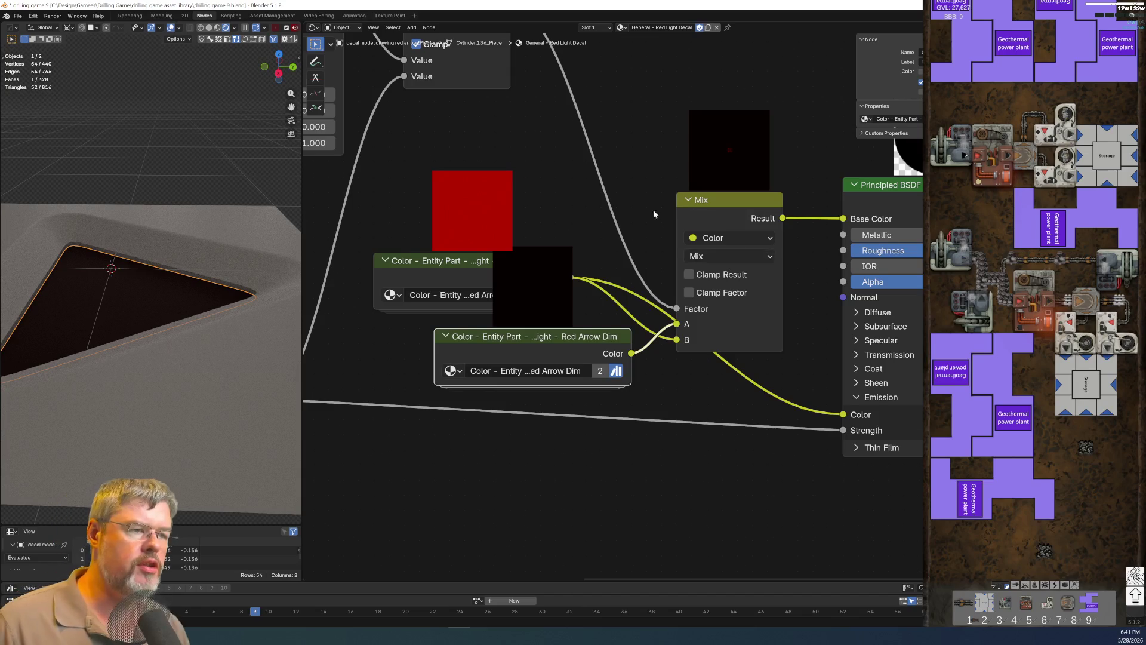
scroll(652, 209, down, 5)
scroll(738, 310, up, 3)
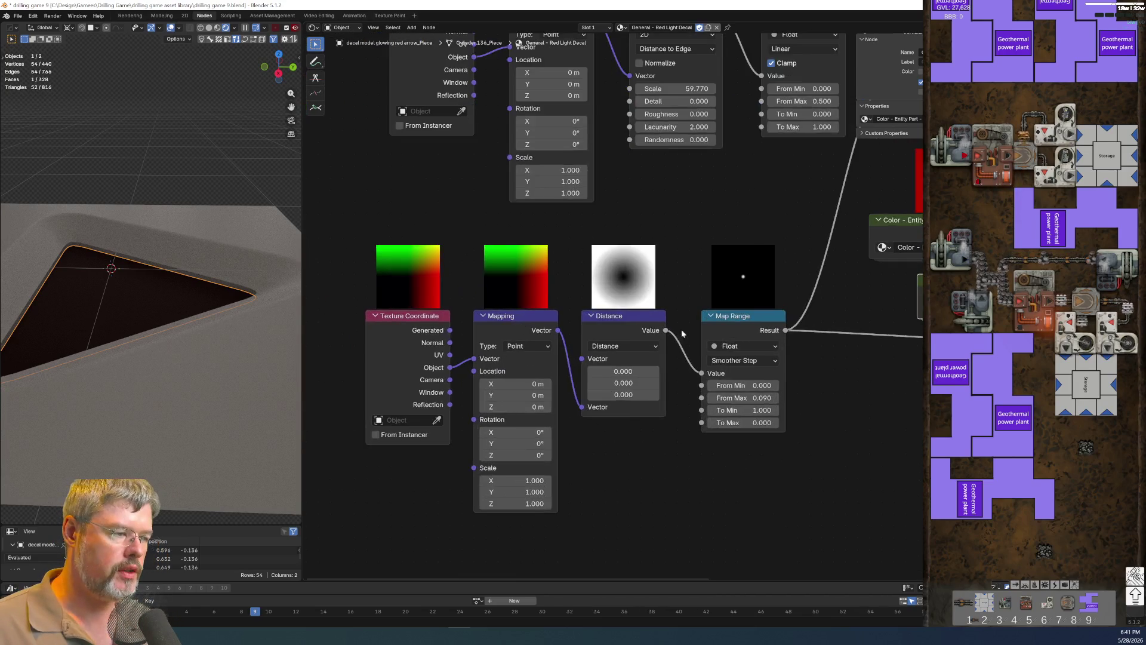
scroll(537, 412, up, 2)
scroll(439, 475, up, 2)
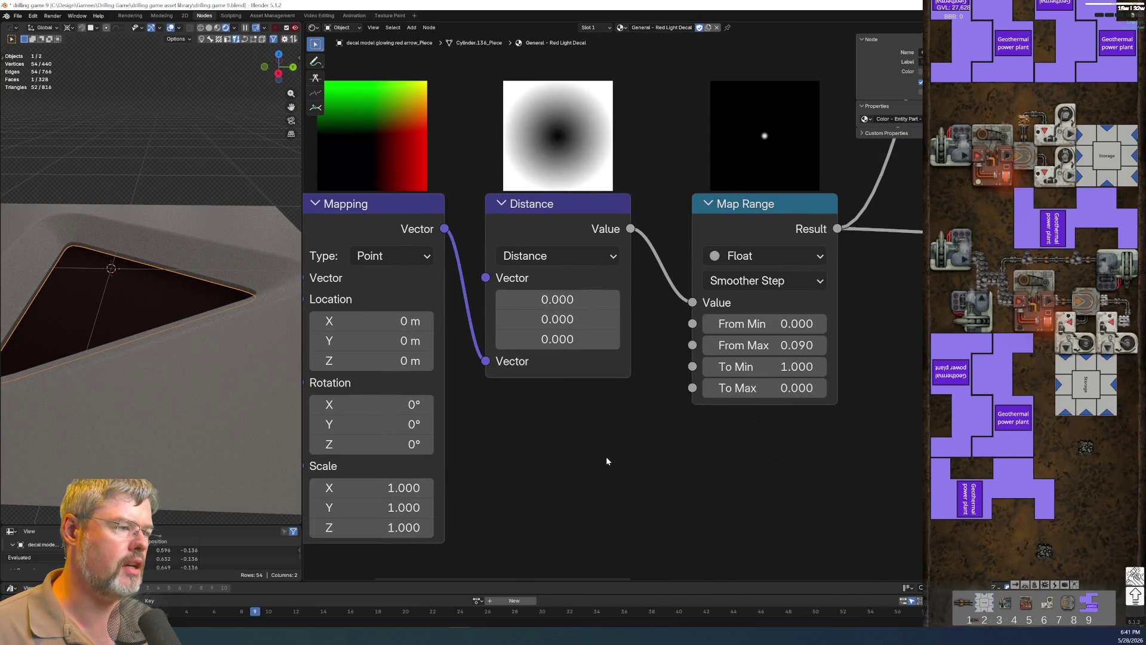
Set the glow falloff Map Range From Max to 0.730 and raise the Voronoi grid scale to about 77.320.
drag(762, 345, 796, 345)
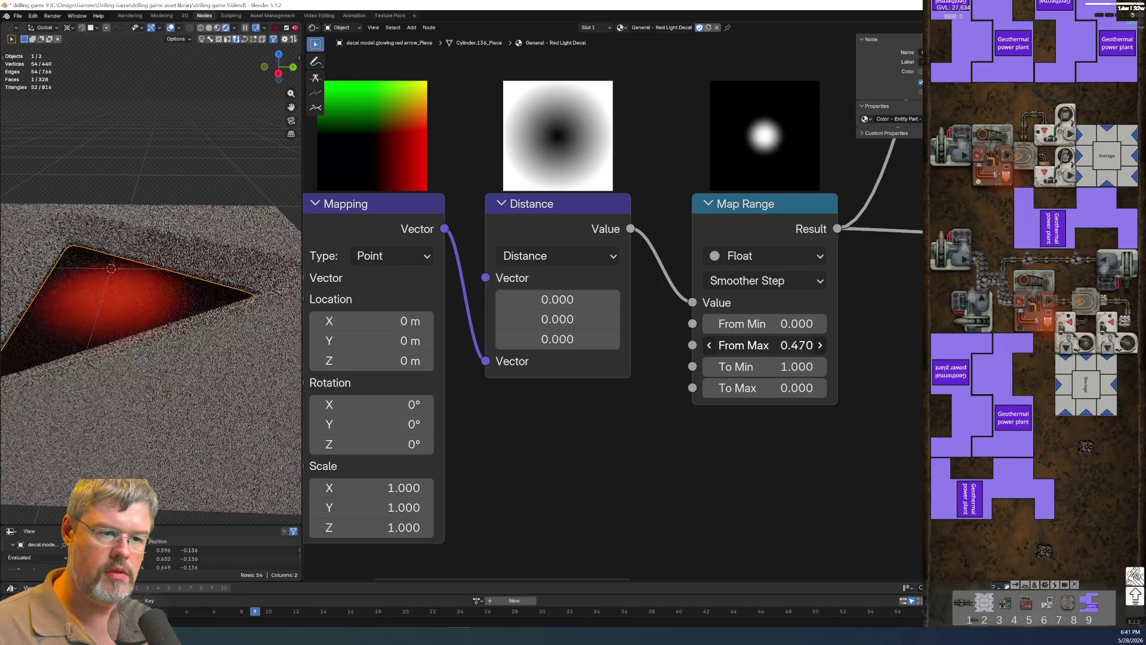
drag(761, 345, 779, 345)
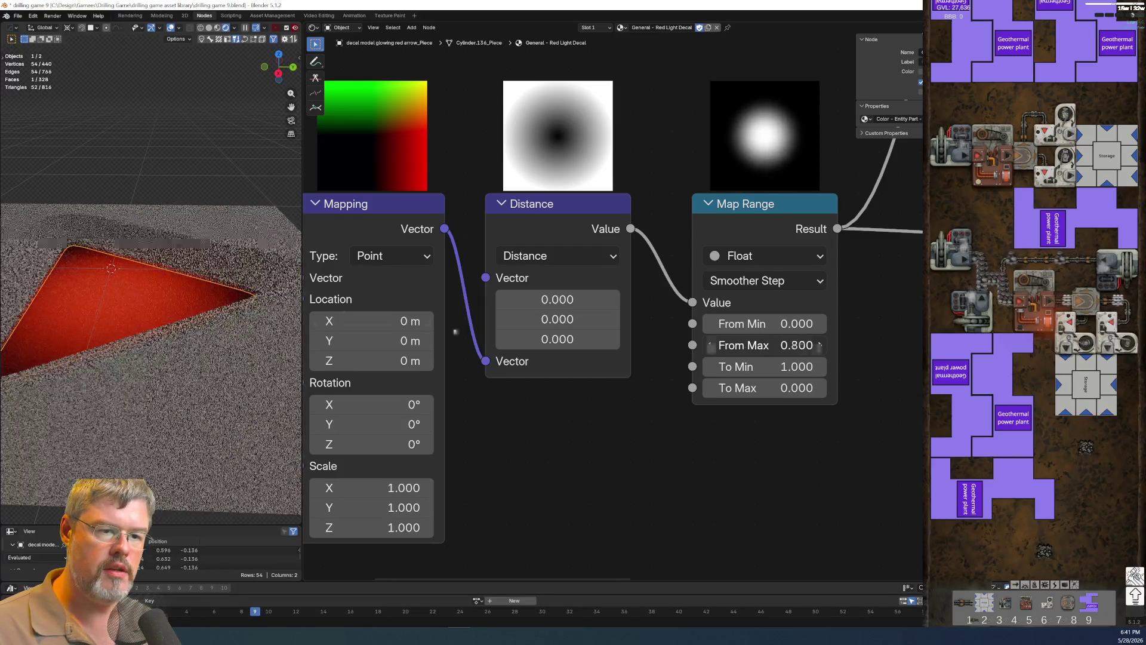
middle_drag(177, 293, 139, 347)
scroll(518, 457, down, 2)
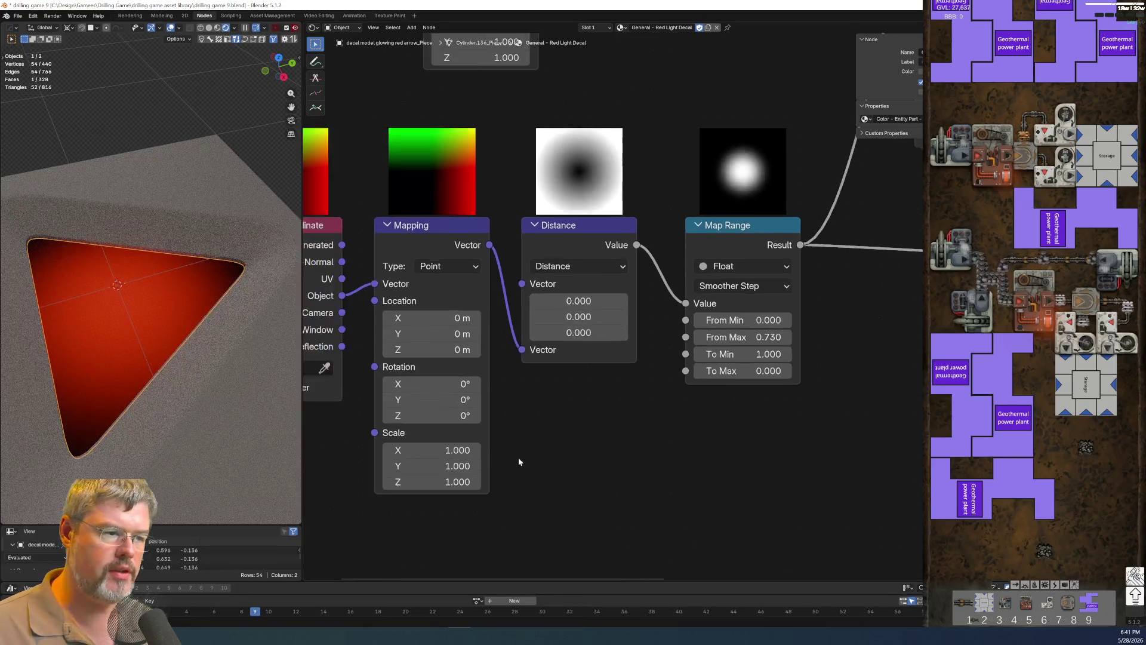
scroll(596, 155, down, 2)
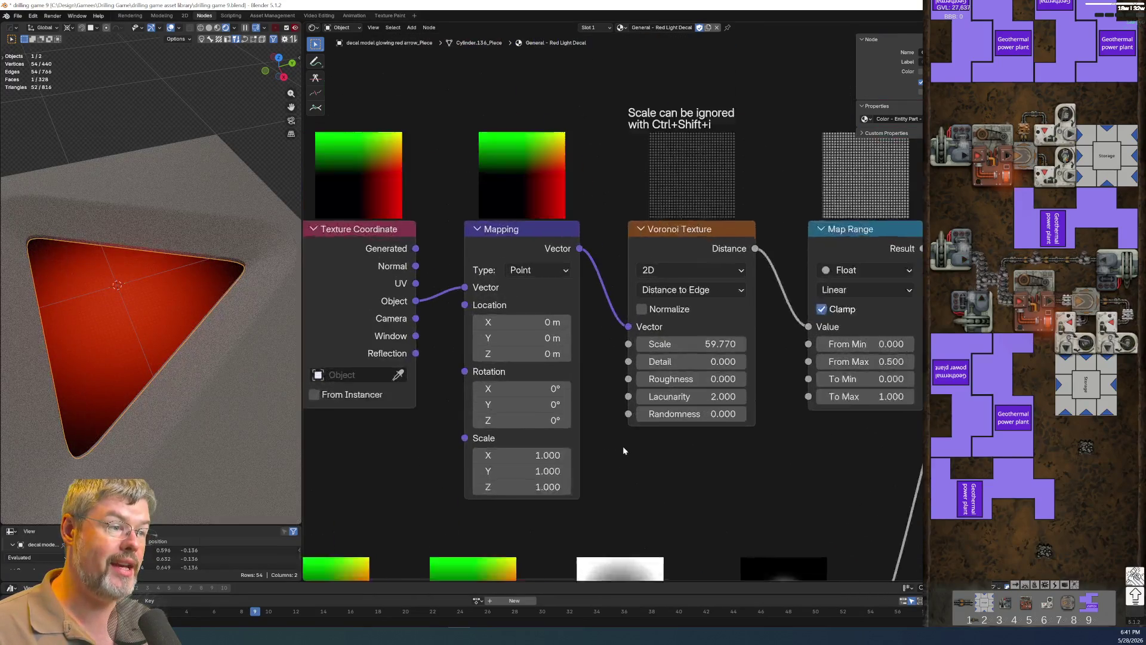
scroll(623, 445, up, 1)
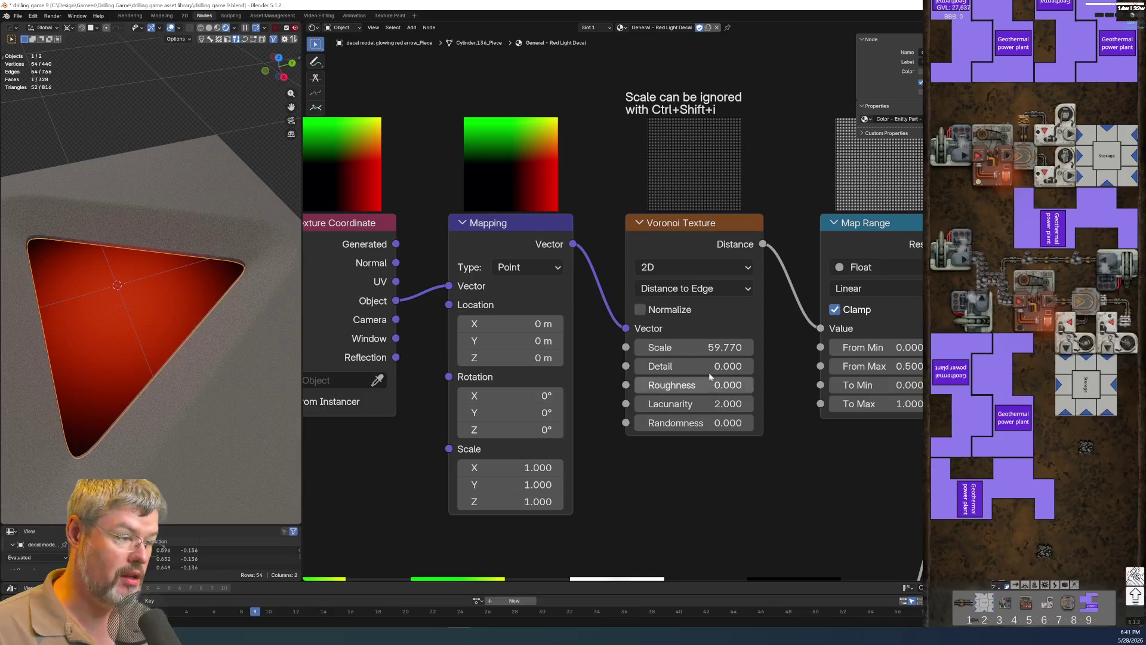
mouse_move(689, 346)
mouse_down()
mouse_move(717, 346)
mouse_move(690, 347)
mouse_up()
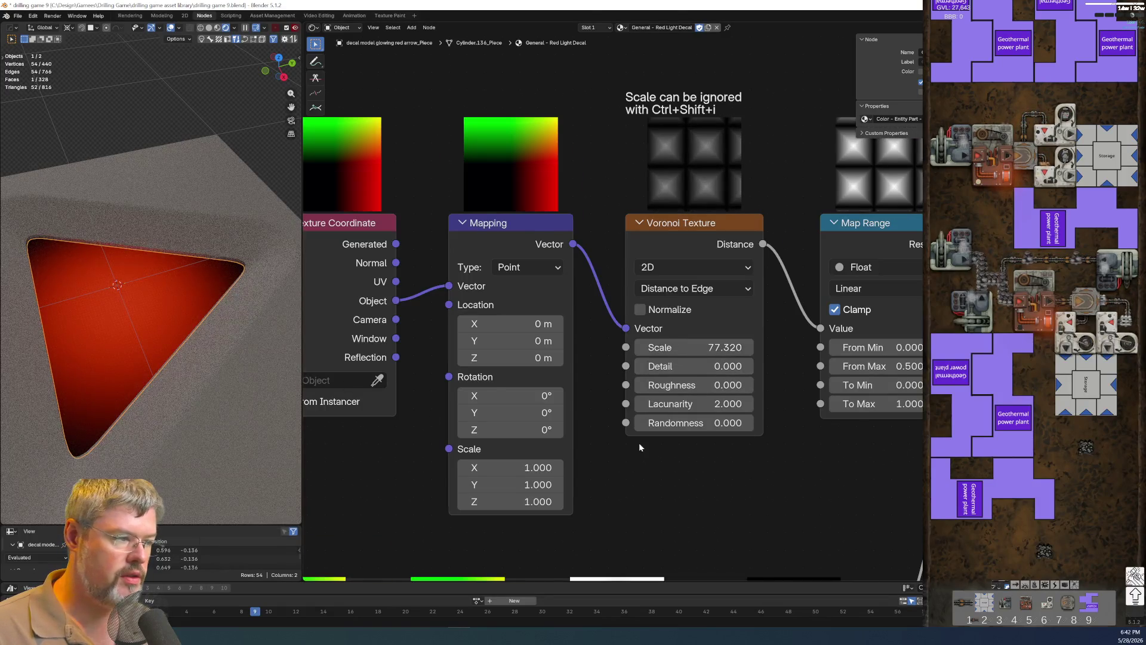
scroll(638, 442, down, 2)
middle_drag(675, 425, 383, 371)
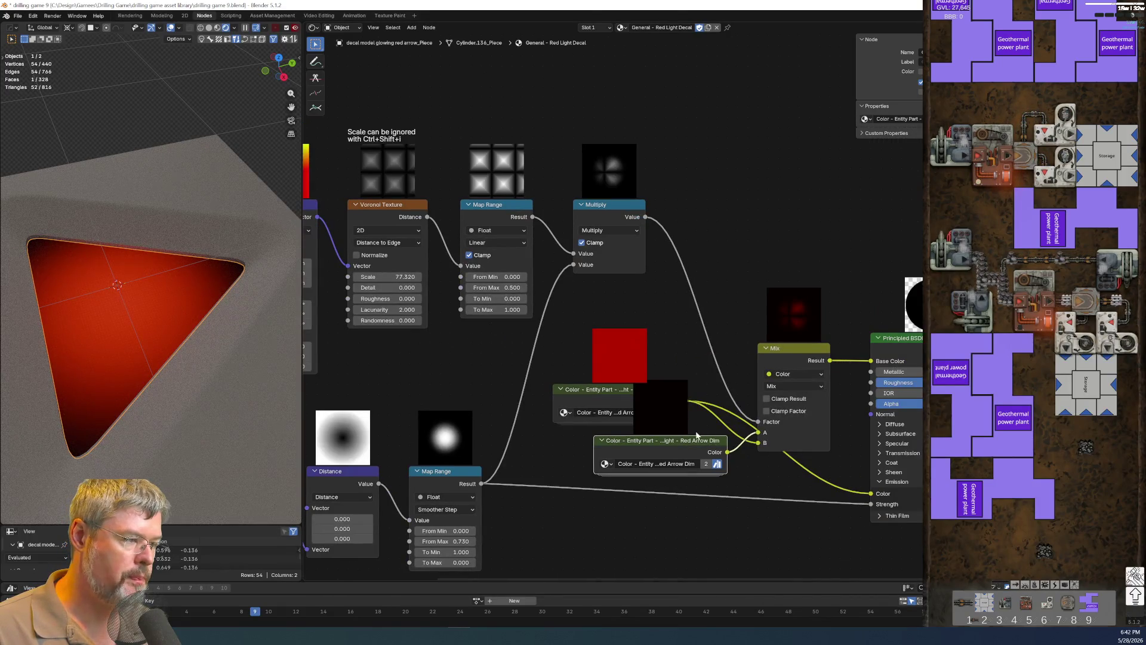
middle_drag(118, 339, 204, 344)
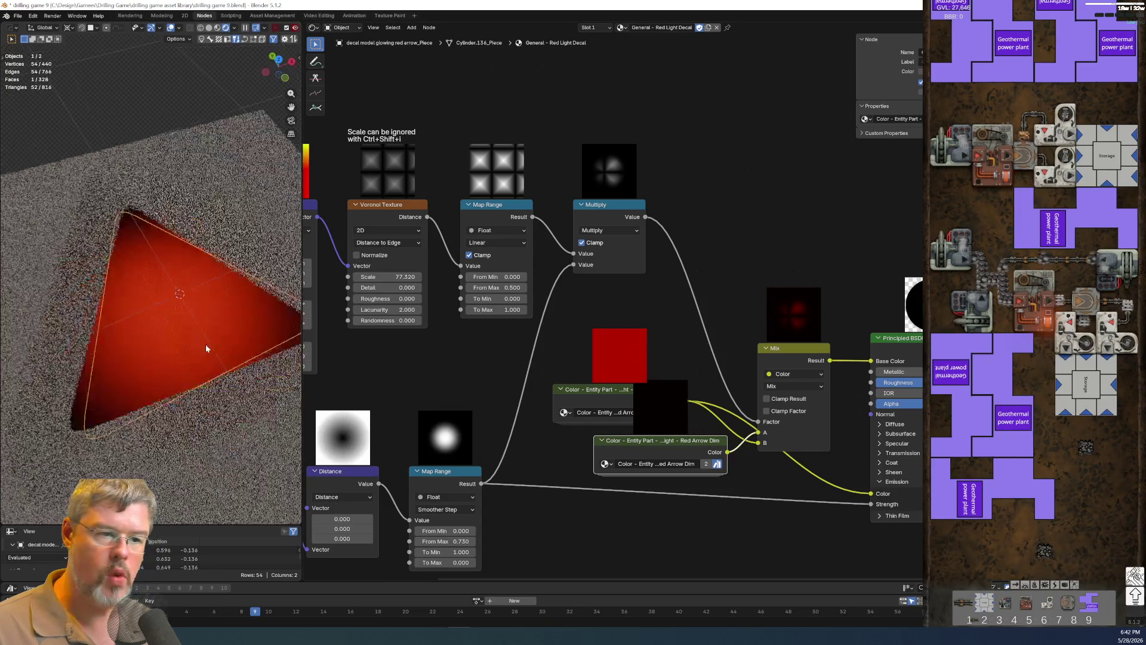
scroll(196, 343, up, 2)
scroll(191, 343, up, 2)
scroll(277, 359, up, 1)
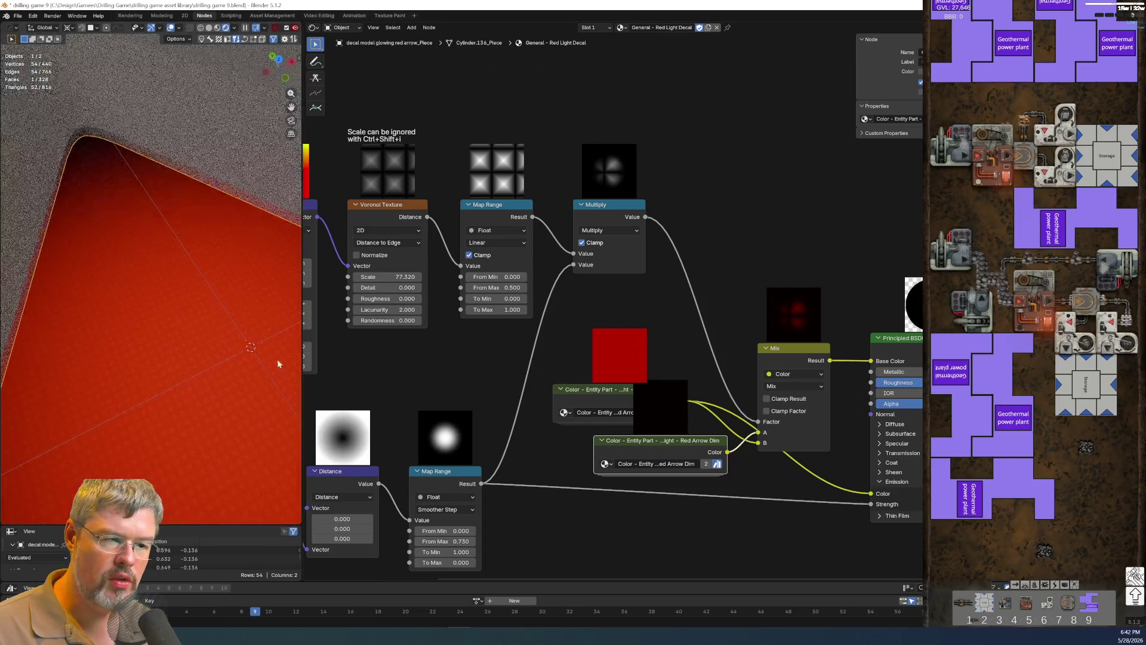
click(391, 278)
text(1)
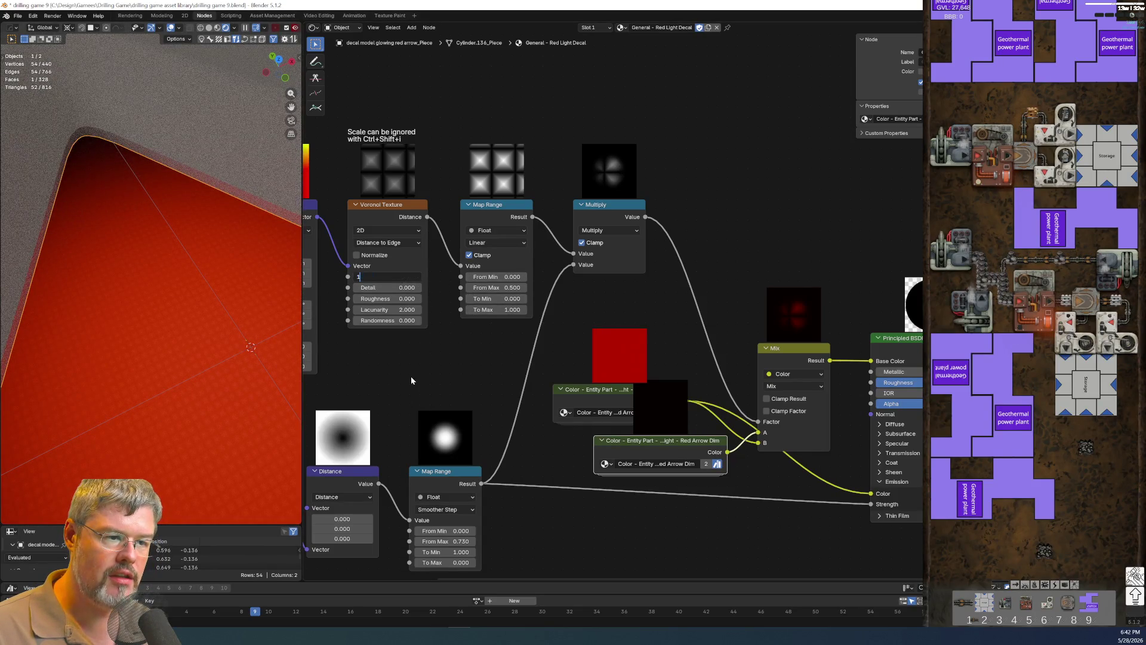
key(Return)
click(391, 277)
text(2)
key(Return)
click(391, 278)
text(3)
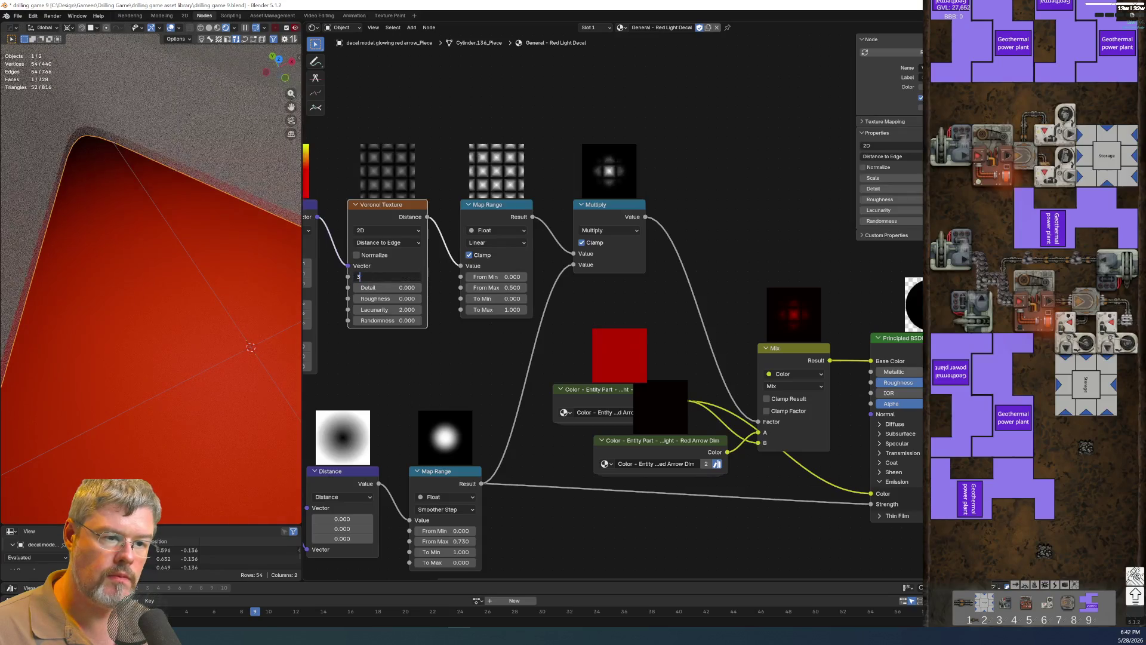
key(Return)
click(390, 278)
text(4)
key(Return)
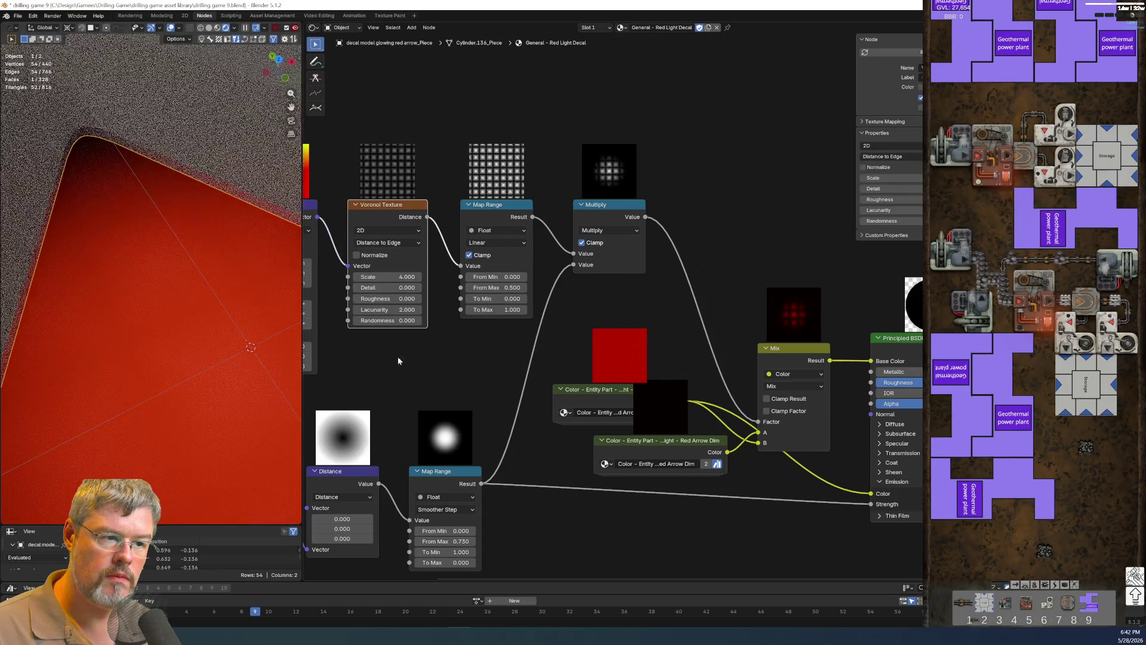
scroll(397, 356, down, 1)
scroll(162, 338, up, 2)
scroll(162, 338, down, 2)
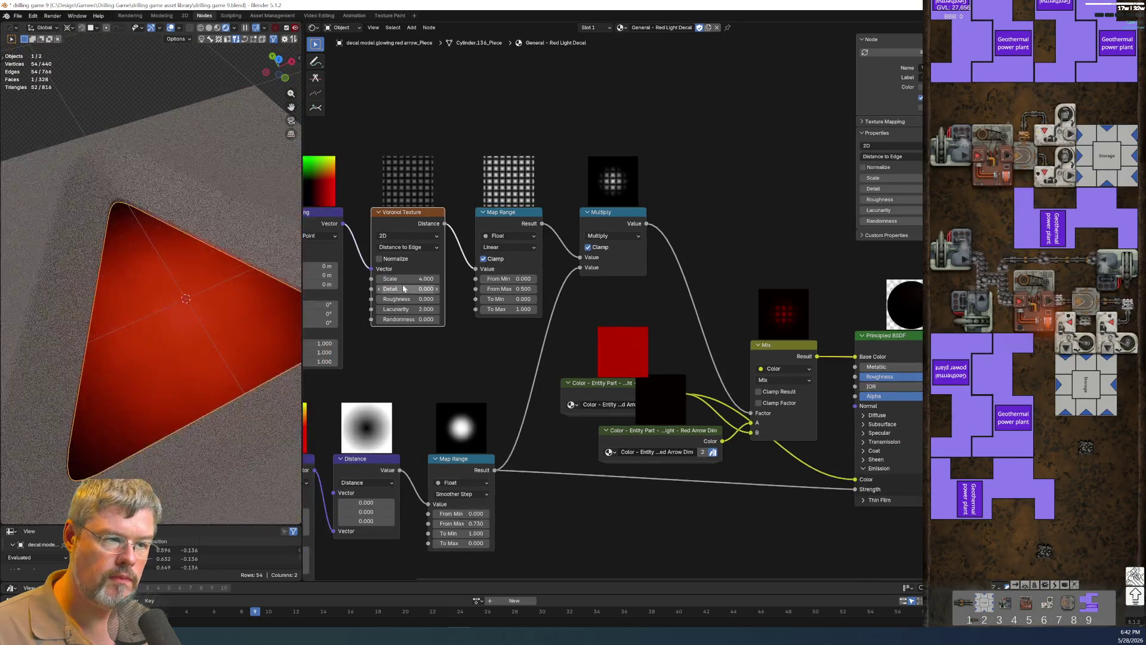
mouse_move(408, 279)
mouse_down()
mouse_move(421, 278)
mouse_move(376, 279)
mouse_up()
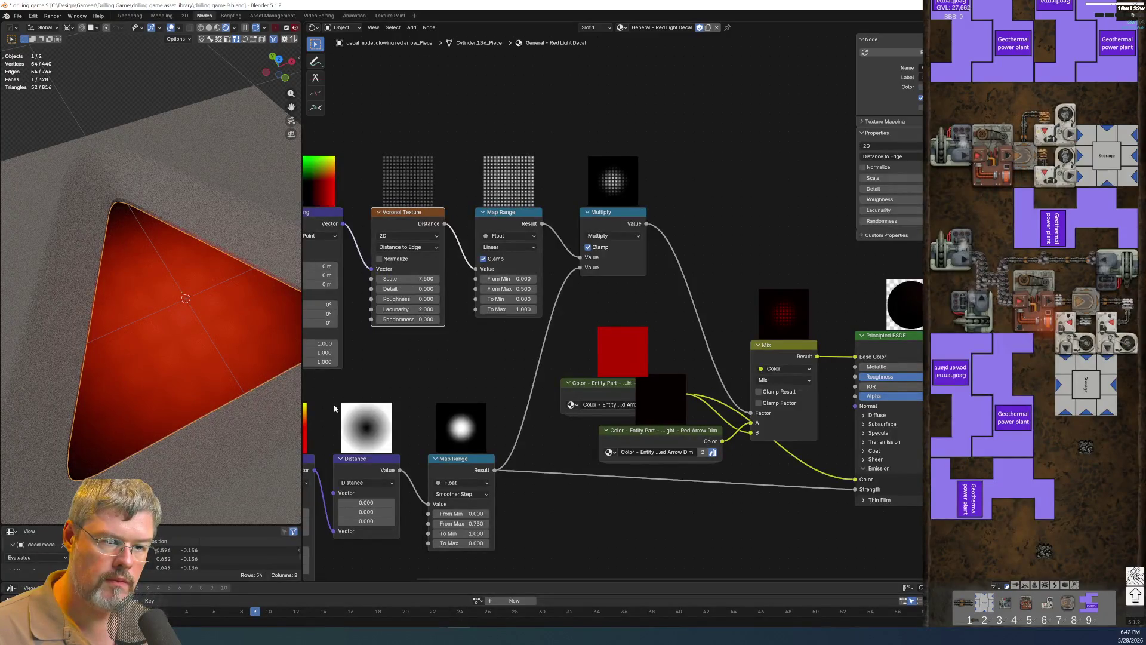
scroll(451, 388, up, 2)
ctrl+scroll(436, 352, up, 3)
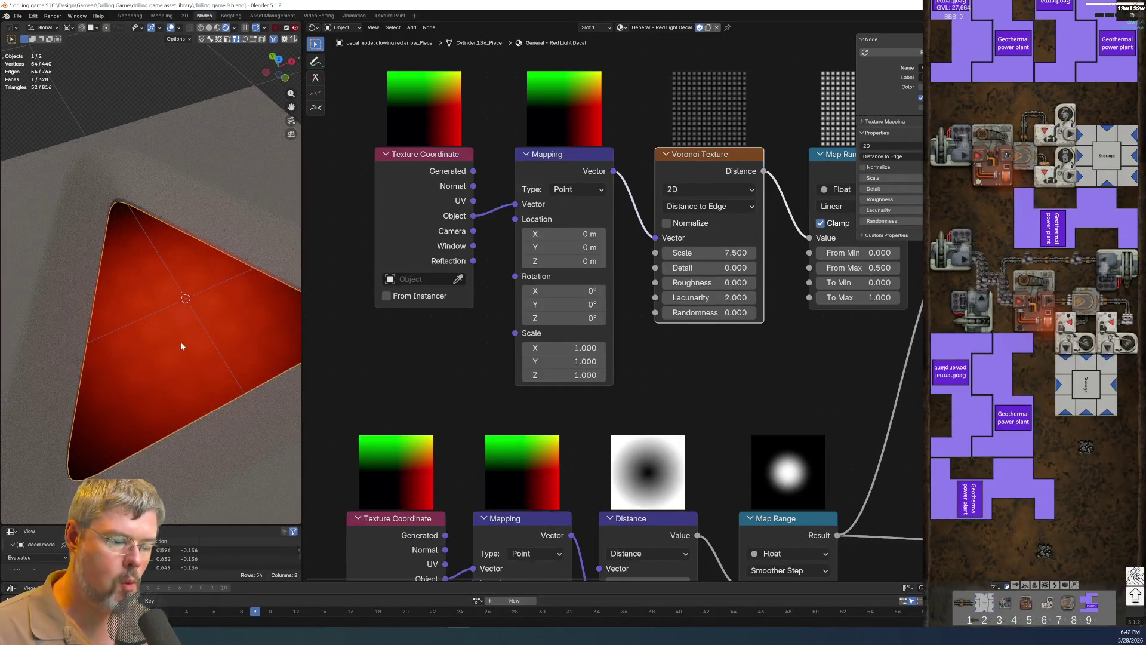
key(KP_7)
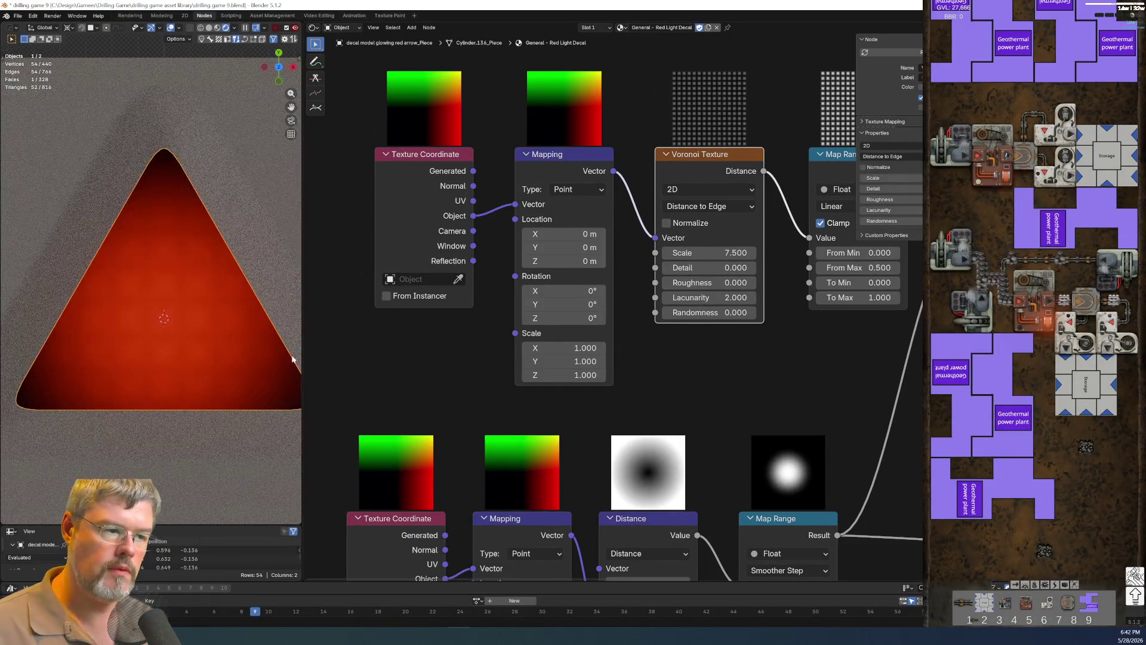
scroll(706, 385, down, 2)
middle_drag(707, 384, 377, 375)
scroll(755, 459, up, 2)
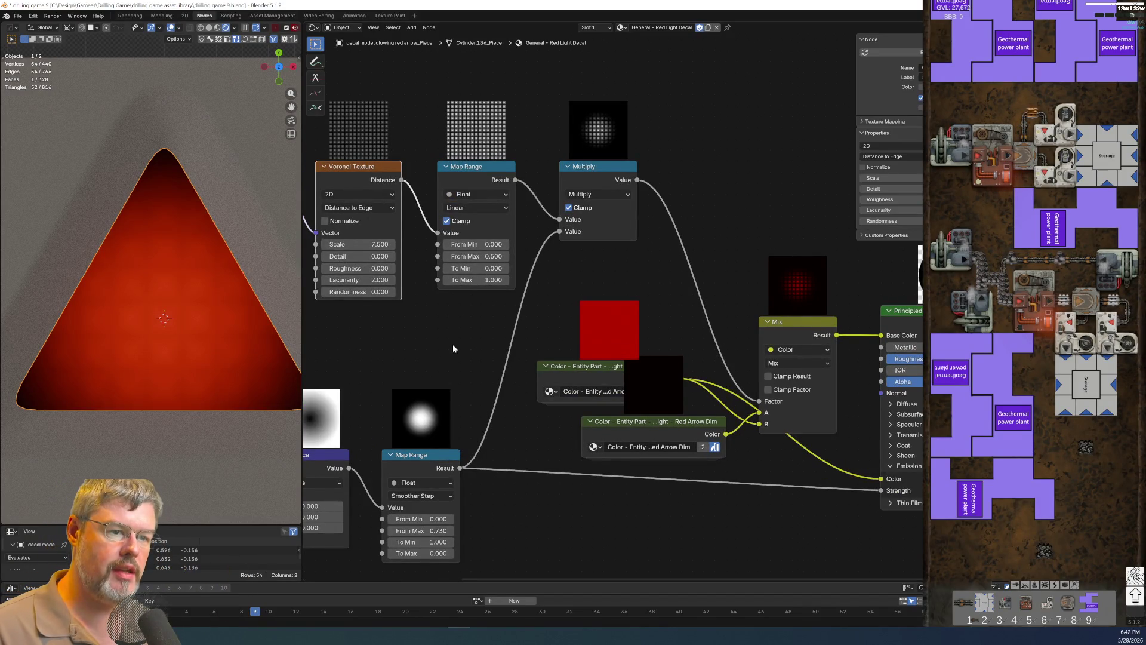
scroll(452, 348, up, 2)
scroll(496, 365, up, 2)
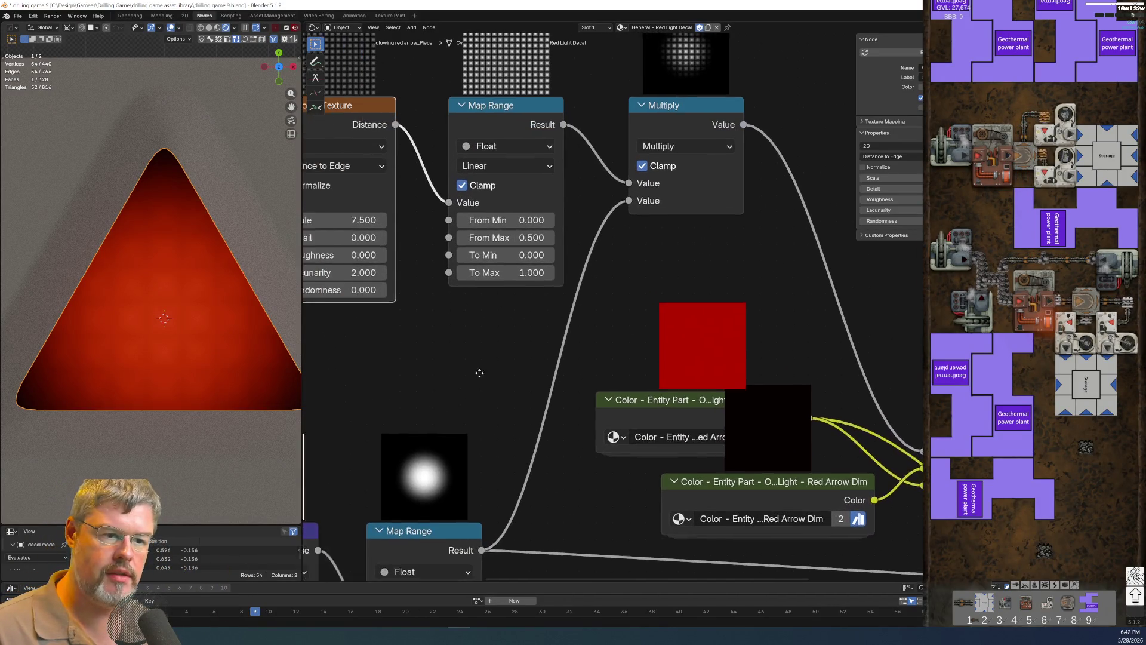
middle_drag(496, 365, 626, 305)
drag(626, 305, 618, 306)
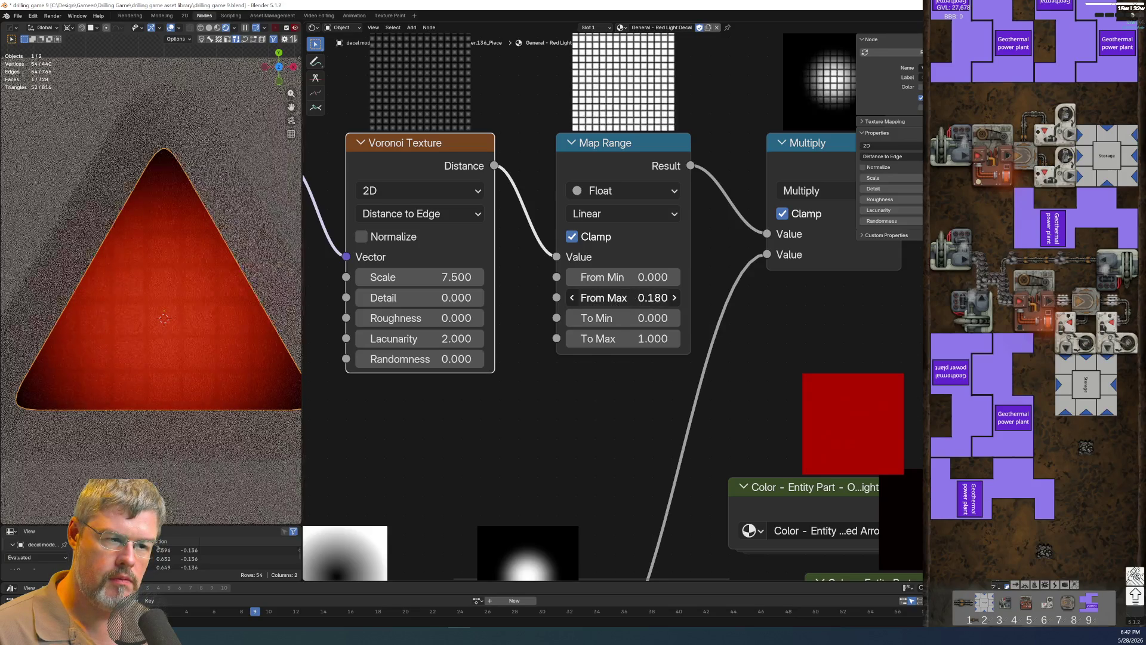
drag(618, 306, 592, 396)
key(ctrl+z)
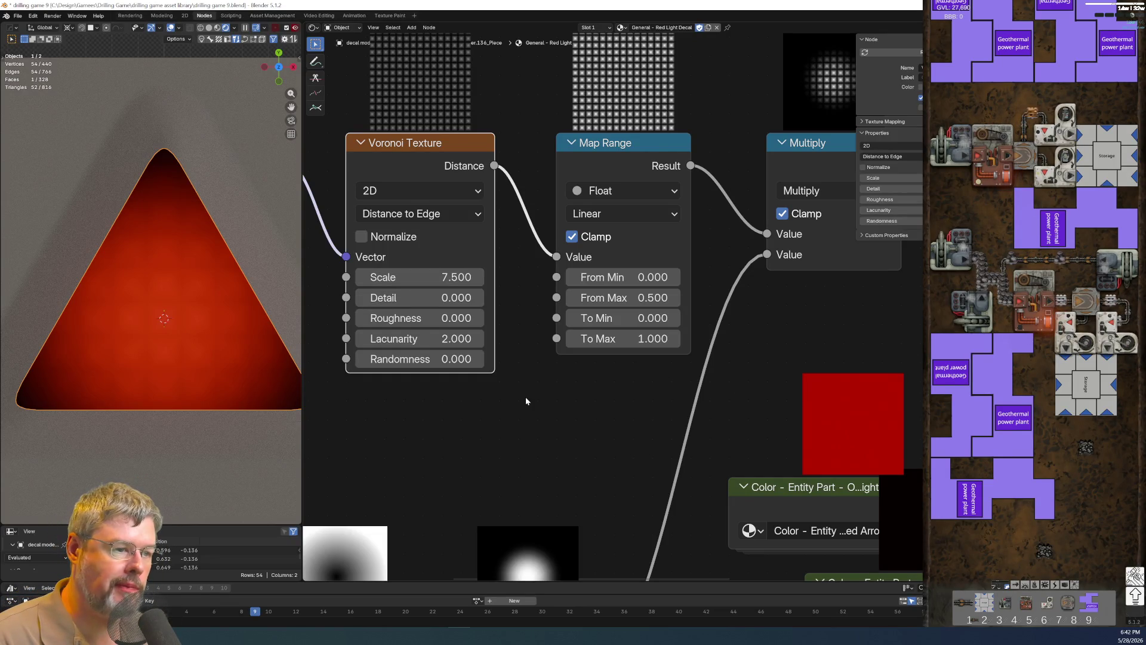
scroll(575, 377, down, 2)
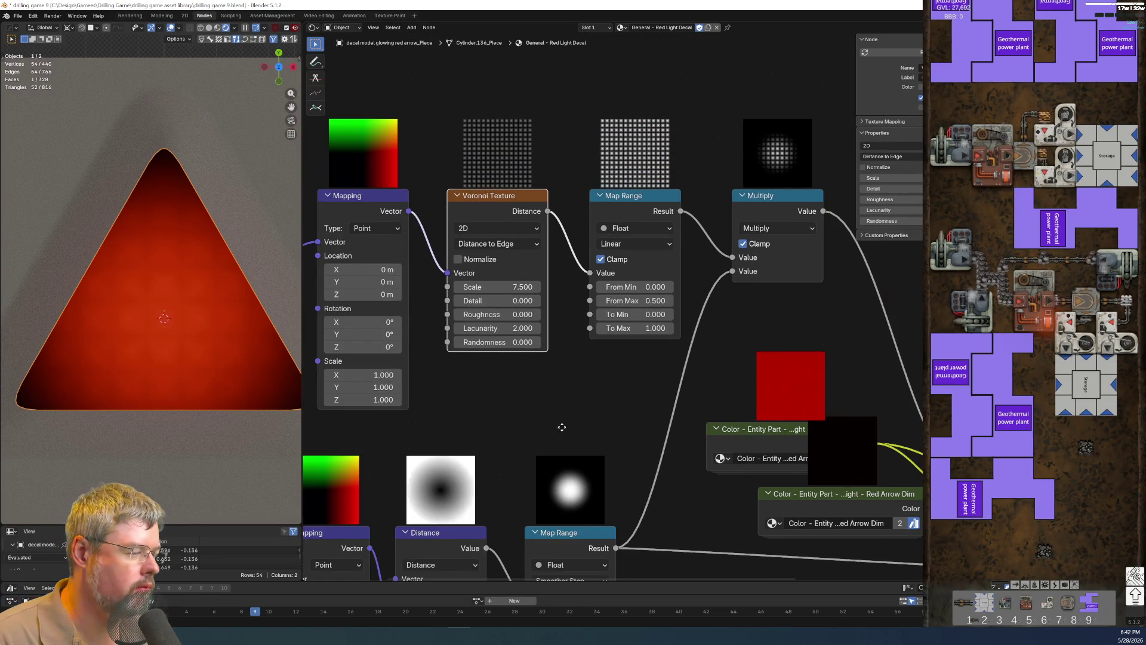
Set the radial Smoother Step Map Range From Max to 0.740, testing To Min and leaving it reset.
middle_drag(561, 427, 414, 349)
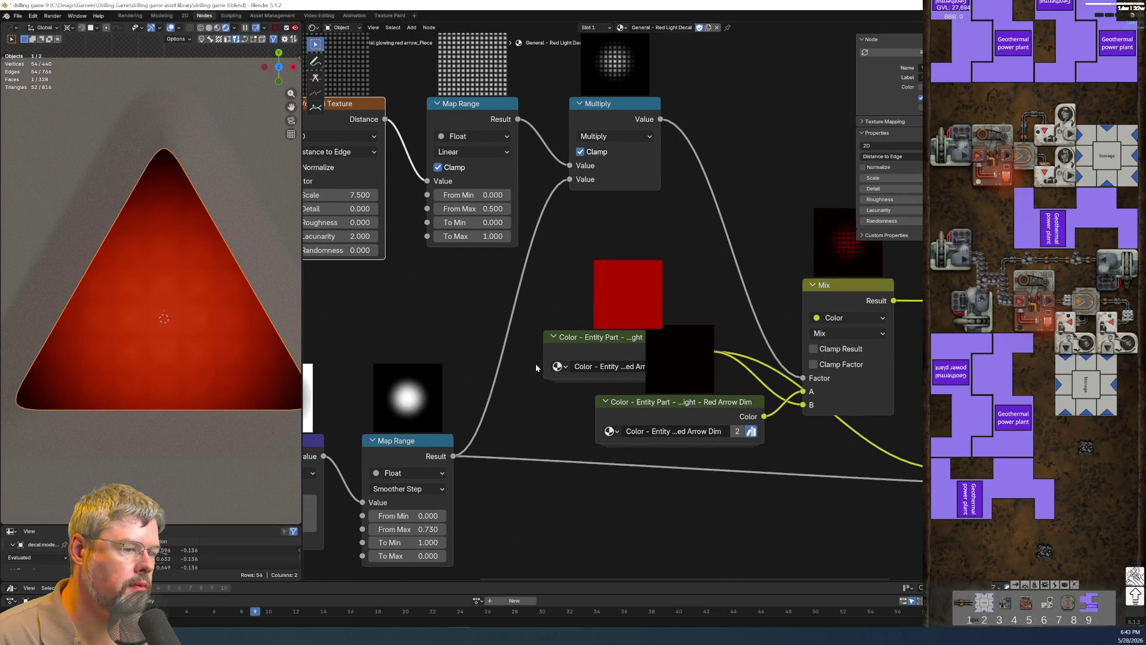
middle_drag(535, 363, 819, 226)
scroll(749, 507, up, 2)
middle_drag(749, 506, 753, 406)
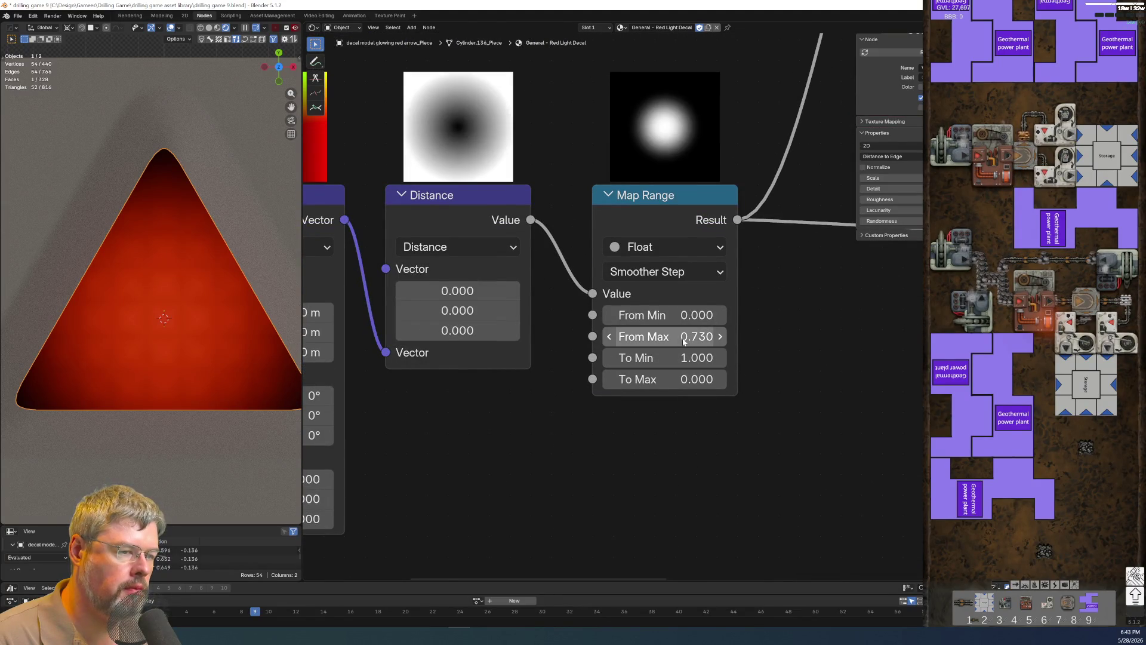
drag(684, 340, 686, 341)
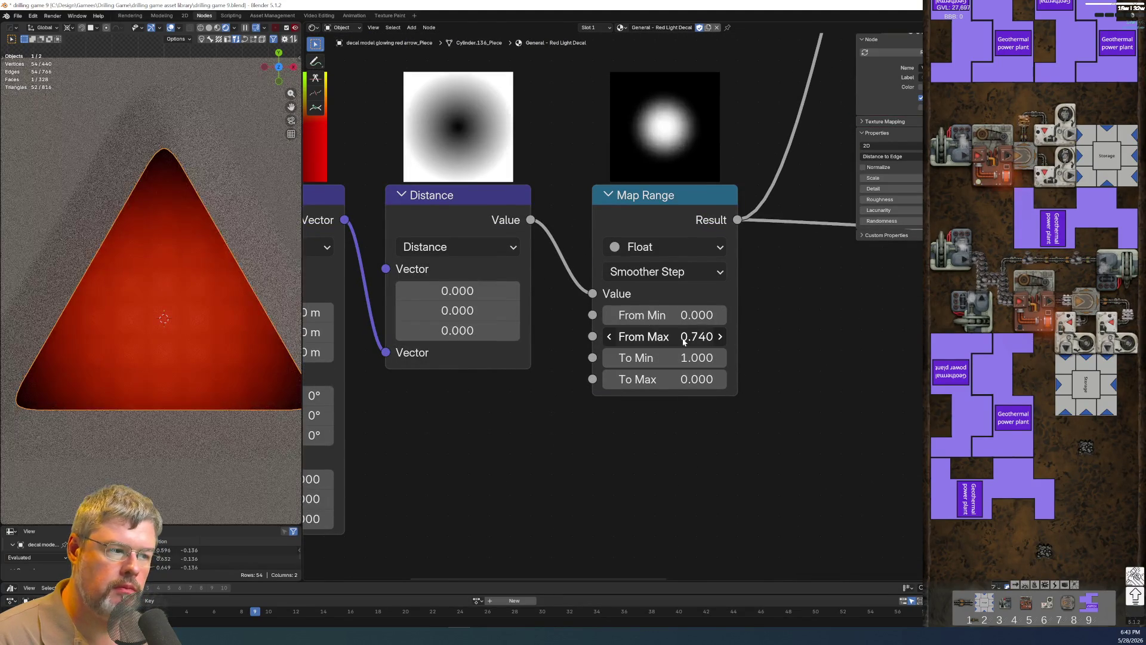
drag(664, 357, 670, 357)
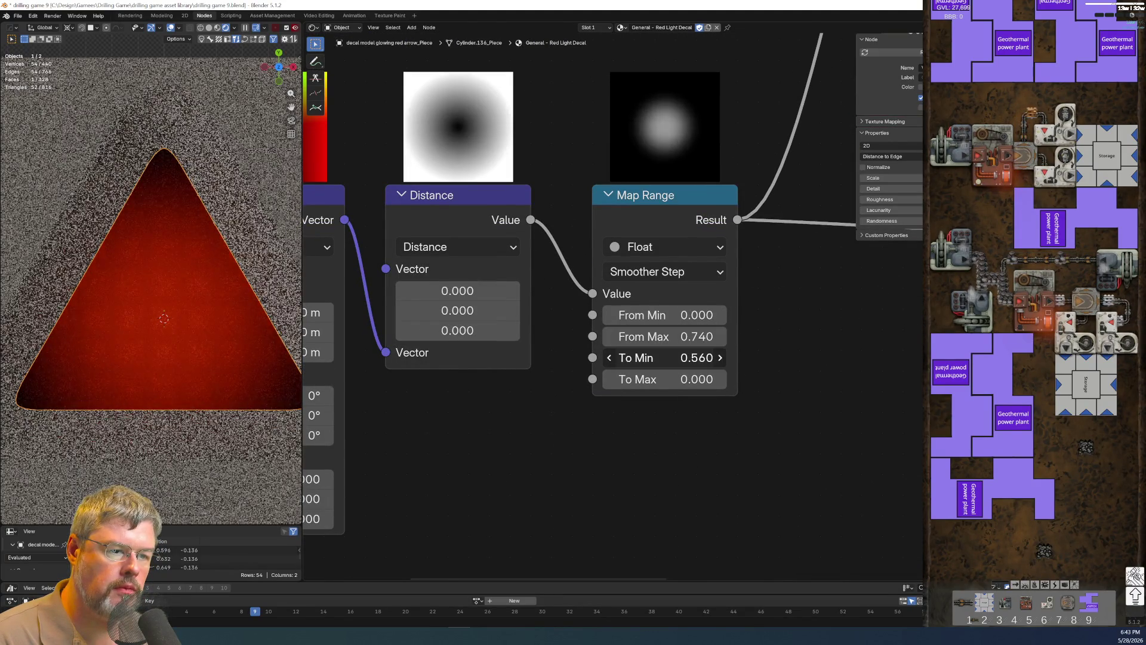
scroll(655, 437, down, 2)
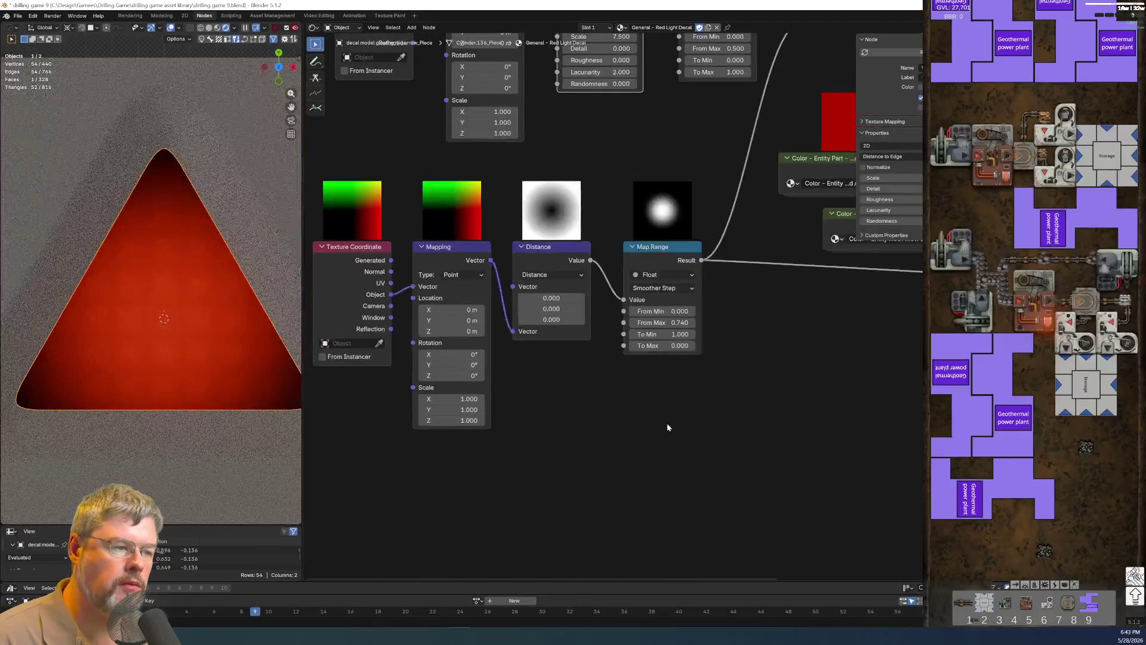
scroll(667, 423, down, 2)
Feed the Mix result into the Principled BSDF emission colour so the grid glows.
mouse_move(665, 471)
middle_down()
mouse_move(580, 450)
mouse_move(455, 448)
mouse_move(730, 448)
mouse_move(706, 380)
middle_up()
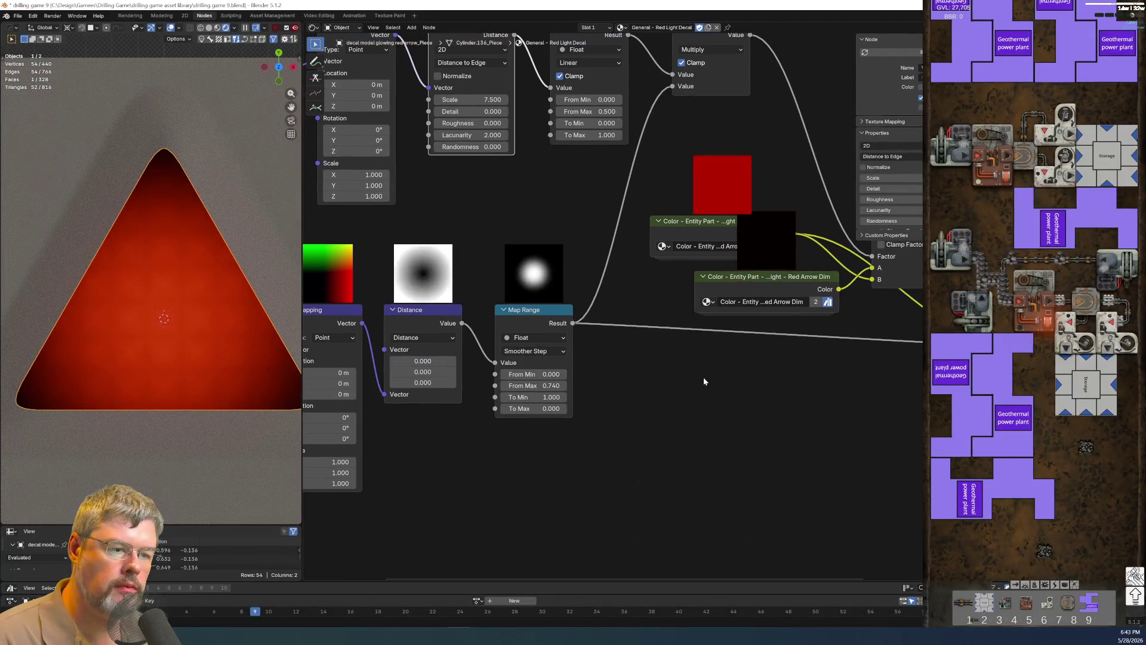
mouse_move(664, 349)
middle_down()
mouse_move(643, 412)
mouse_move(579, 463)
middle_up()
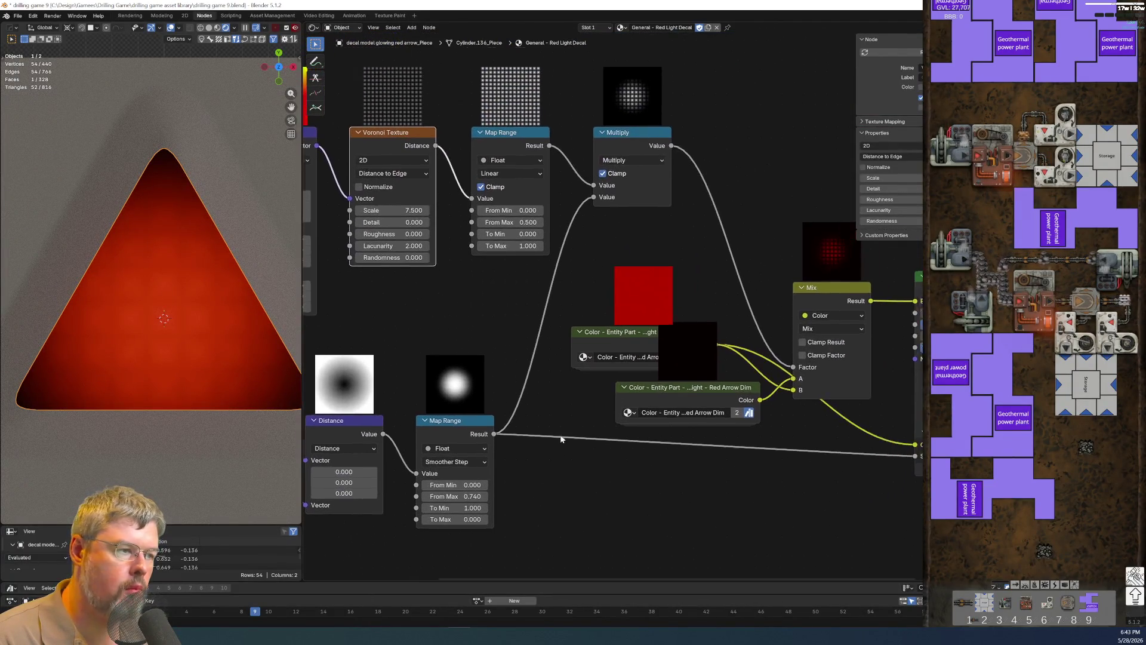
scroll(554, 432, up, 1)
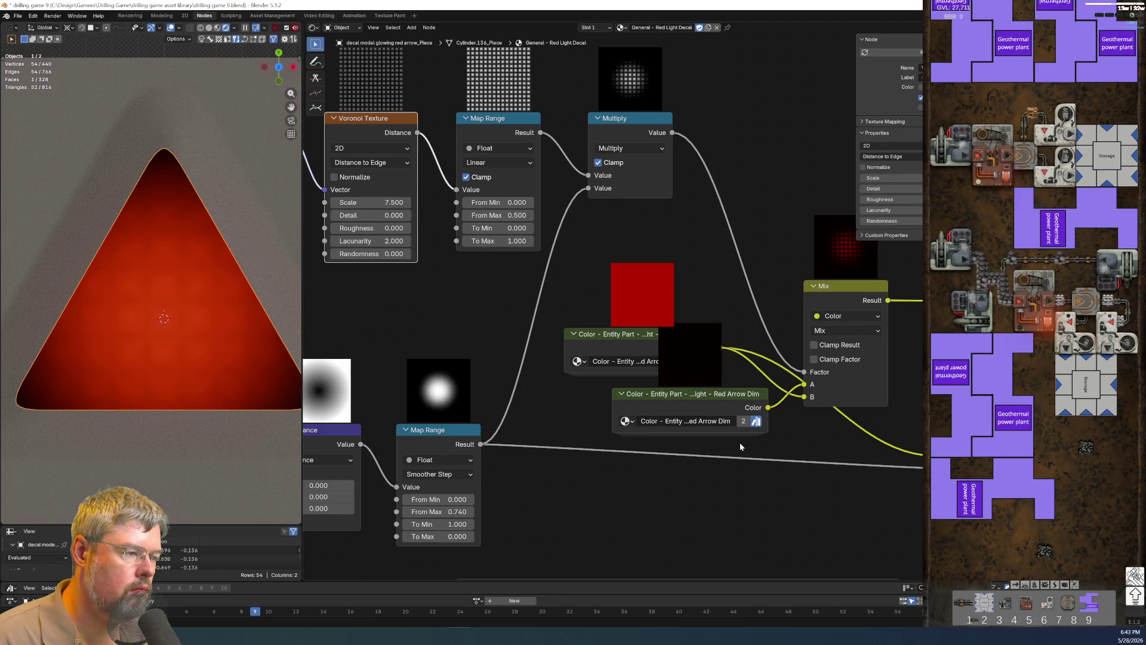
scroll(740, 443, up, 2)
middle_drag(739, 442, 691, 304)
drag(695, 300, 761, 512)
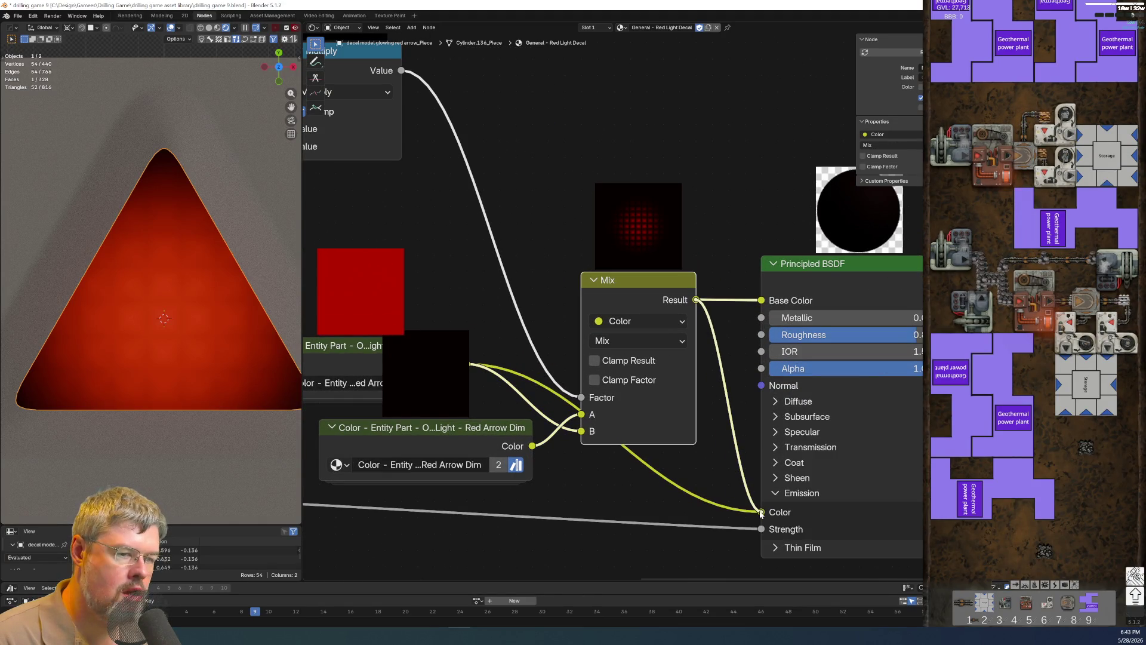
scroll(182, 280, down, 3)
Inspect the decal at an angle and peek inside the Red Arrow Dim node group, then return to the main tree.
mouse_move(182, 280)
middle_down()
mouse_move(134, 302)
mouse_move(100, 275)
middle_up()
scroll(527, 446, up, 1)
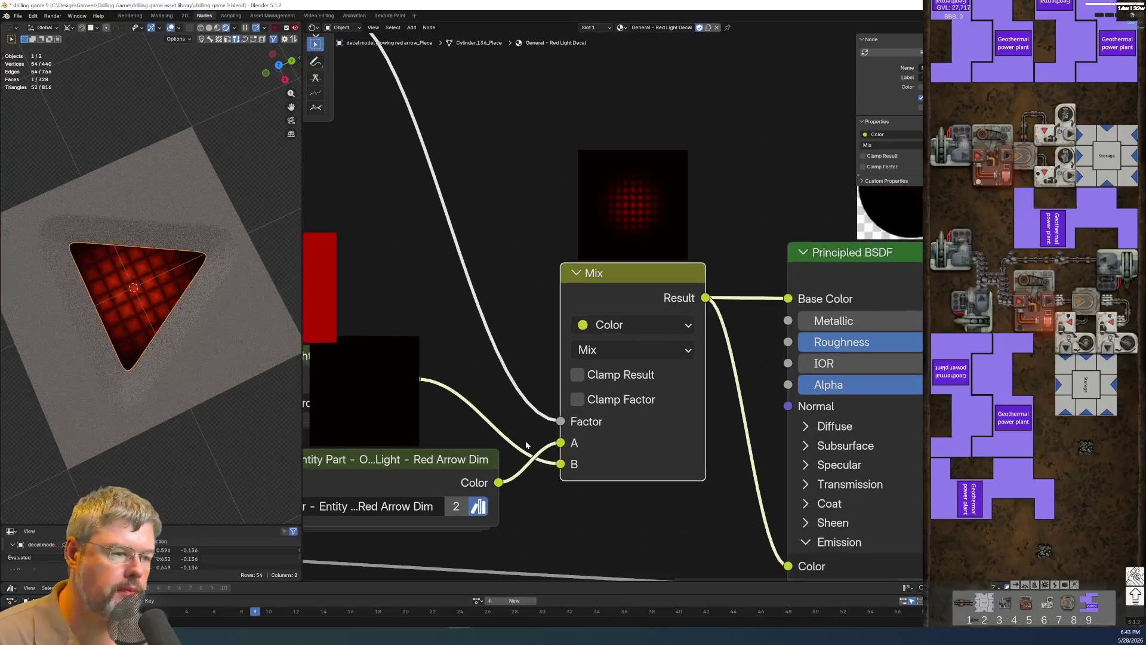
scroll(533, 420, down, 2)
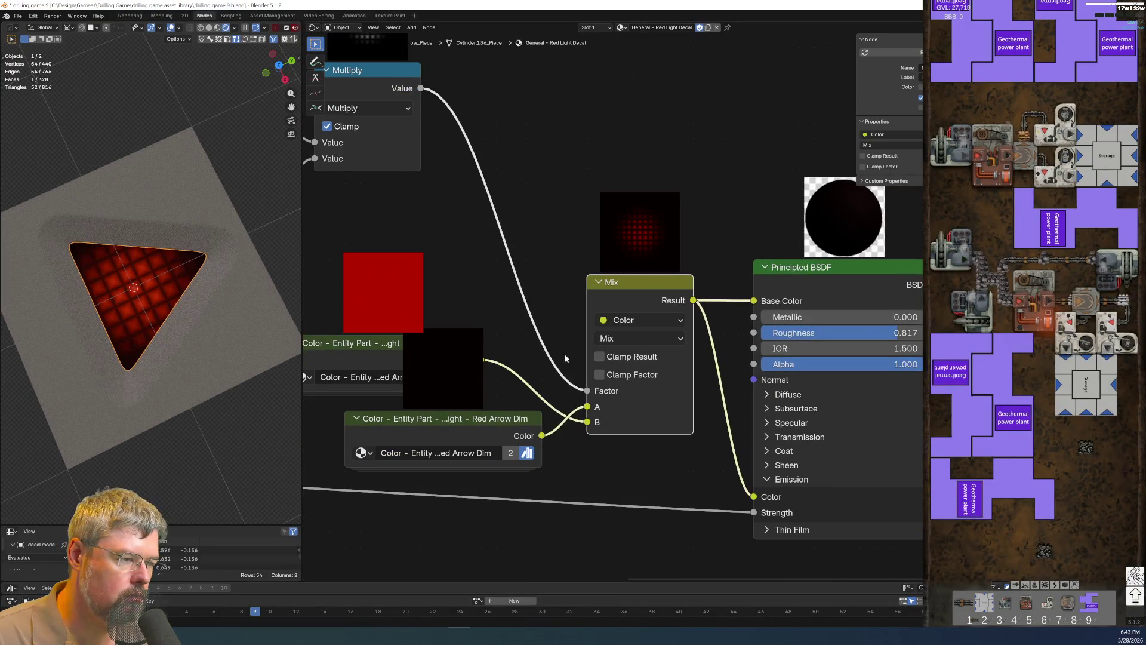
middle_drag(587, 328, 762, 303)
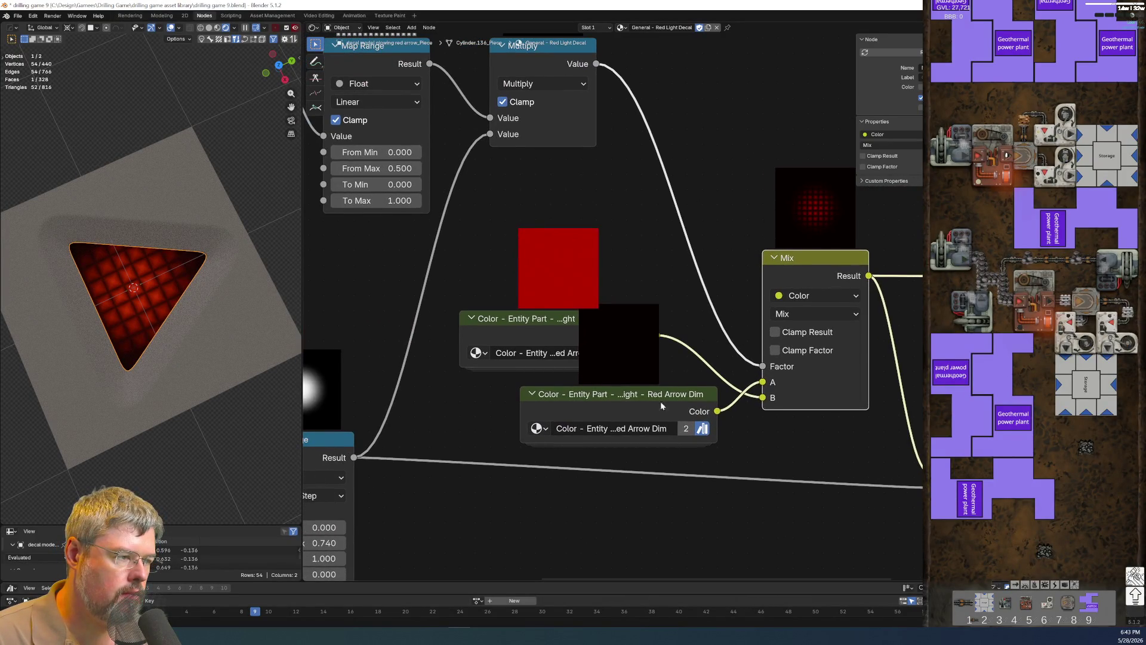
middle_drag(661, 405, 695, 465)
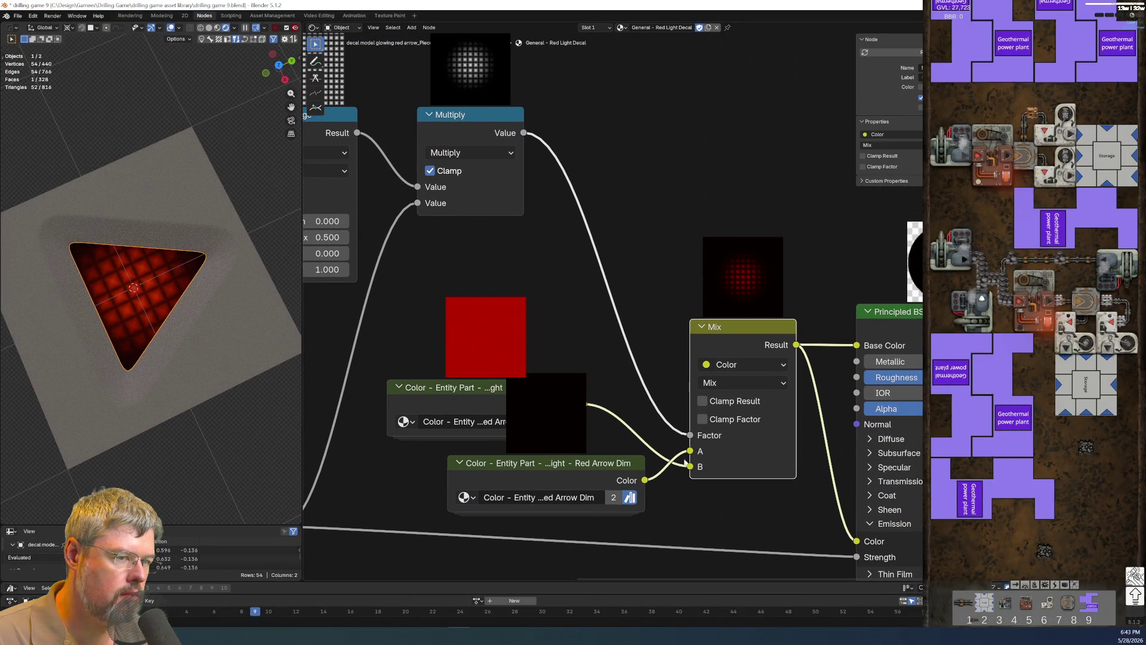
scroll(122, 267, up, 2)
scroll(122, 266, up, 2)
scroll(123, 266, up, 2)
scroll(123, 267, up, 2)
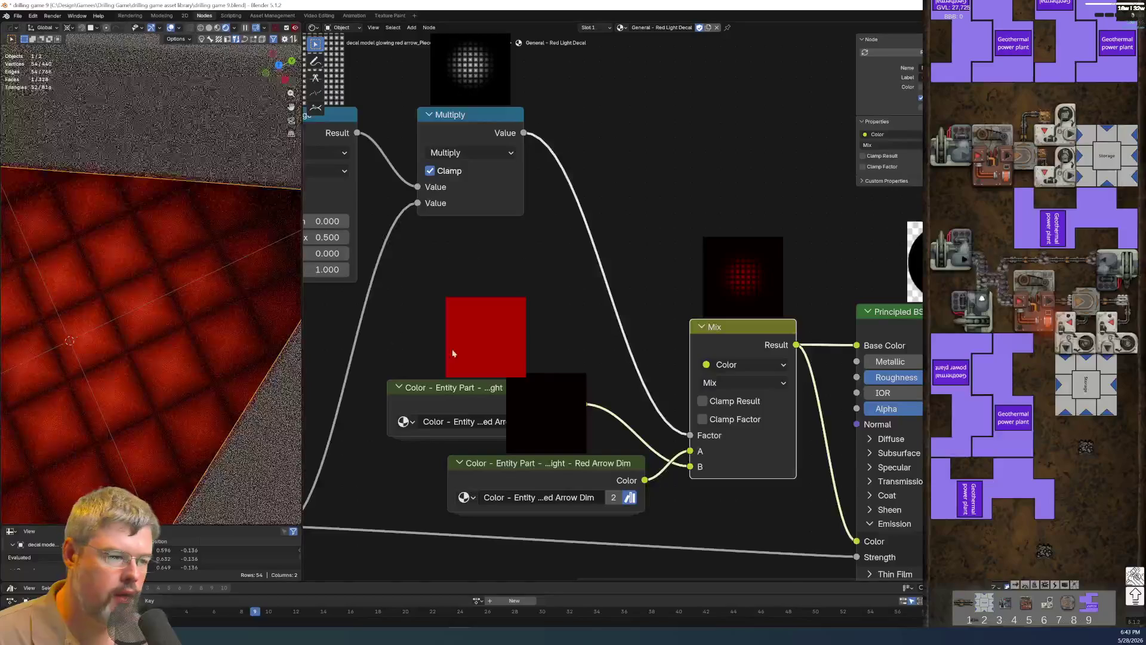
click(562, 465)
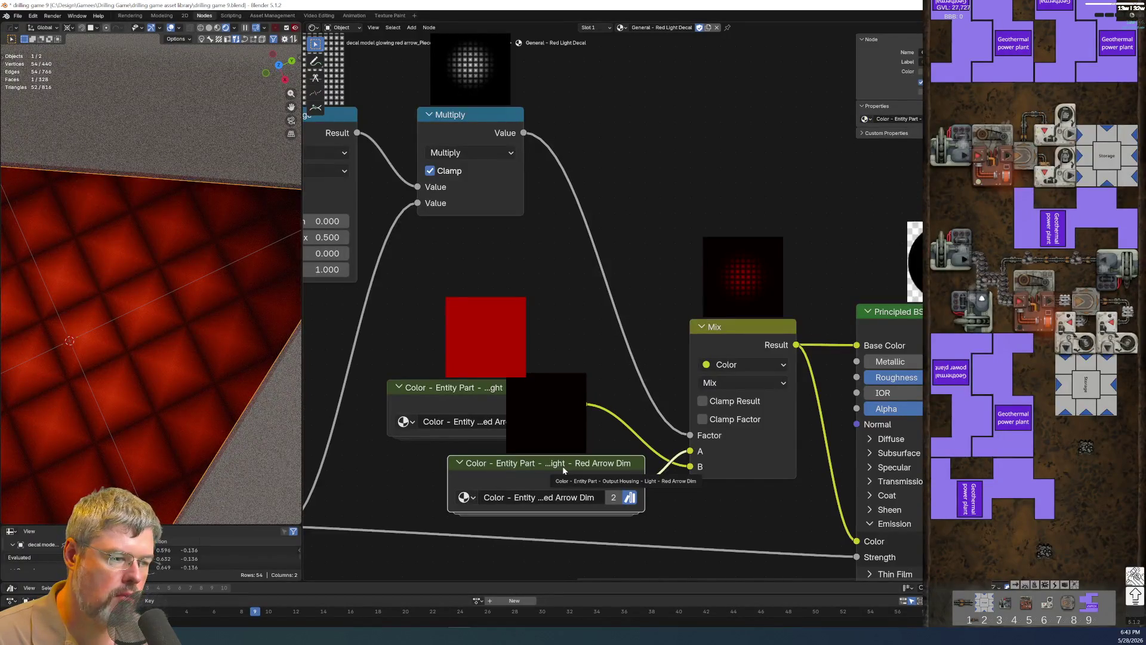
key(Tab)
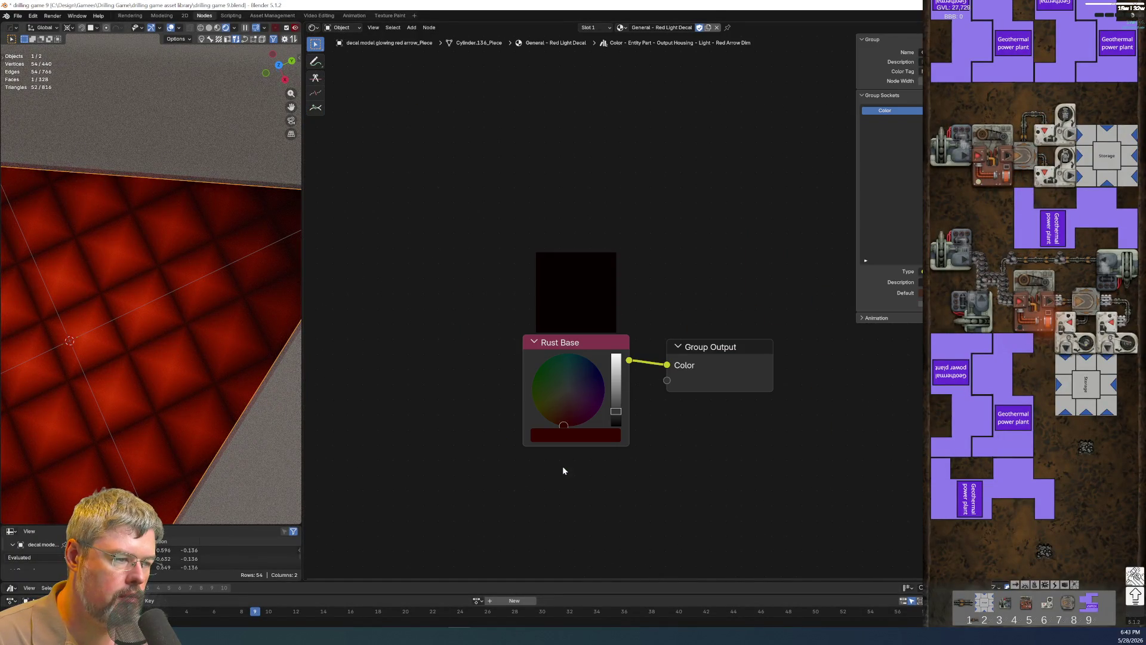
key(Tab)
scroll(562, 471, down, 2)
scroll(627, 340, up, 2)
scroll(657, 312, up, 2)
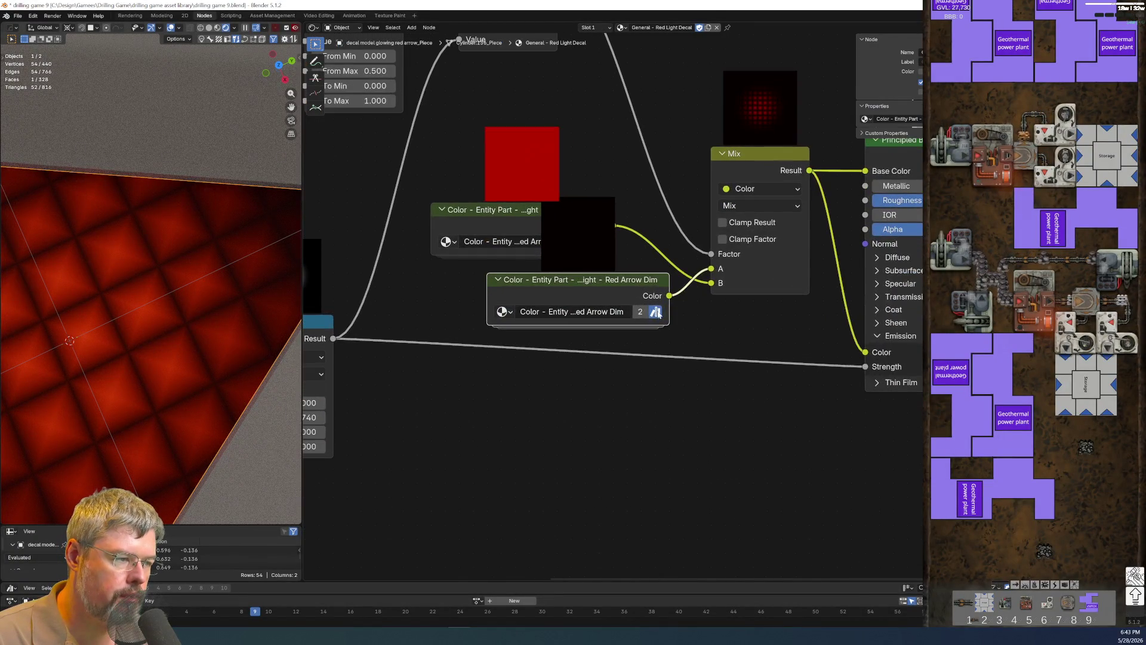
scroll(590, 383, up, 2)
Move the Red Arrow Dim node down-left and detach it from the Mix input, leaving the bright colour feeding Mix.
drag(542, 272, 463, 464)
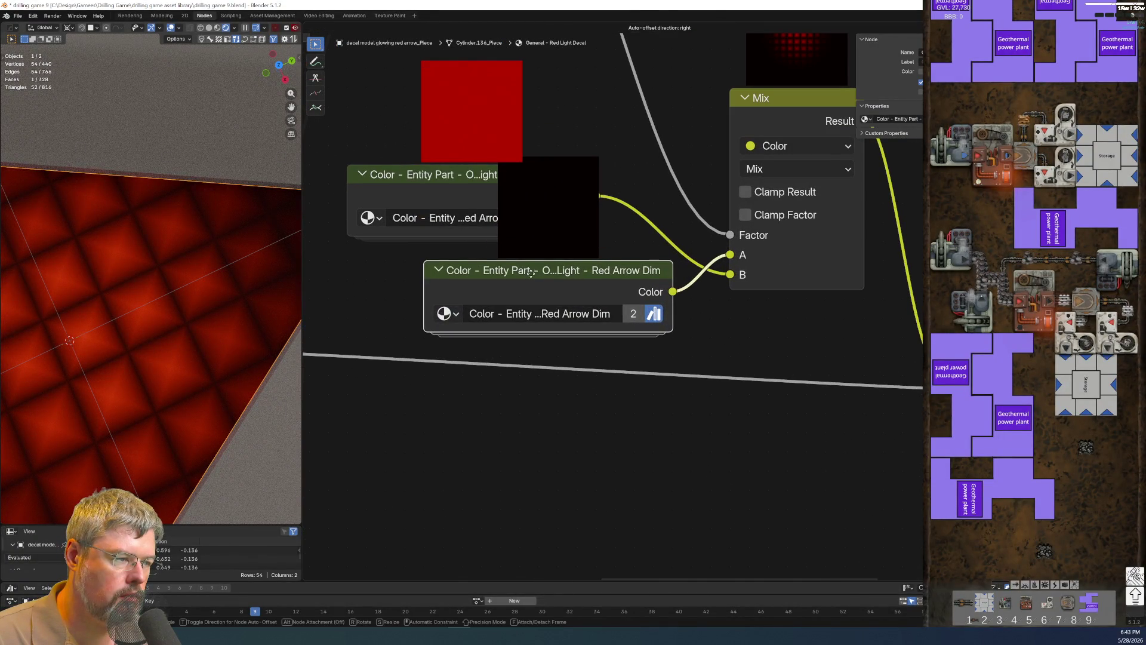
click(638, 496)
ctrl+right_drag(638, 497, 638, 324)
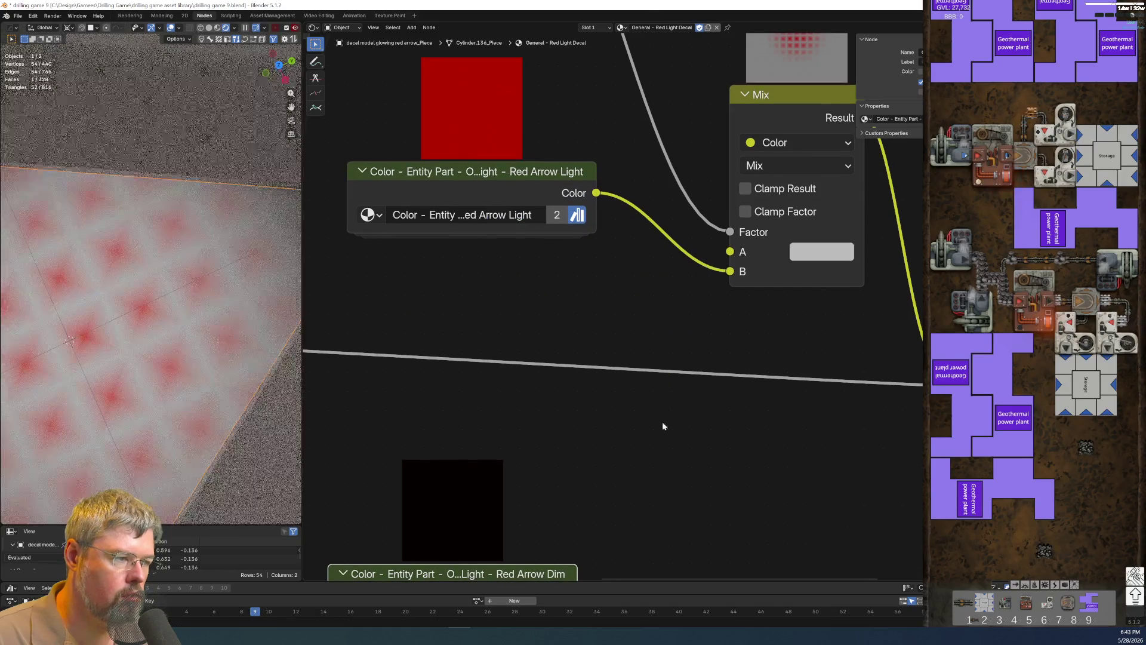
scroll(612, 463, down, 2)
scroll(613, 469, down, 1)
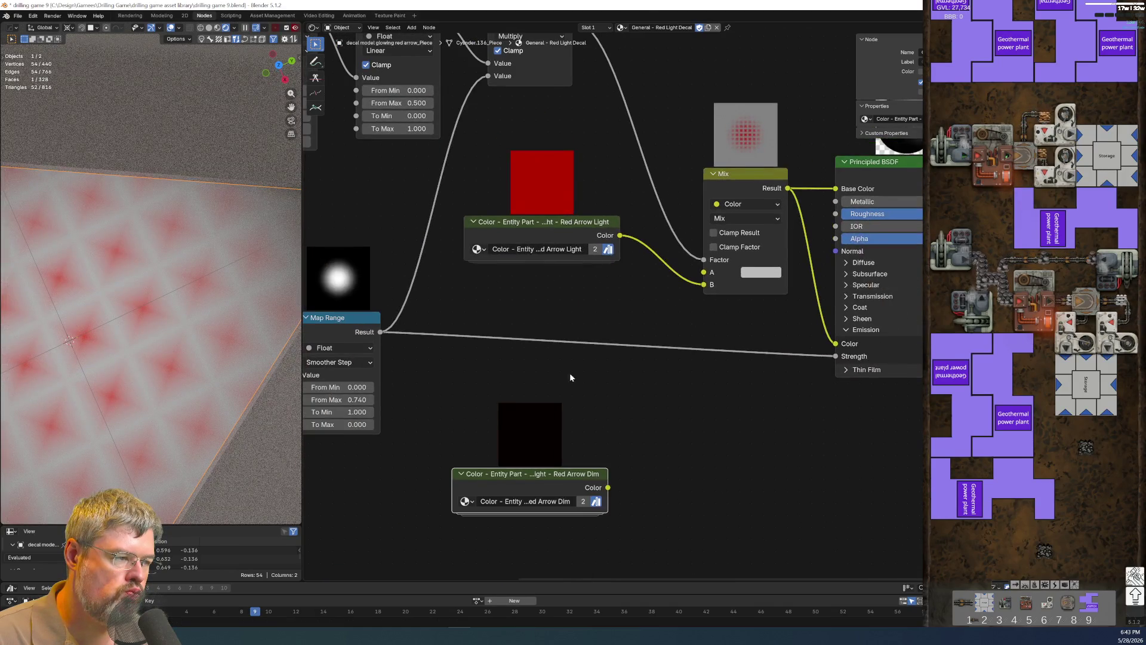
middle_drag(619, 282, 688, 303)
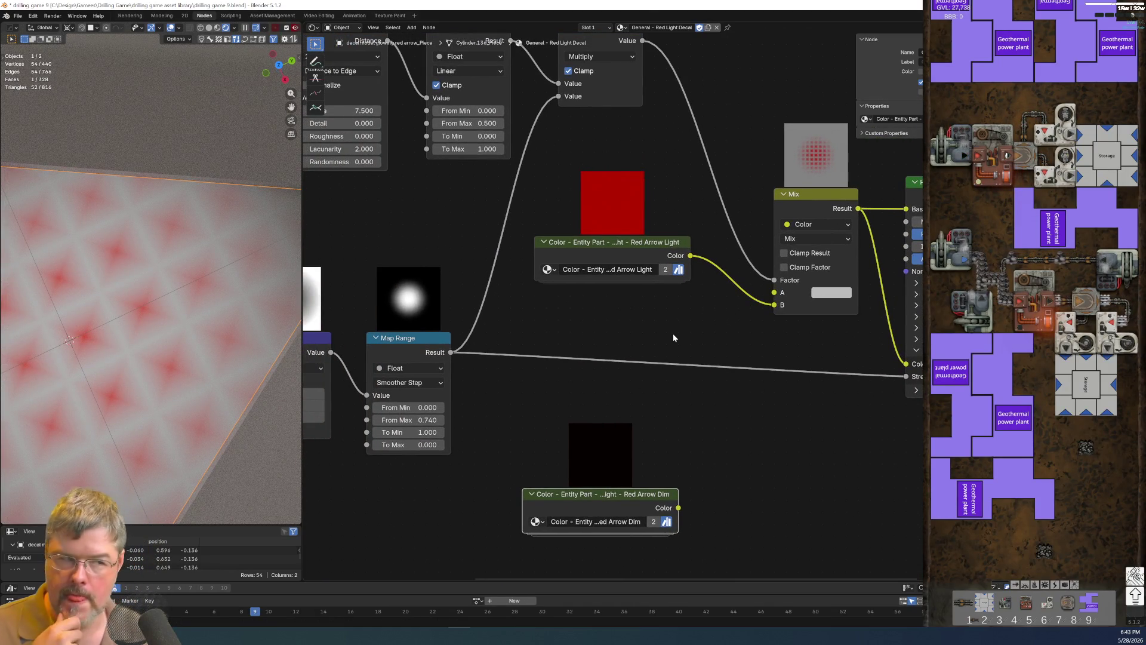
scroll(827, 197, down, 2)
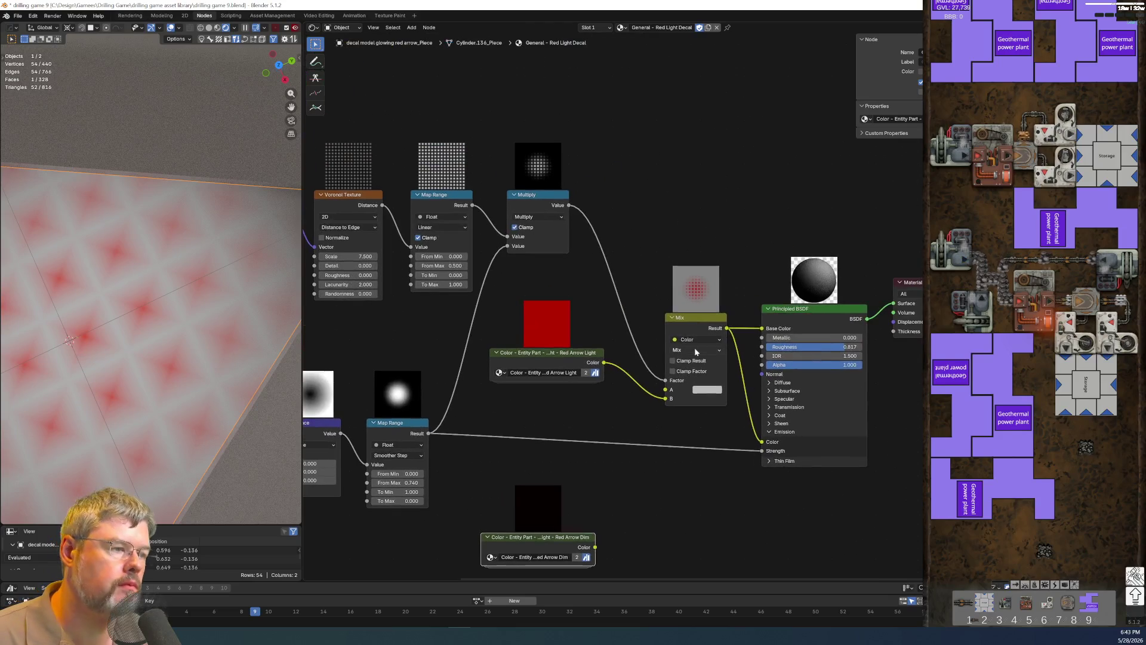
Pull the Mix node aside and add a Hue/Saturation/Value node to the graph.
alt+drag(695, 320, 721, 117)
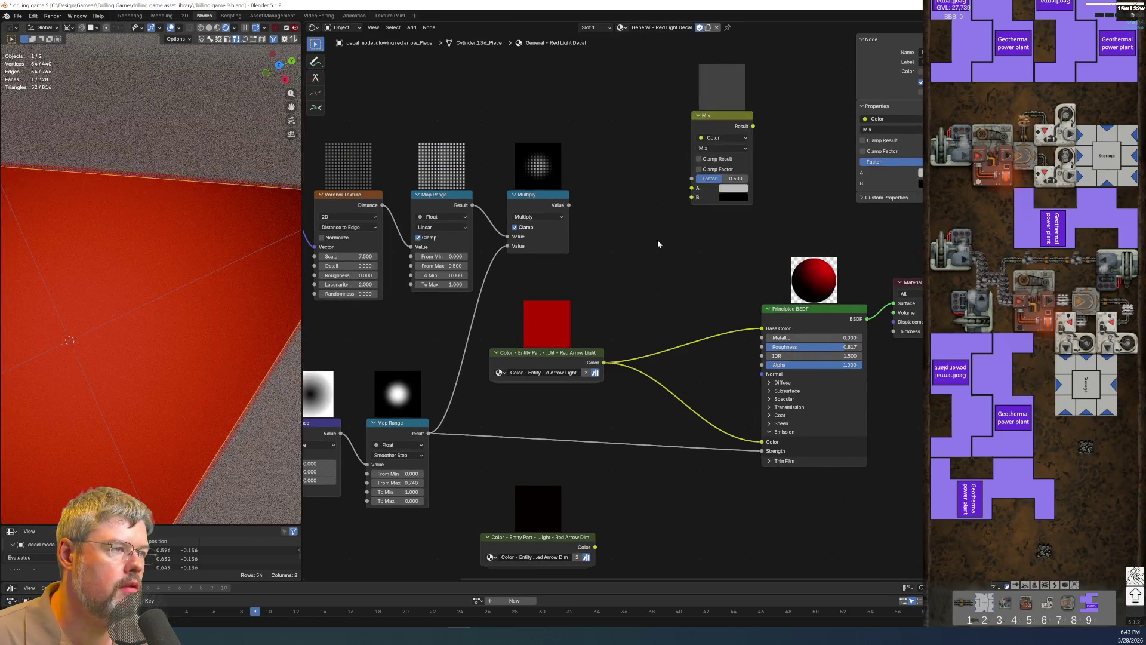
drag(728, 117, 780, 90)
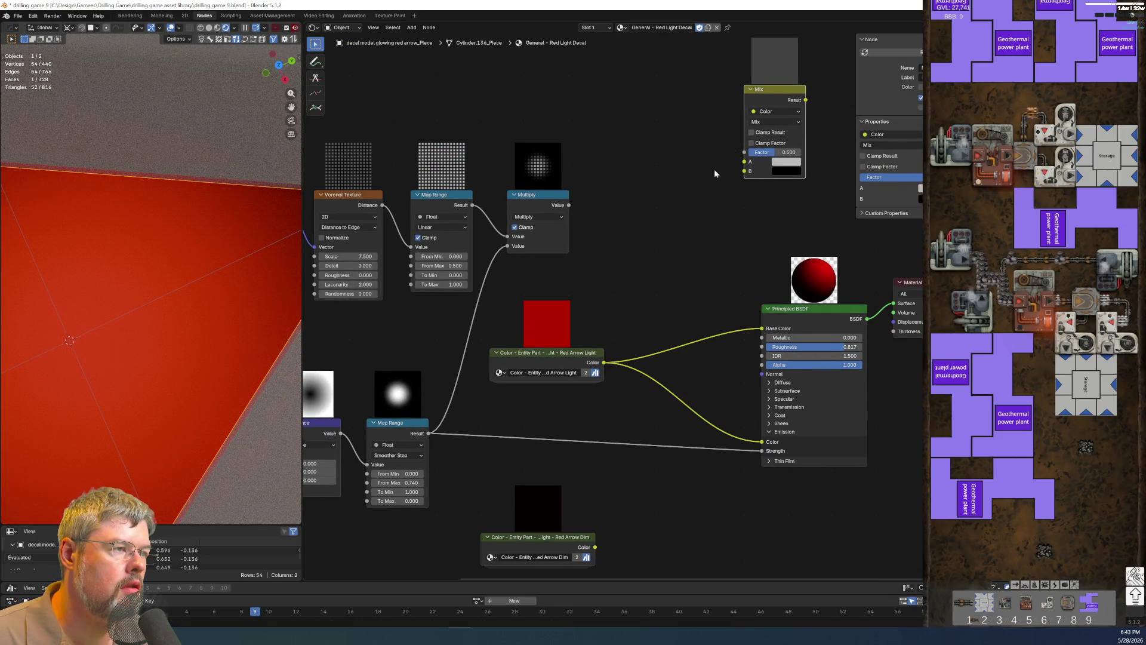
key(shift+a)
text(h)
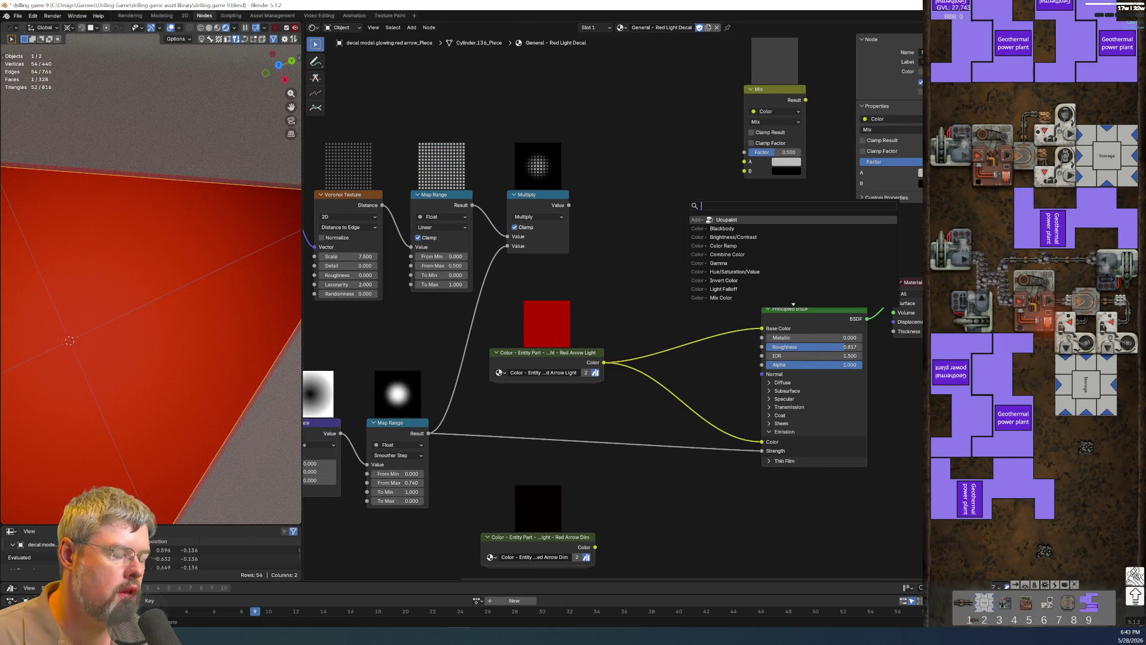
text(ex)
key(BackSpace)
key(BackSpace)
text(u)
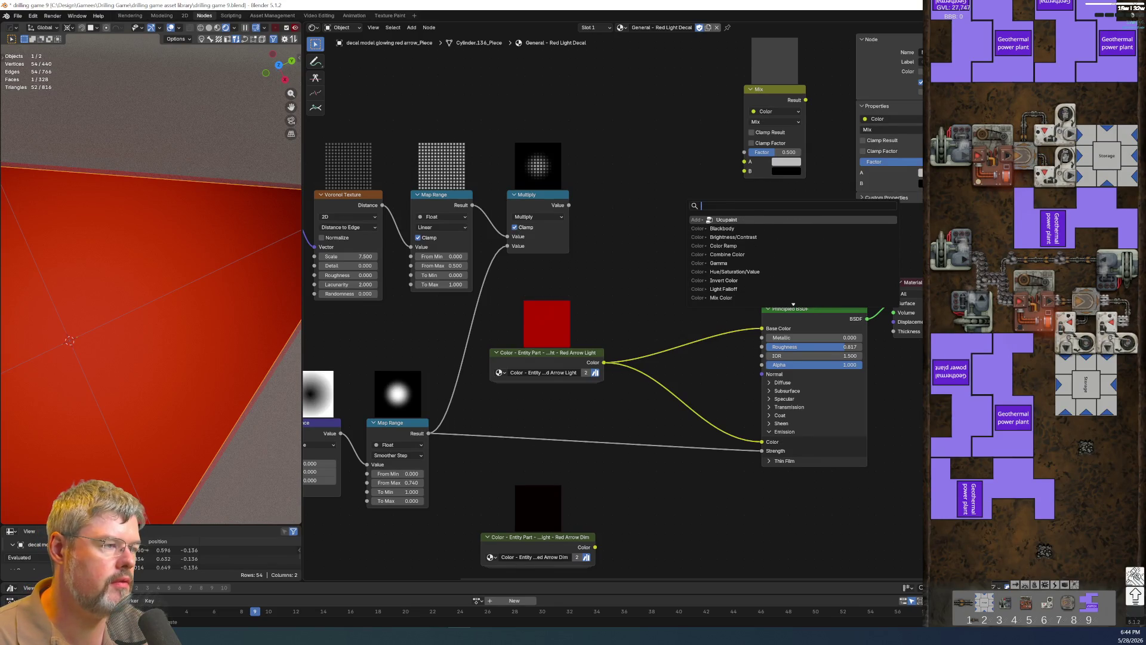
text(e)
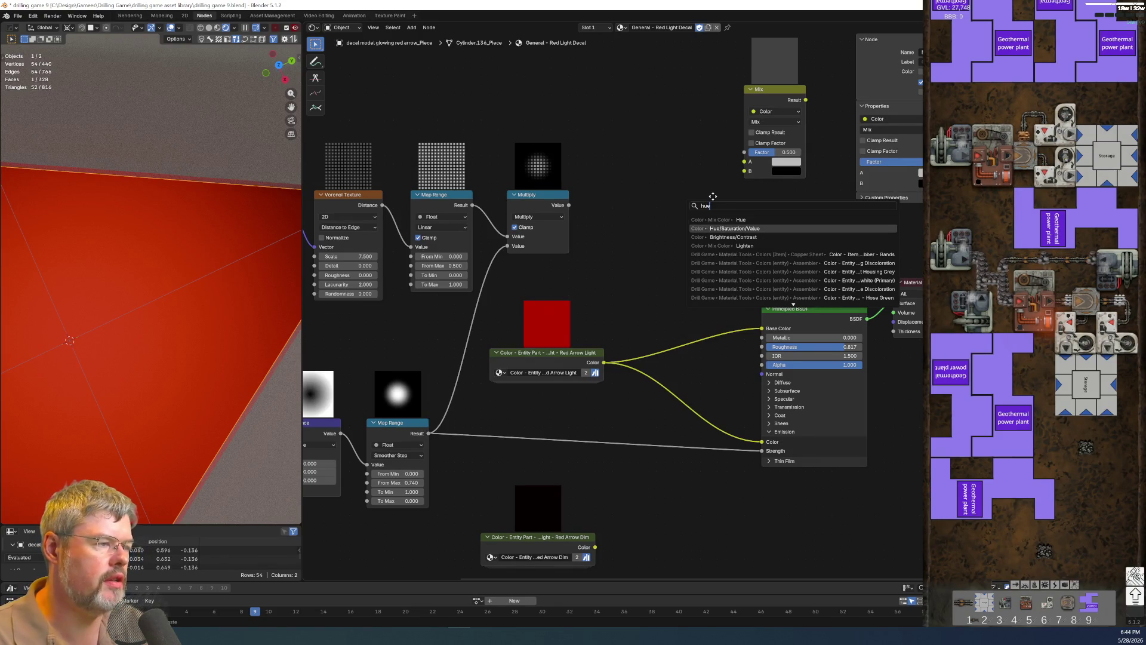
click(730, 228)
click(664, 264)
scroll(657, 263, up, 2)
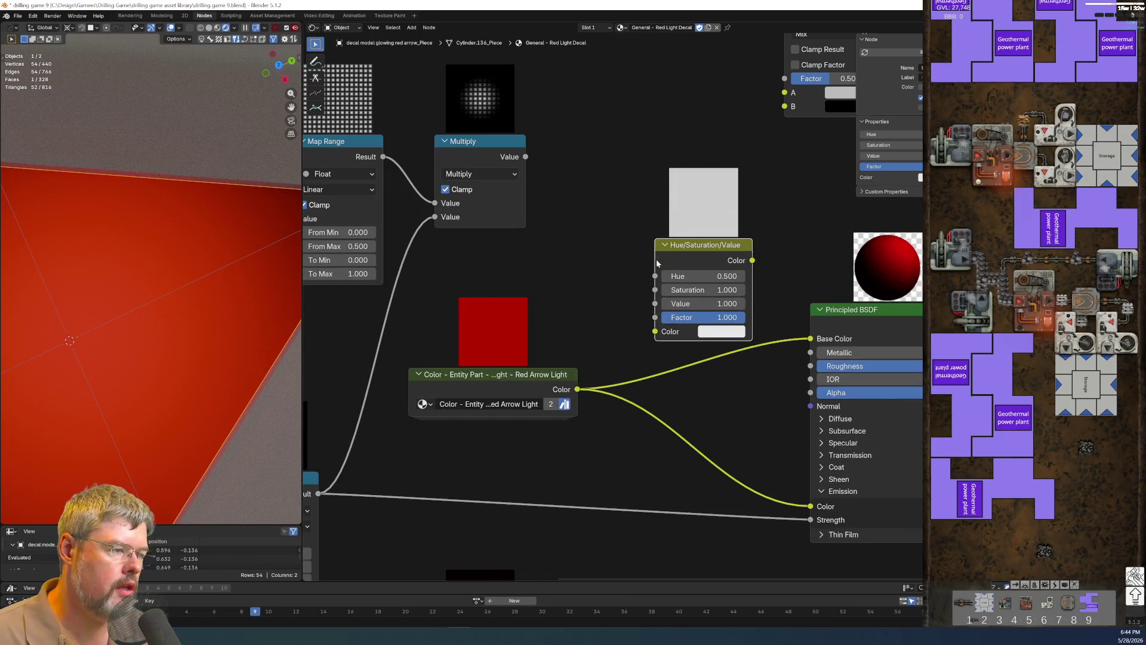
Insert the Hue/Saturation/Value node on the arrow colour link into Base Color and position it.
drag(651, 325, 654, 331)
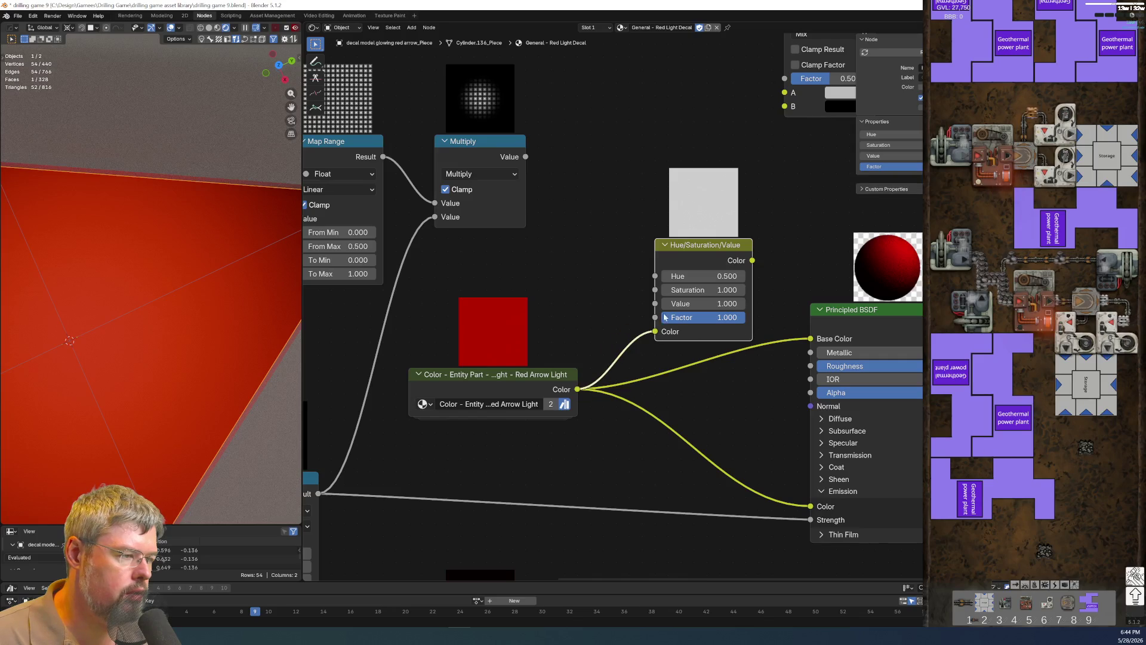
drag(778, 296, 809, 338)
key(g)
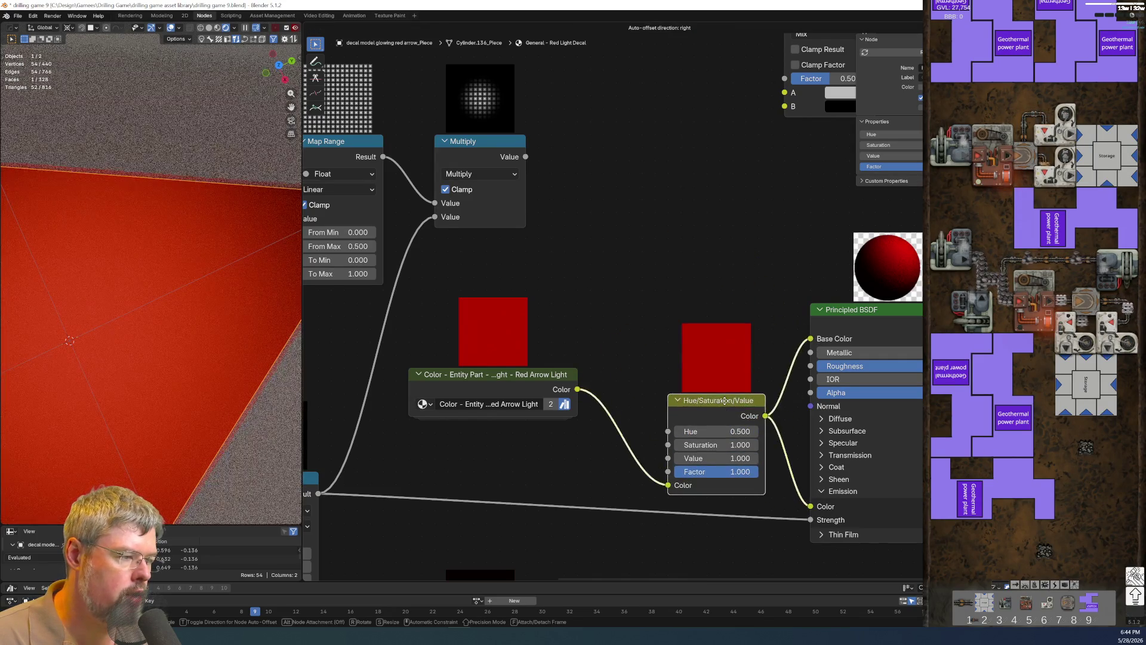
click(704, 305)
drag(705, 298, 719, 246)
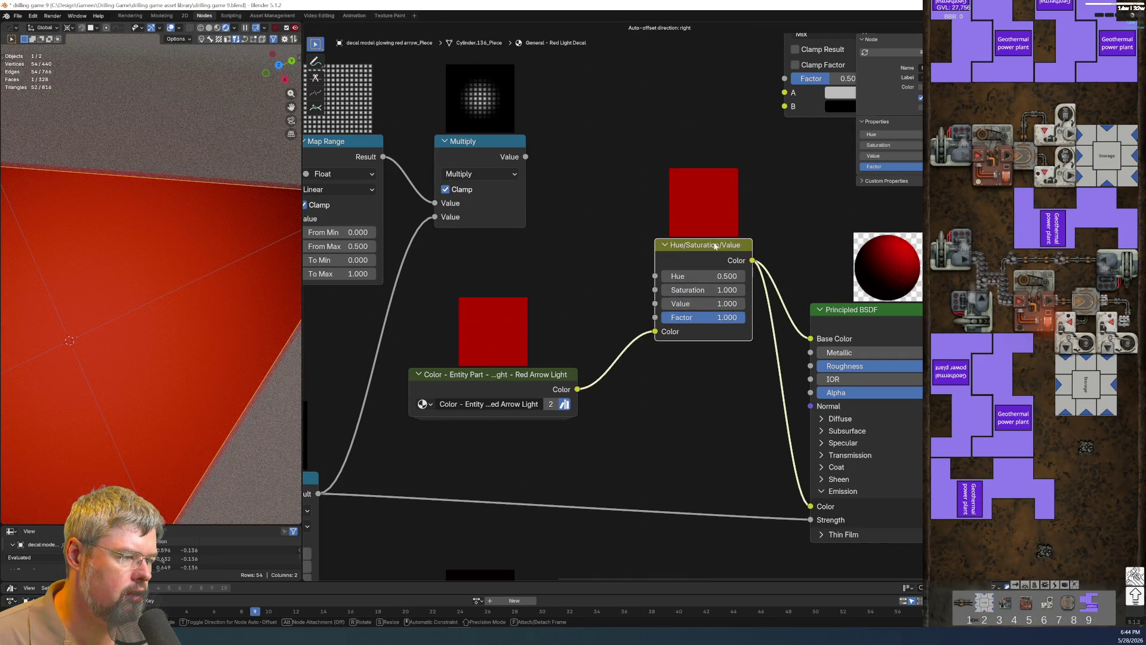
Duplicate the Hue/Saturation/Value node below and wire the arrow colour through it into the emission colour.
key(shift+d)
click(709, 385)
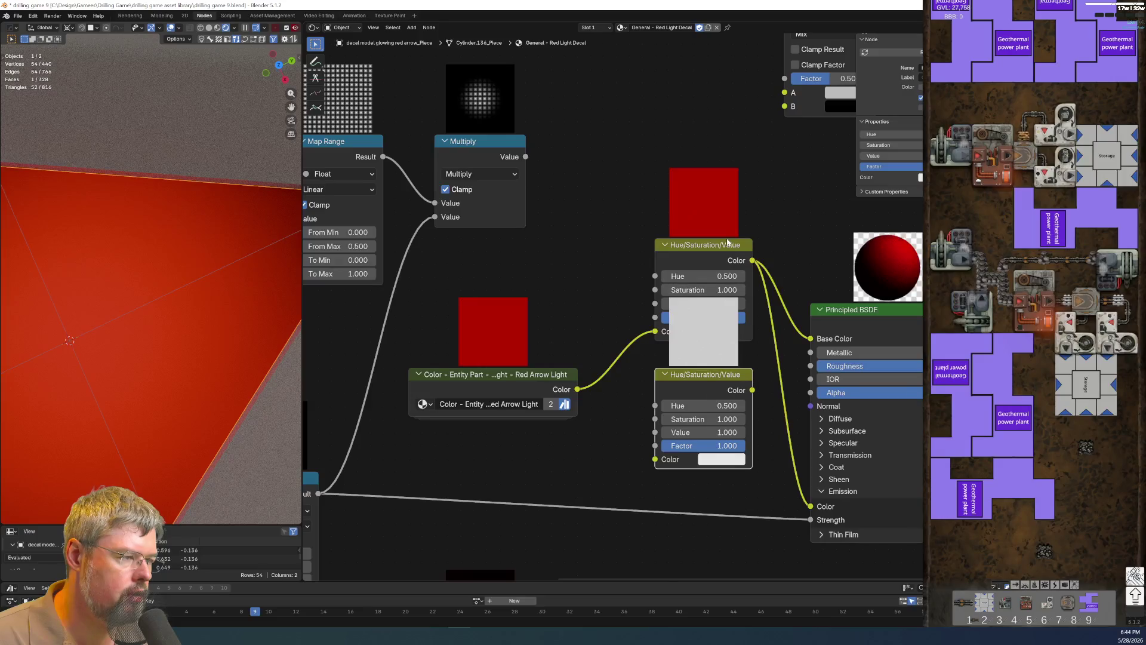
drag(718, 244, 718, 194)
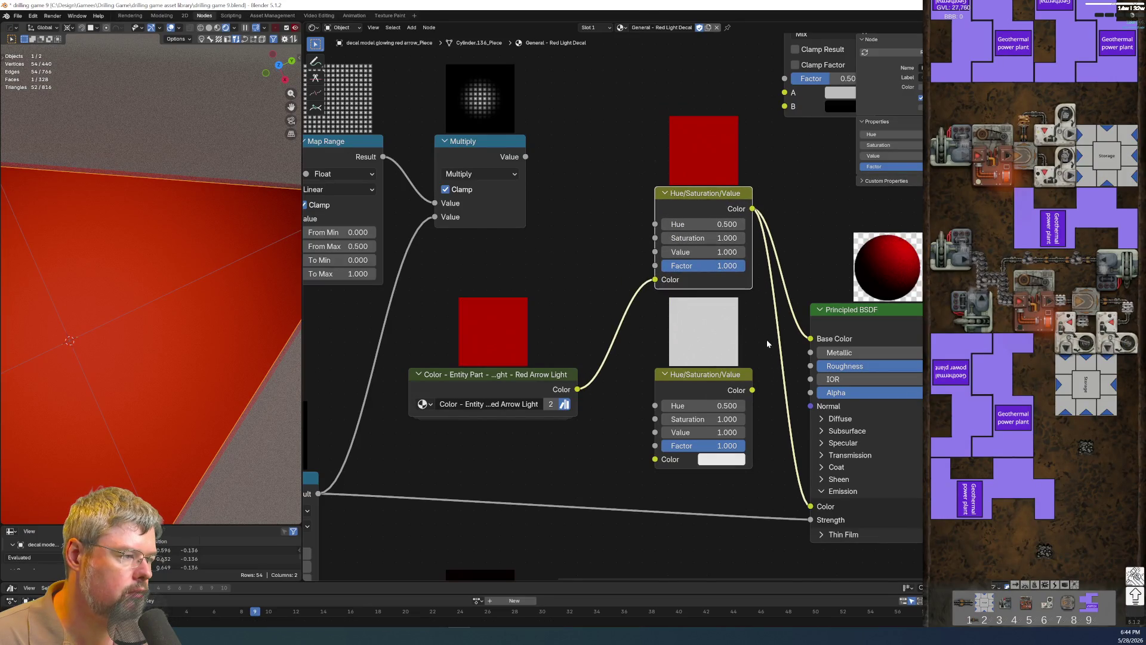
click(763, 394)
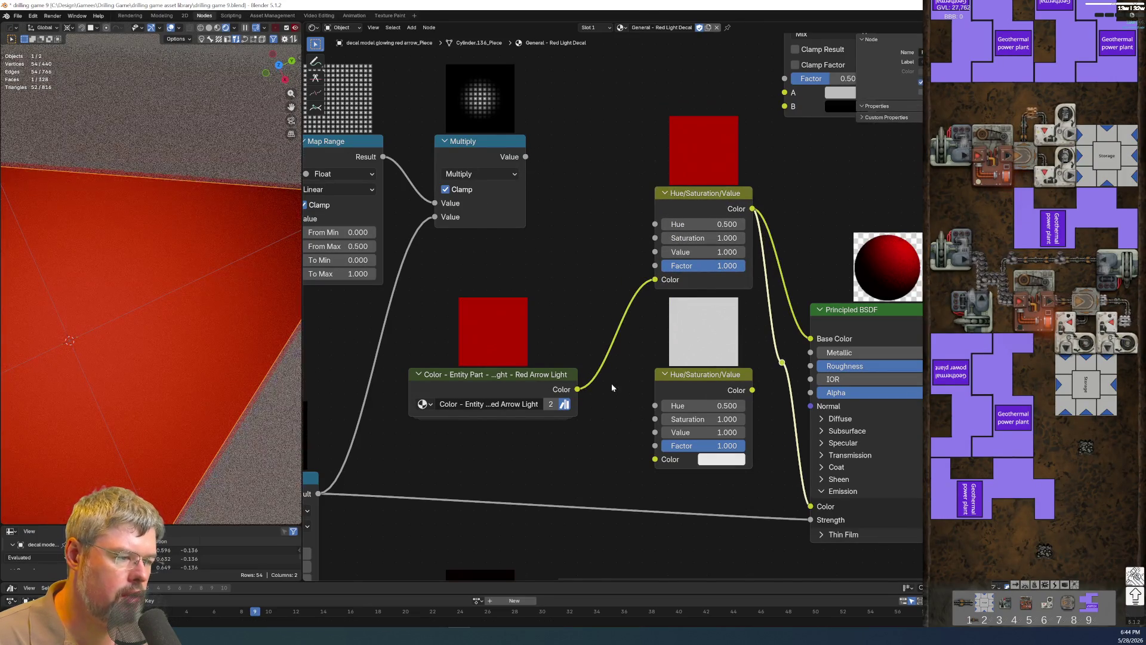
drag(649, 461, 655, 459)
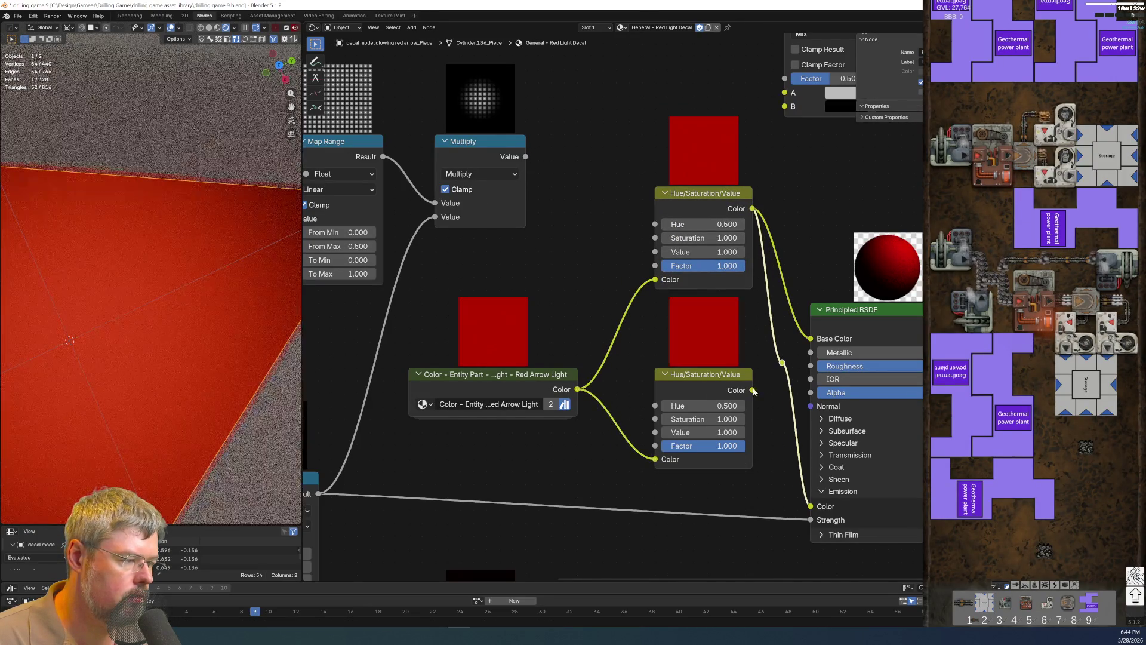
drag(782, 362, 780, 363)
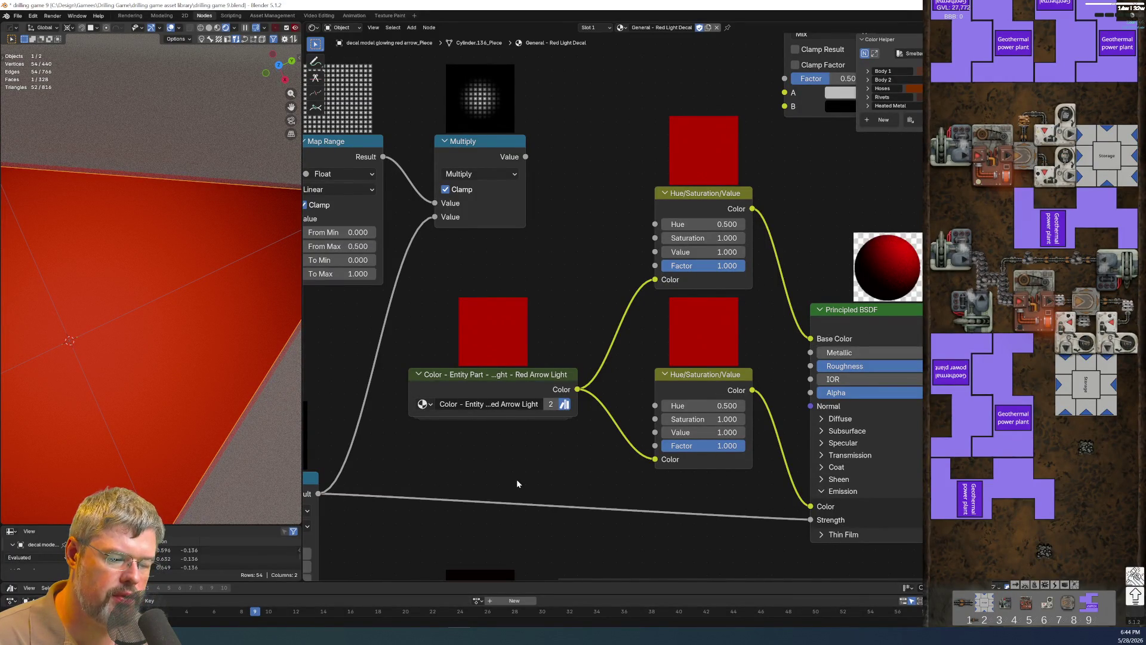
Drive the emission Hue/Saturation/Value node's Value with the Multiply glow mask and lower the grid Map Range To Min to -0.230.
middle_drag(516, 484, 553, 470)
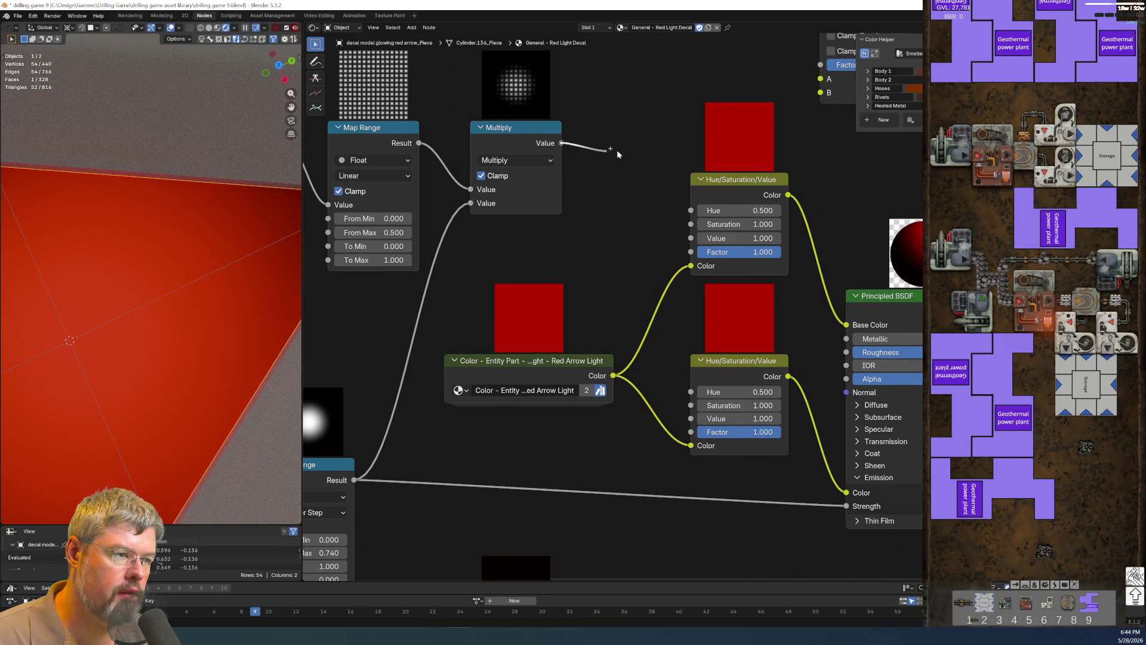
drag(647, 305, 696, 420)
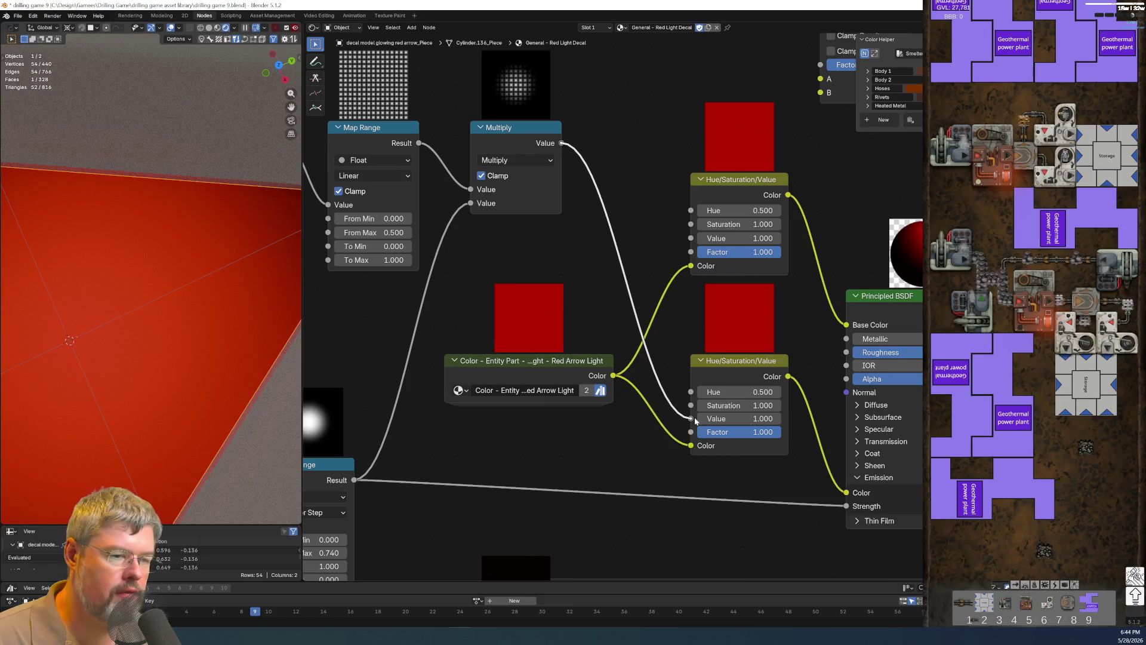
scroll(121, 330, down, 2)
scroll(121, 330, down, 2)
scroll(121, 329, up, 2)
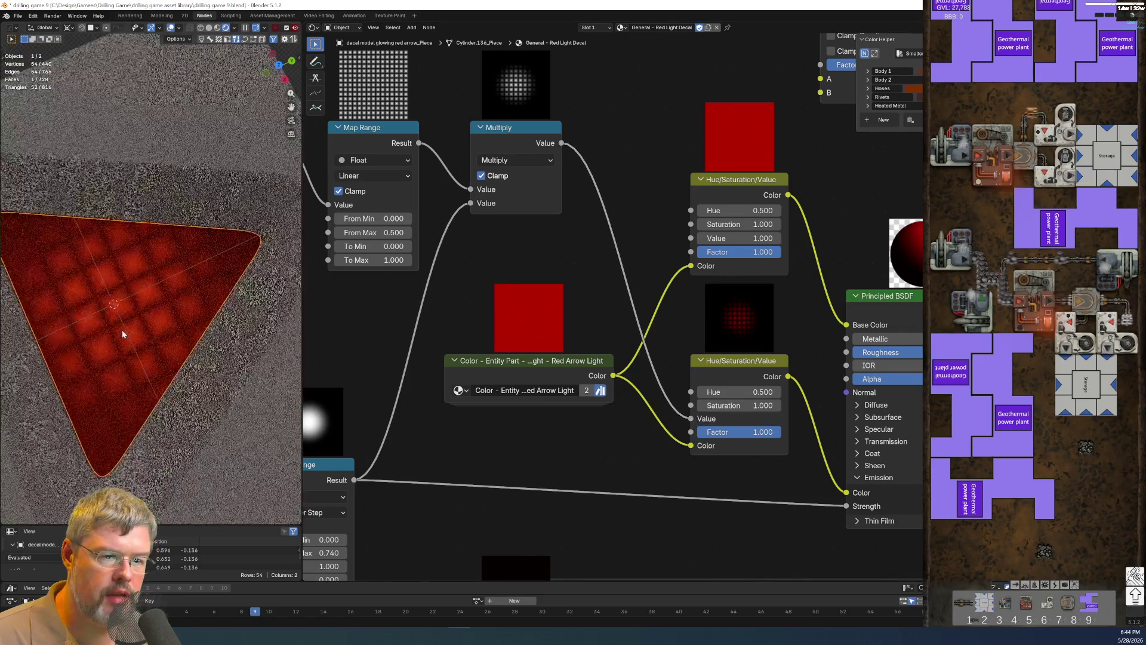
scroll(122, 330, up, 2)
scroll(122, 330, up, 3)
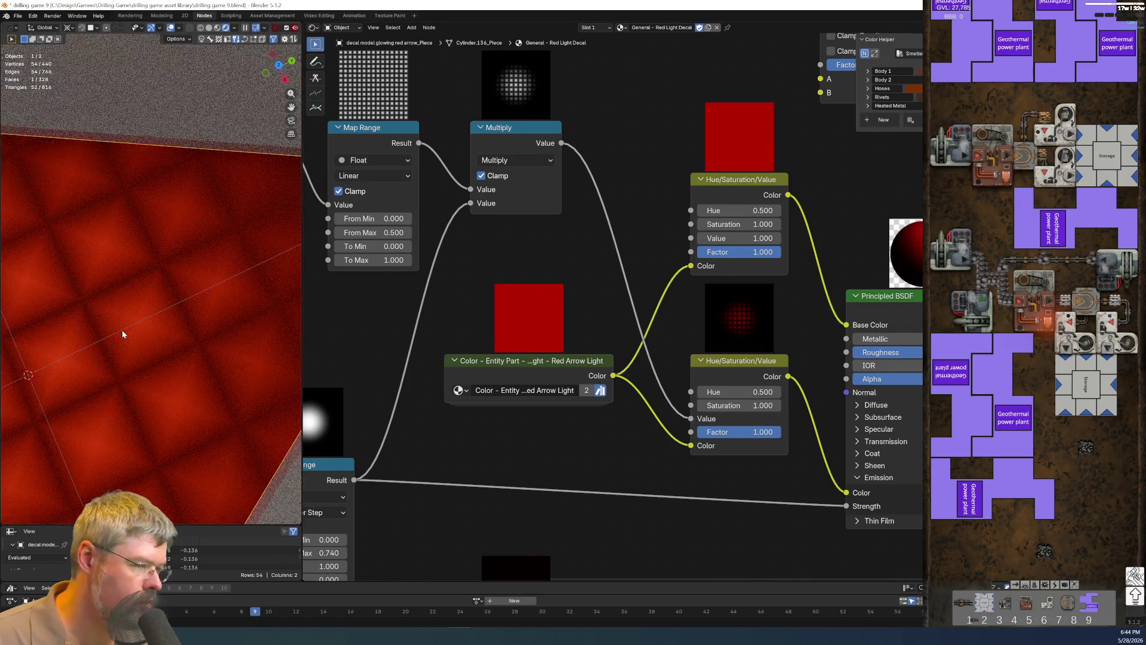
scroll(390, 391, up, 1)
middle_drag(389, 391, 596, 306)
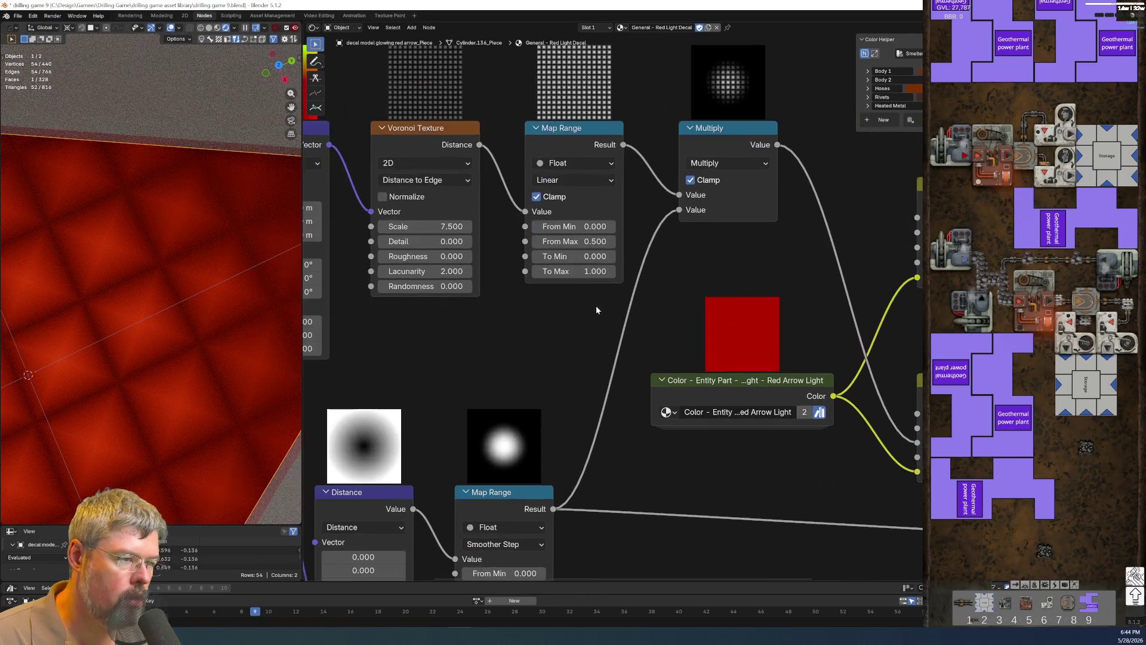
drag(573, 256, 537, 256)
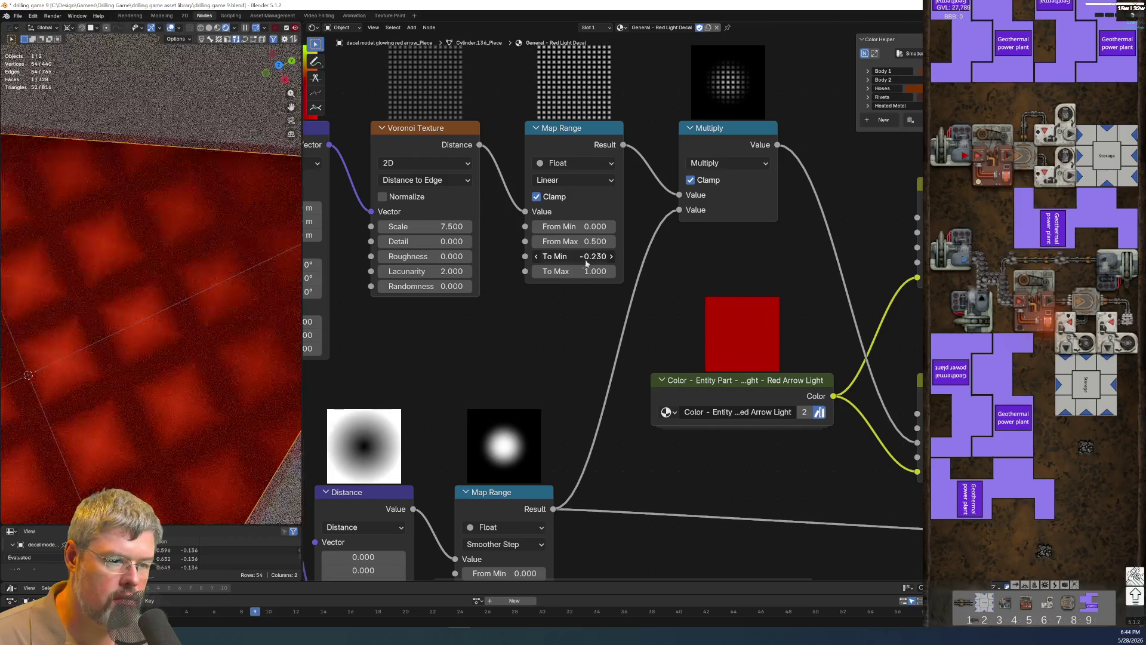
scroll(147, 365, down, 3)
scroll(185, 367, down, 2)
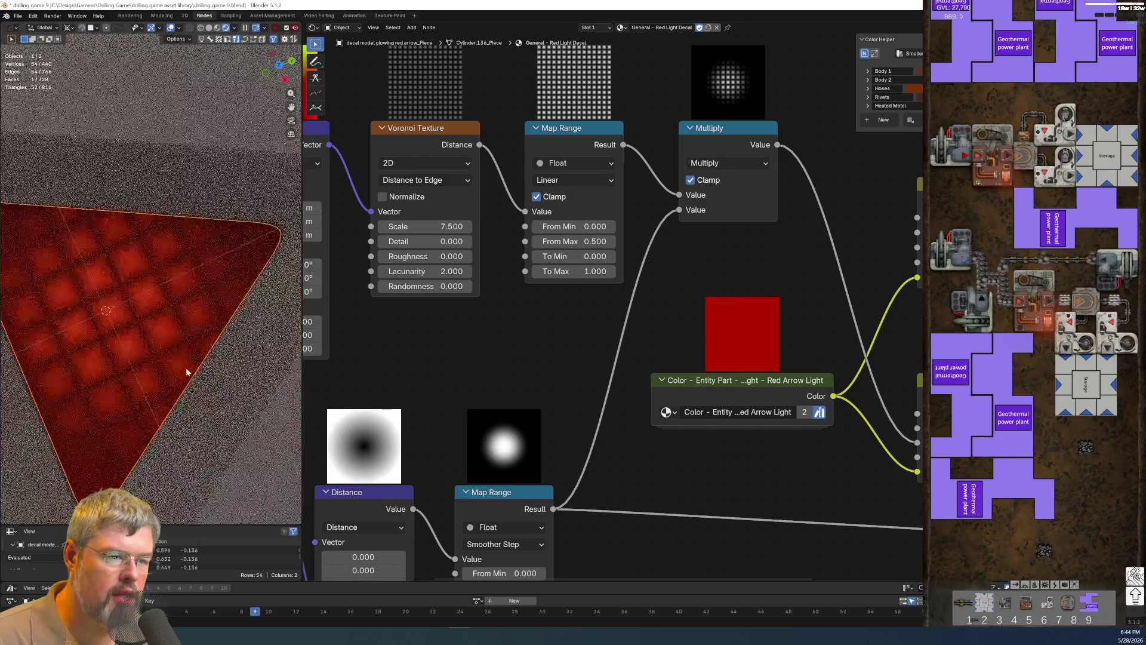
Relink the upper Hue/Saturation/Value node to Base Color and check the glowing tile grid from top view.
middle_drag(907, 323, 539, 367)
drag(701, 386, 627, 385)
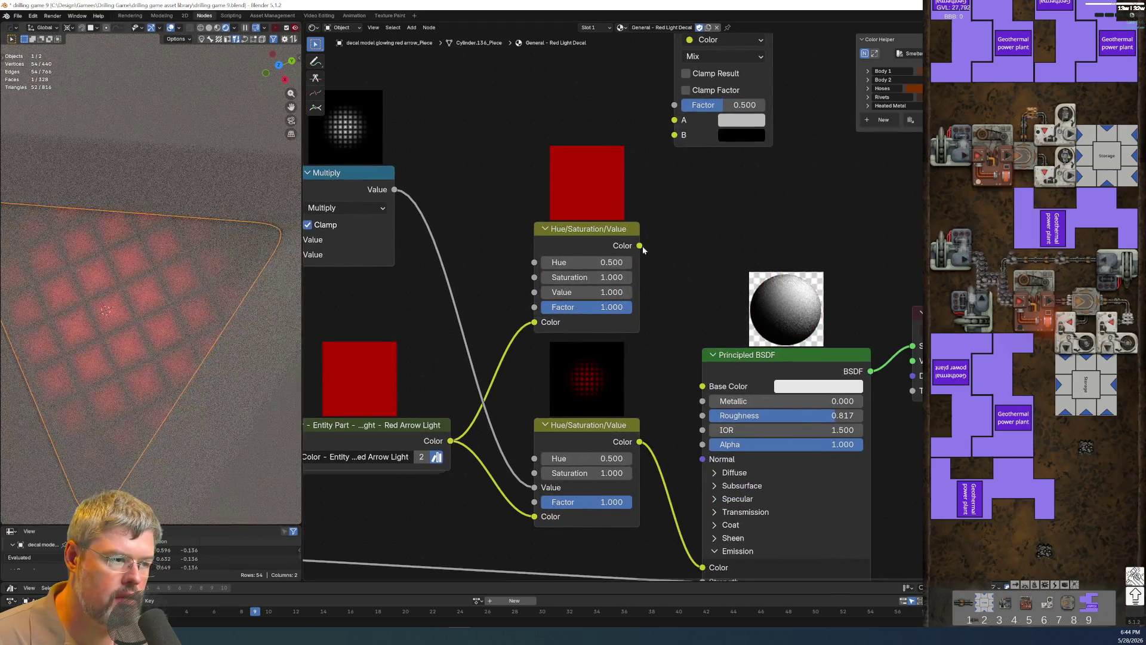
drag(702, 386, 638, 245)
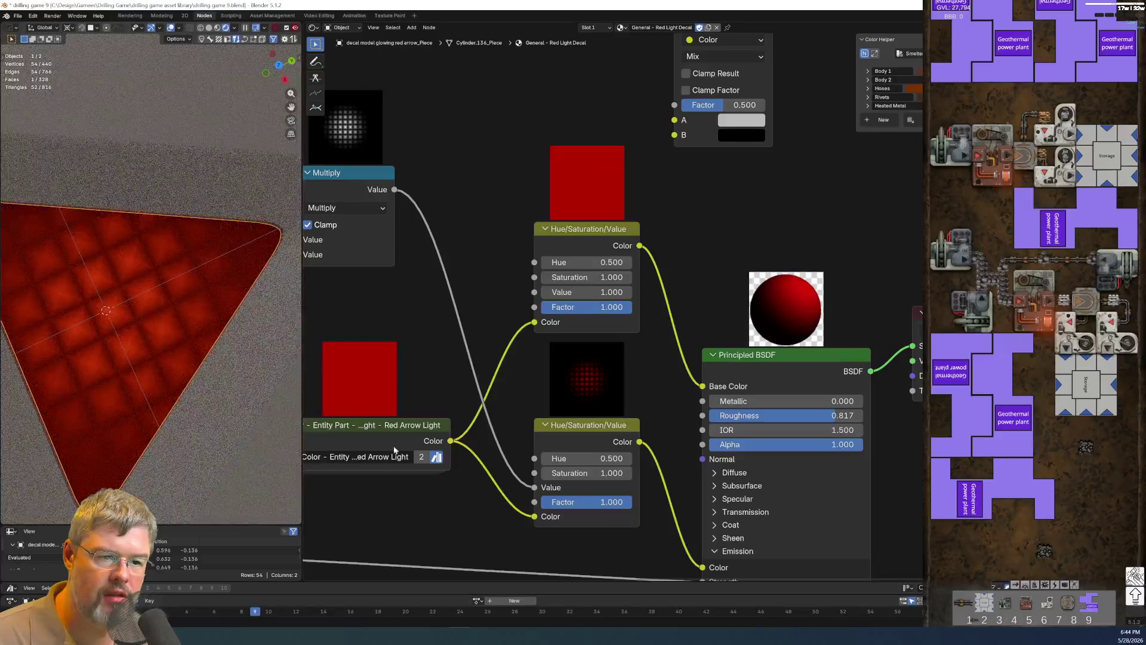
scroll(163, 332, down, 2)
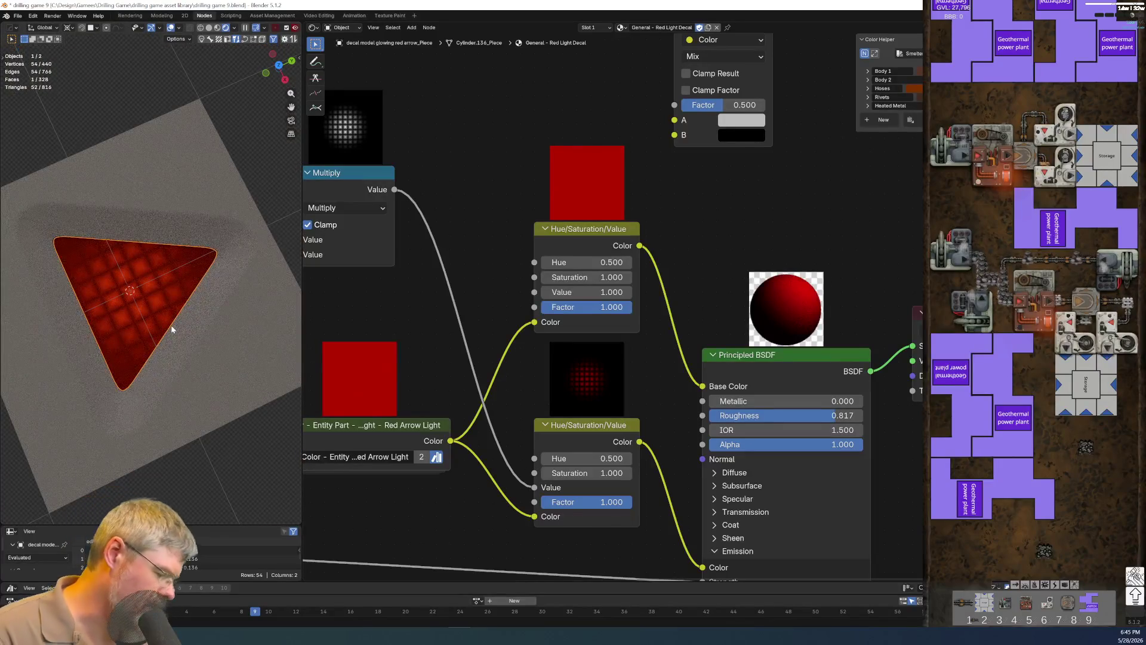
key(KP_7)
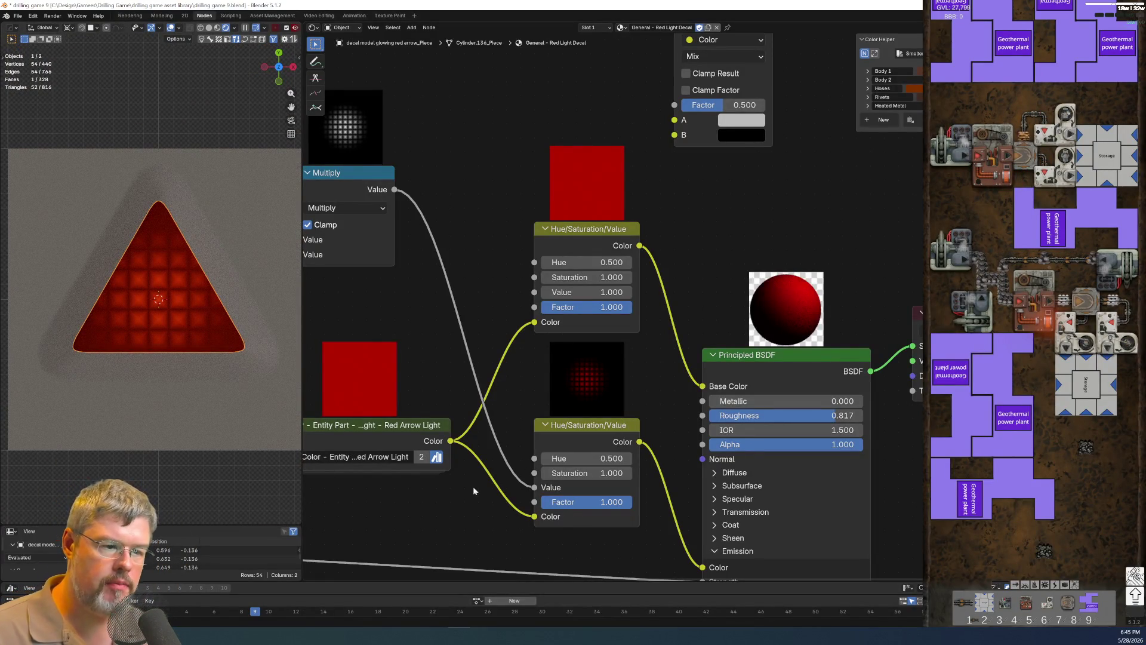
middle_drag(472, 486, 836, 327)
Try Smoother Step Map Range values From Max 0.800 then 1.000 and To Min 2.000.
middle_drag(514, 431, 725, 380)
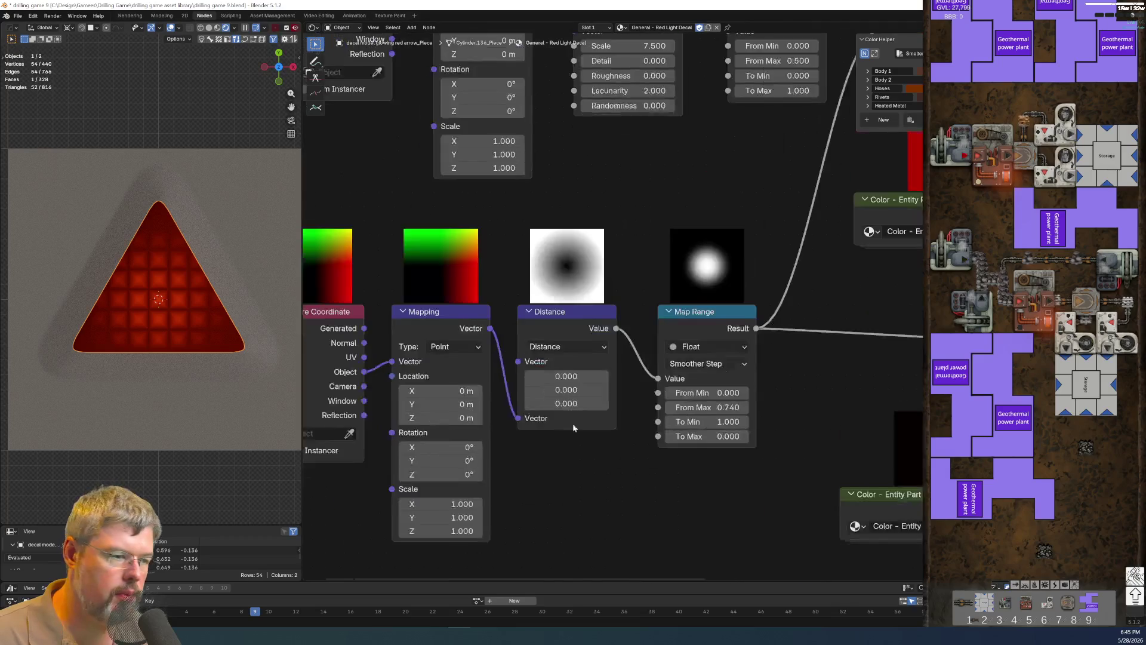
scroll(736, 450, up, 2)
click(736, 455)
text(.8)
key(Return)
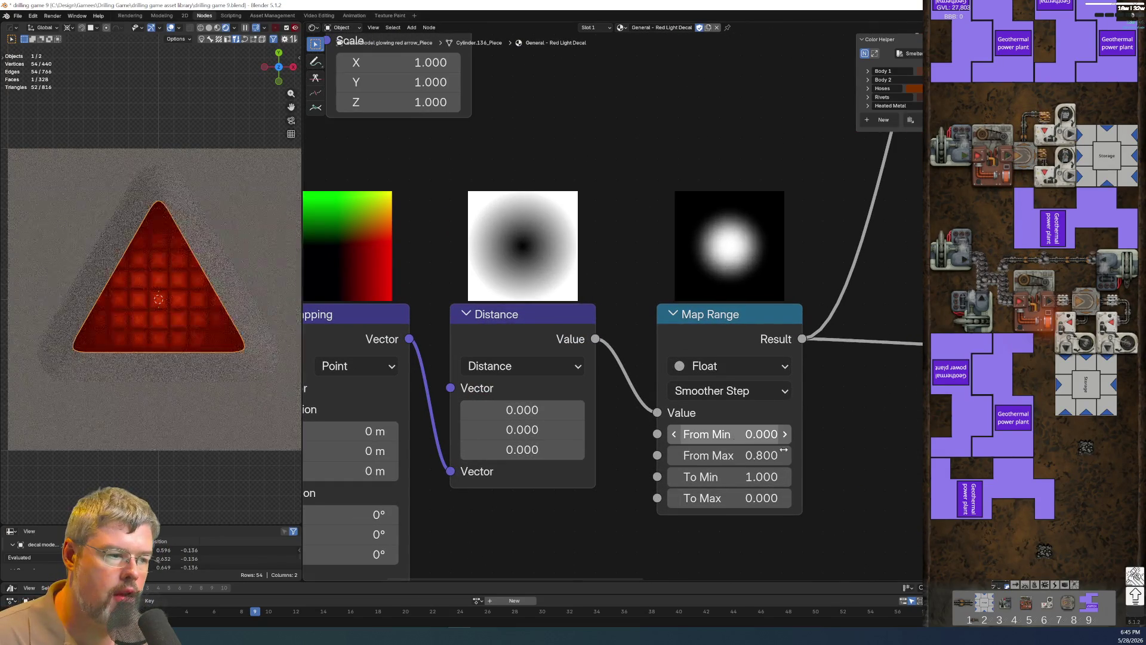
click(736, 455)
text(1)
key(Return)
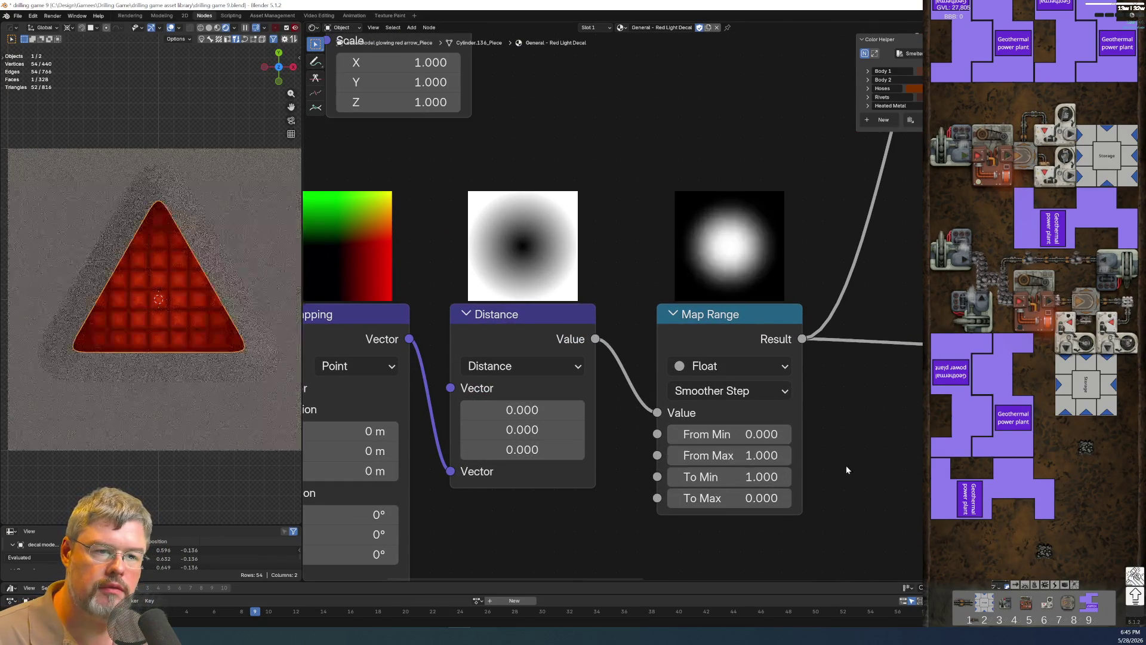
scroll(234, 299, down, 4)
scroll(179, 314, up, 3)
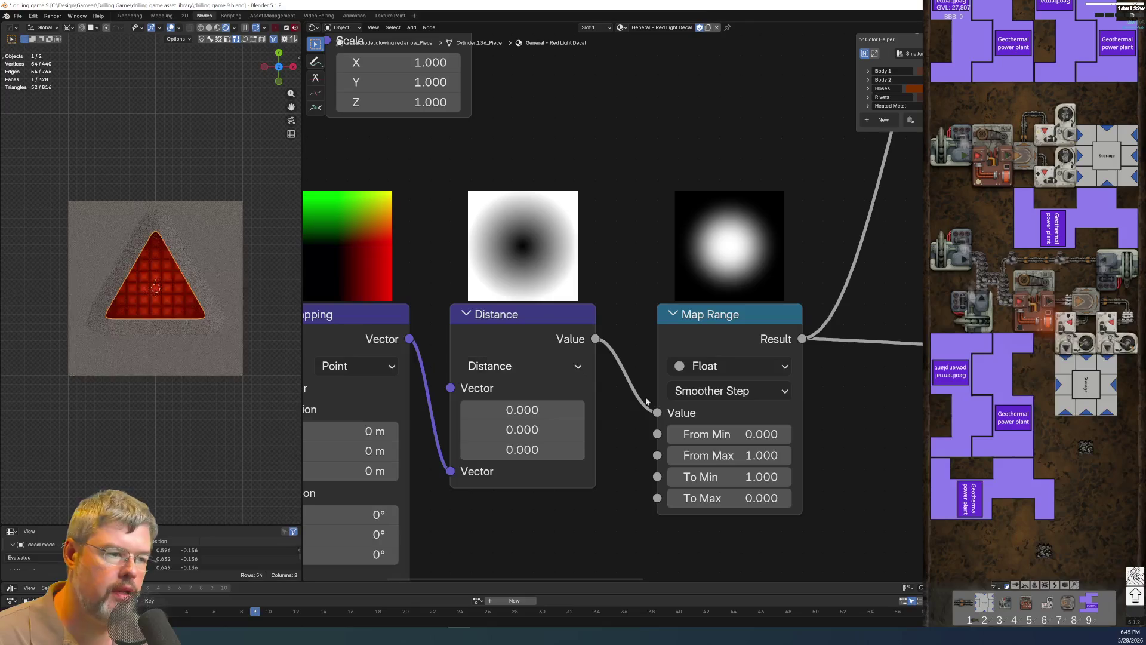
click(712, 476)
text(2)
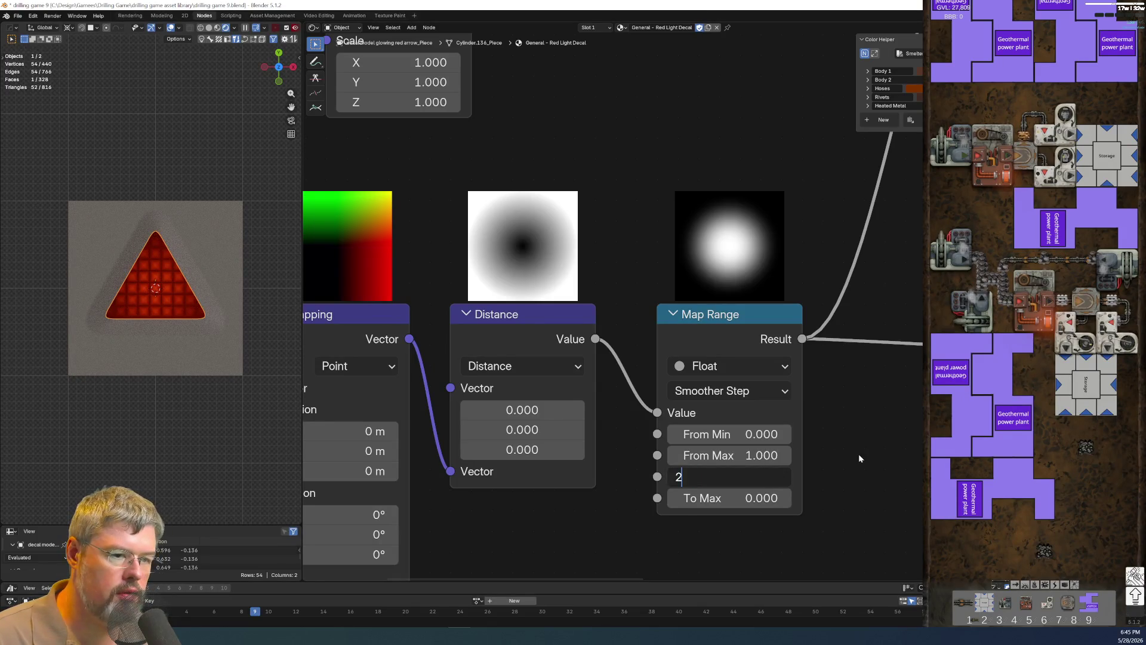
key(Return)
scroll(111, 305, up, 2)
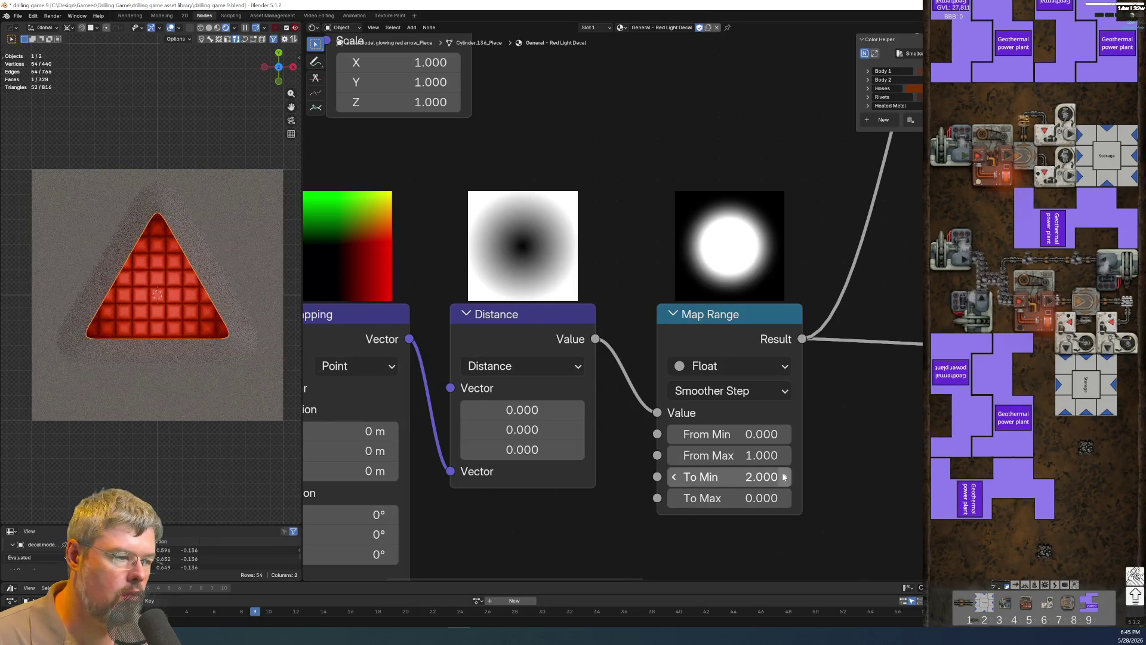
Settle the Smoother Step Map Range at From Max 0.800 and To Min 1.500, then select the recessed rim mesh.
click(733, 457)
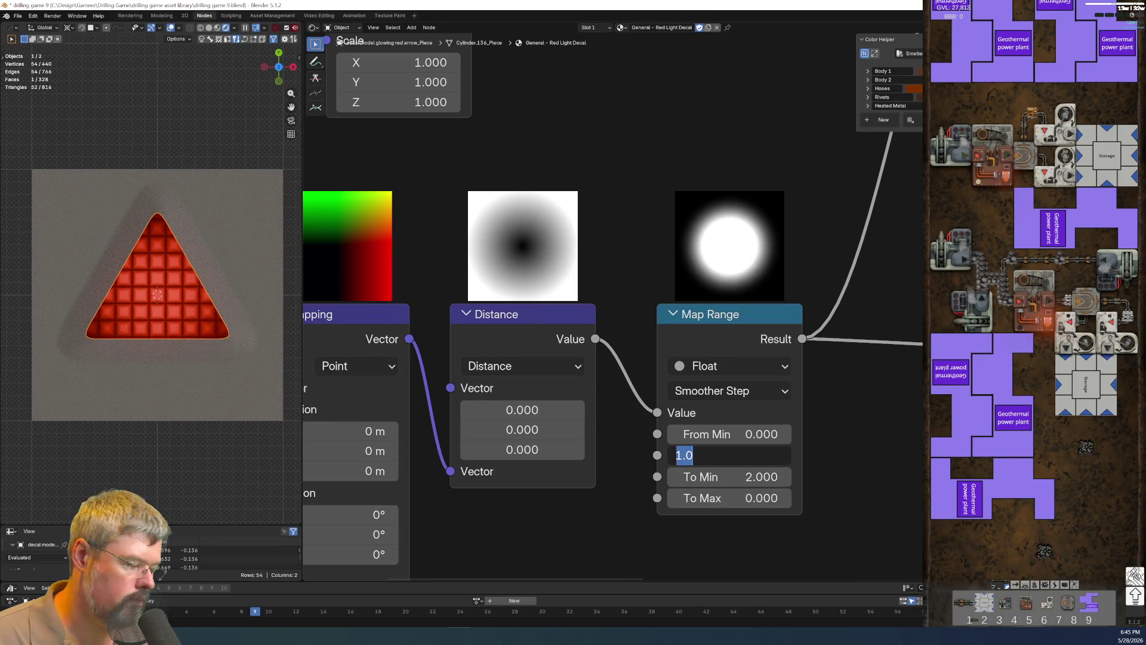
text(0.8)
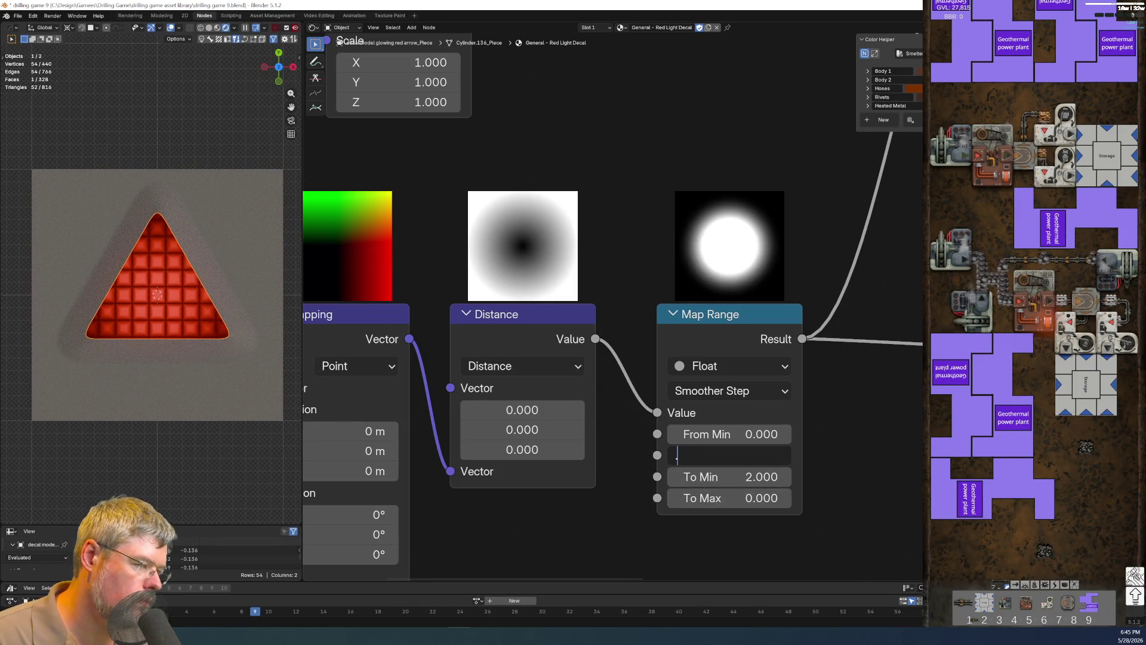
key(Return)
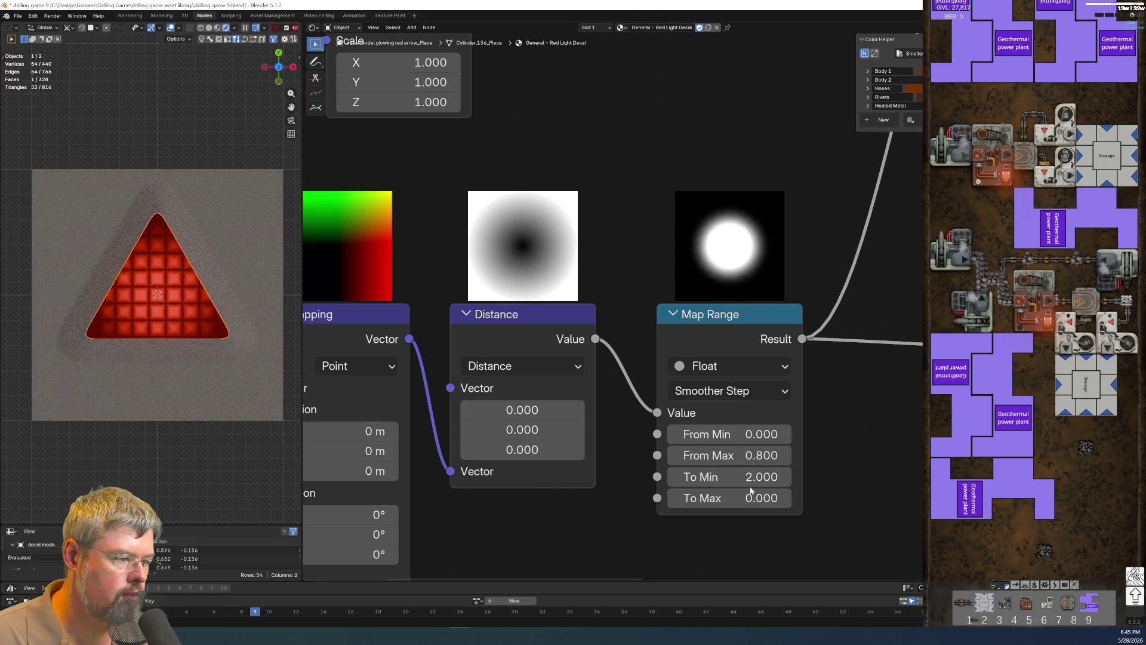
click(730, 476)
text(1.5)
key(Return)
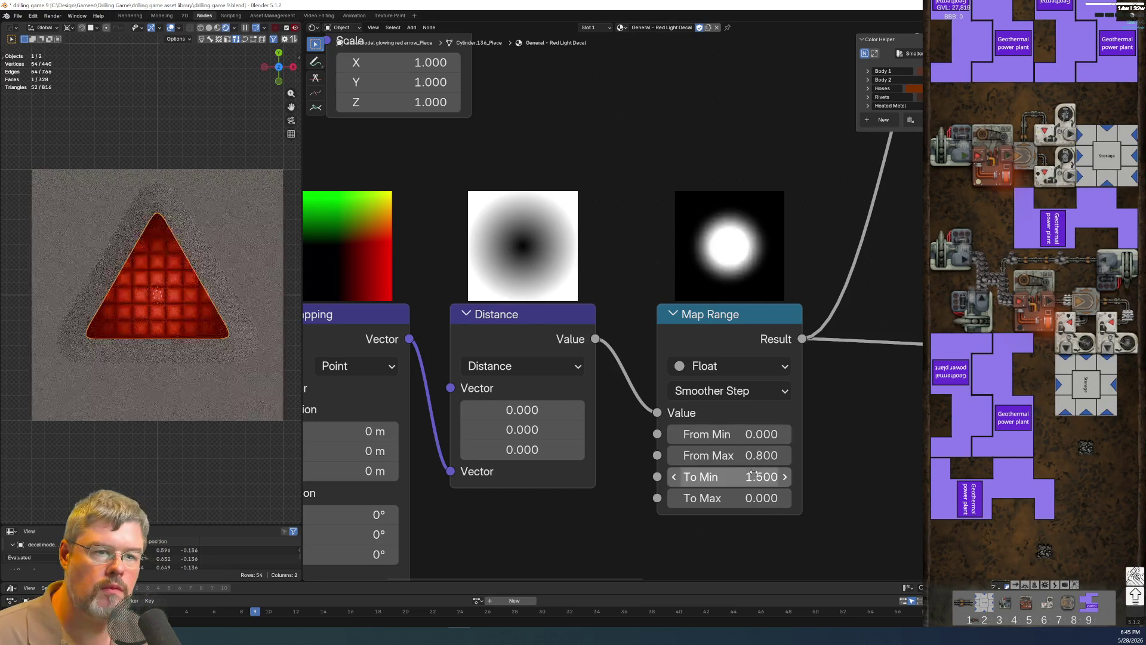
click(162, 492)
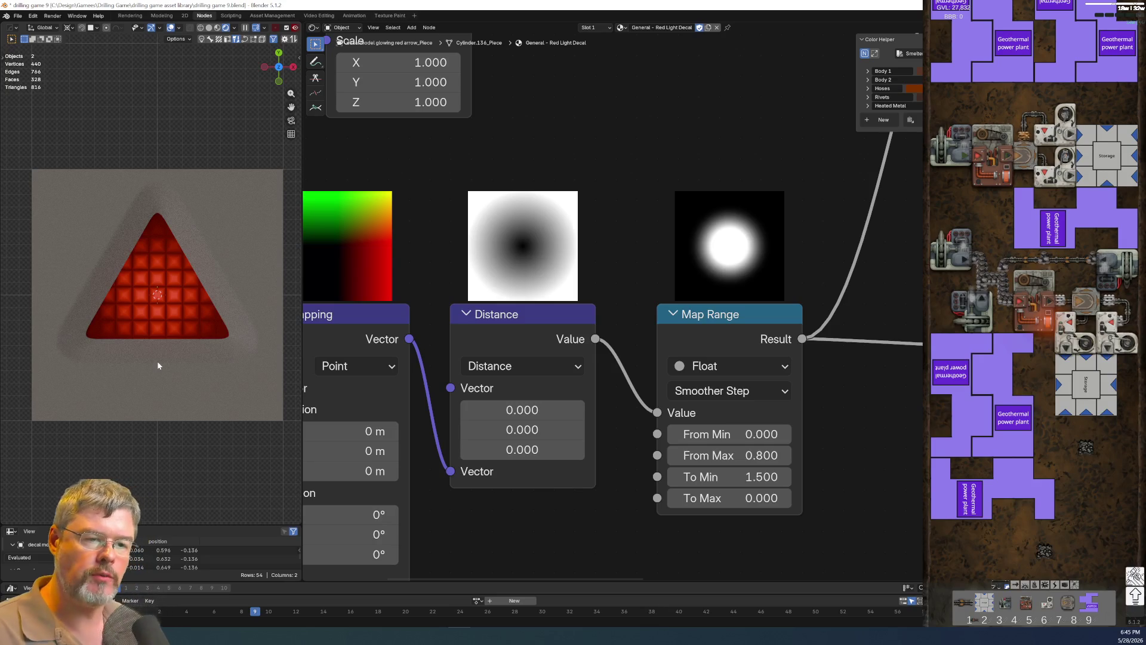
click(157, 361)
Put the rim mesh into Edit Mode, save the blend file and switch to the Modeling workspace.
key(ctrl+Tab)
click(161, 294)
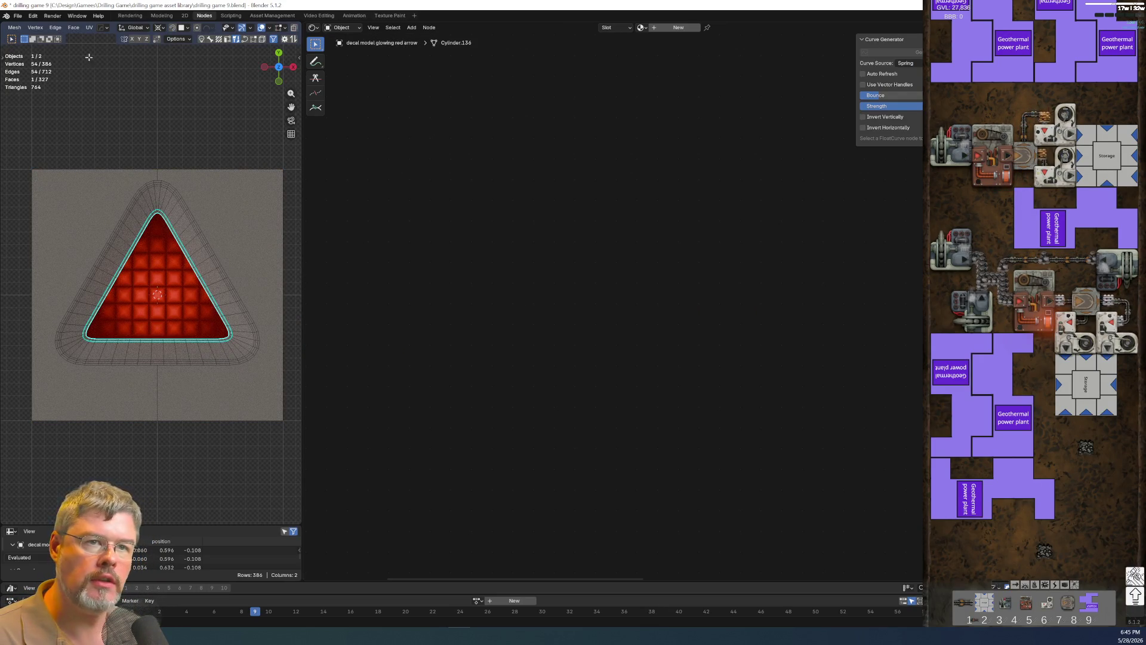
click(17, 15)
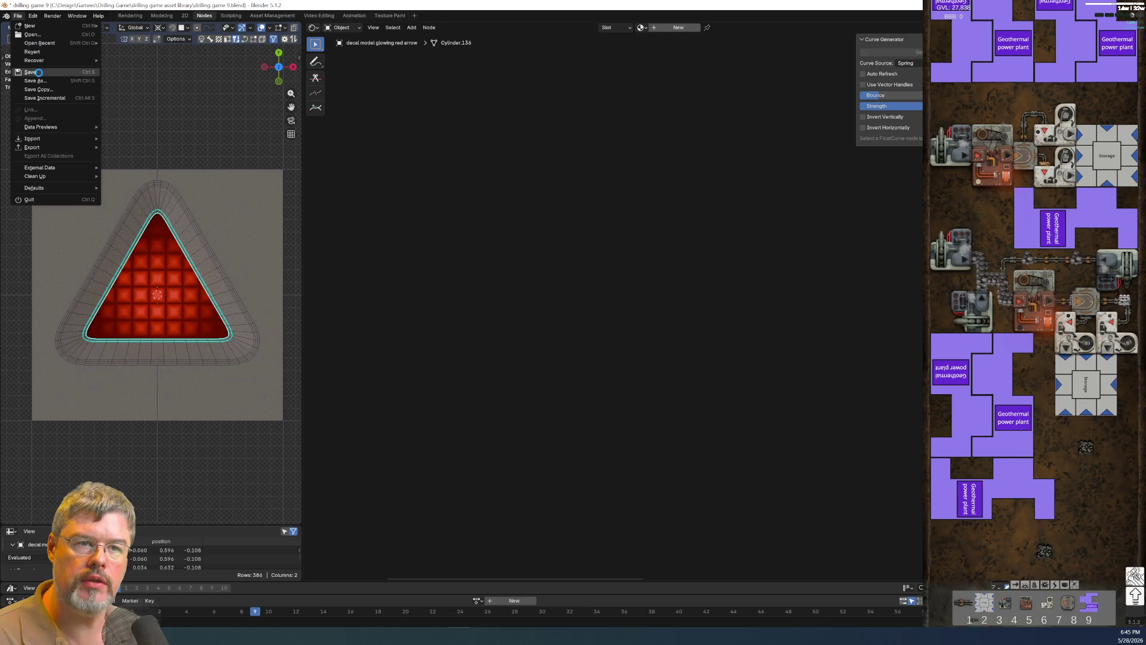
click(39, 72)
middle_drag(157, 295, 221, 301)
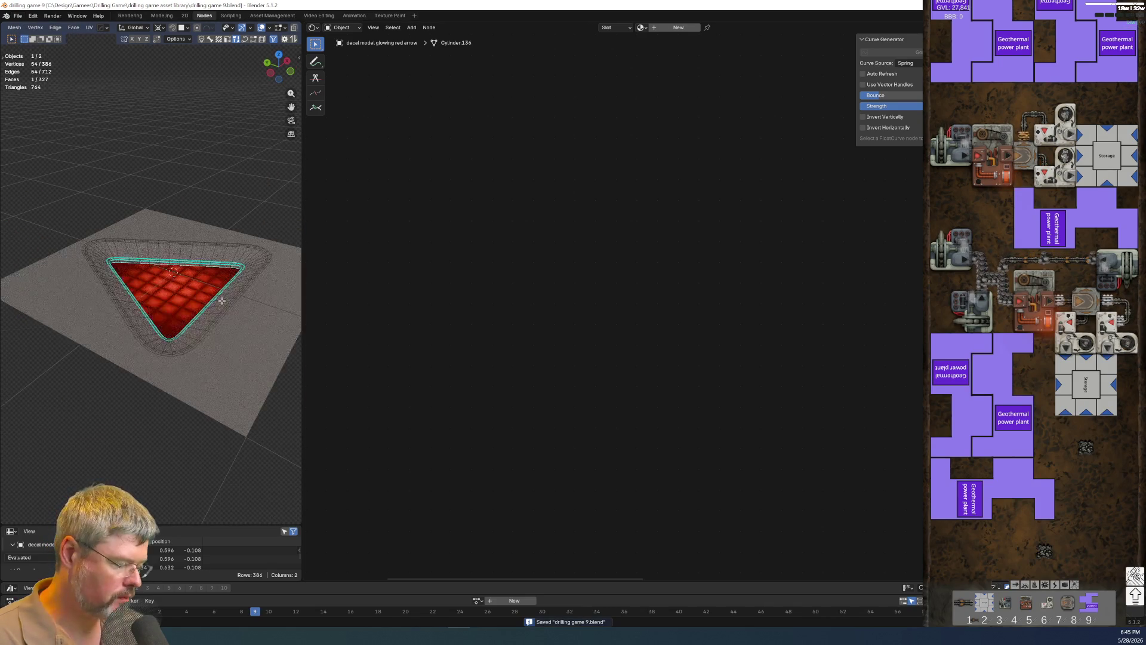
click(162, 15)
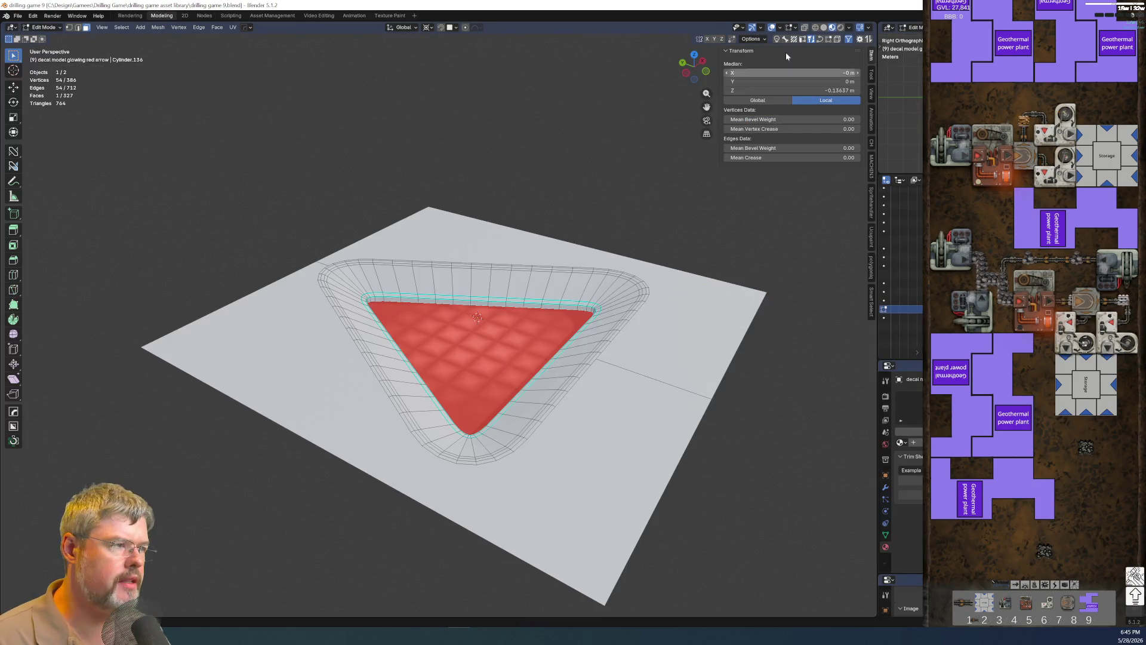
Show the mesh in solid shading, re-enter Edit Mode and select the inner triangle face of the groove.
click(825, 28)
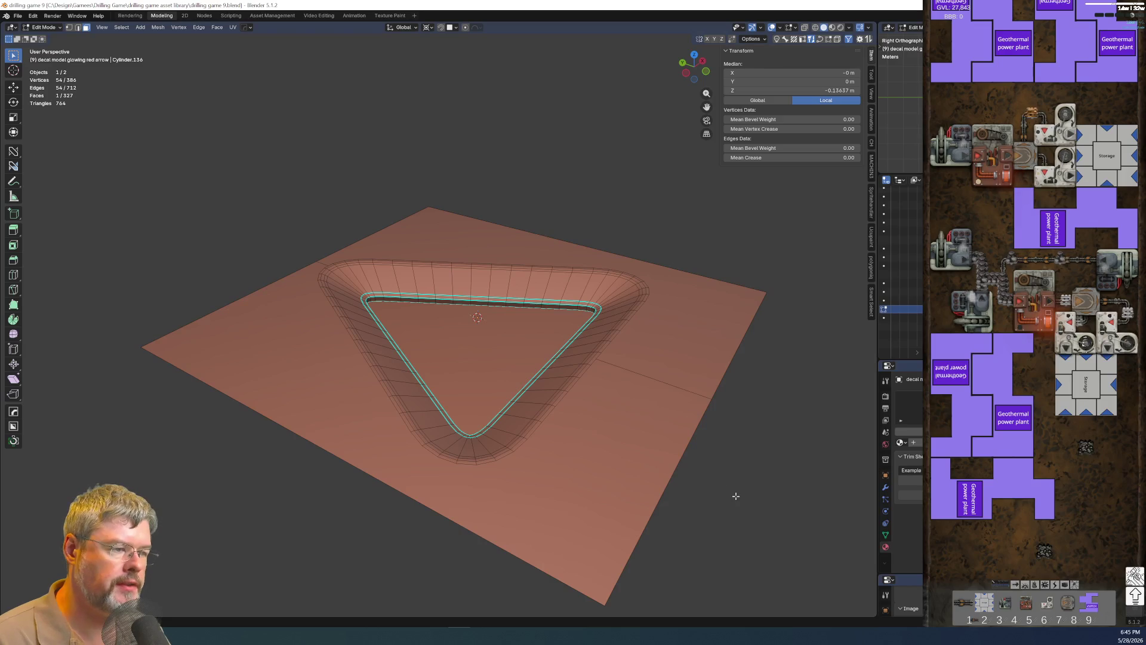
key(Tab)
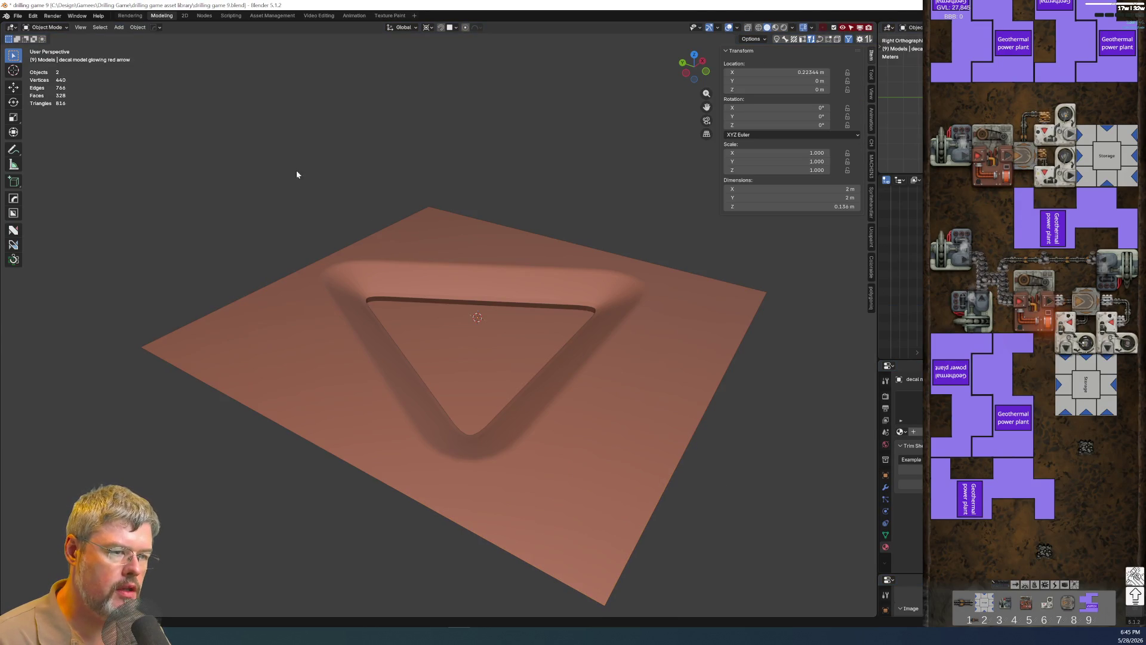
key(ctrl+Tab)
click(550, 403)
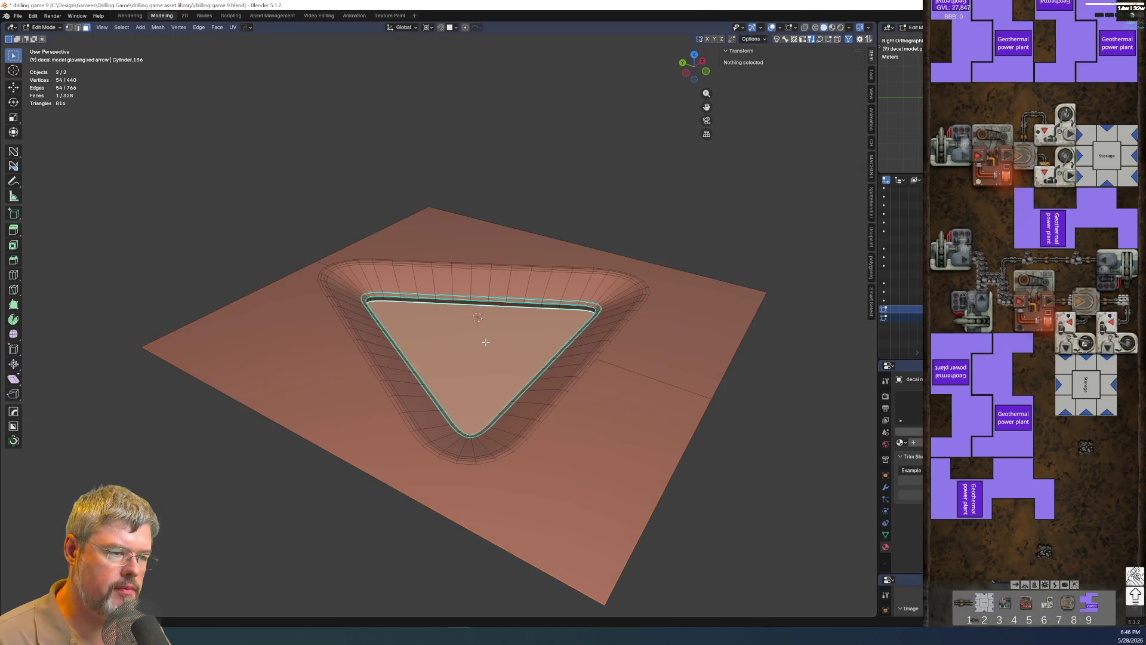
scroll(546, 202, down, 3)
click(546, 202)
scroll(480, 287, up, 2)
middle_drag(503, 319, 433, 332)
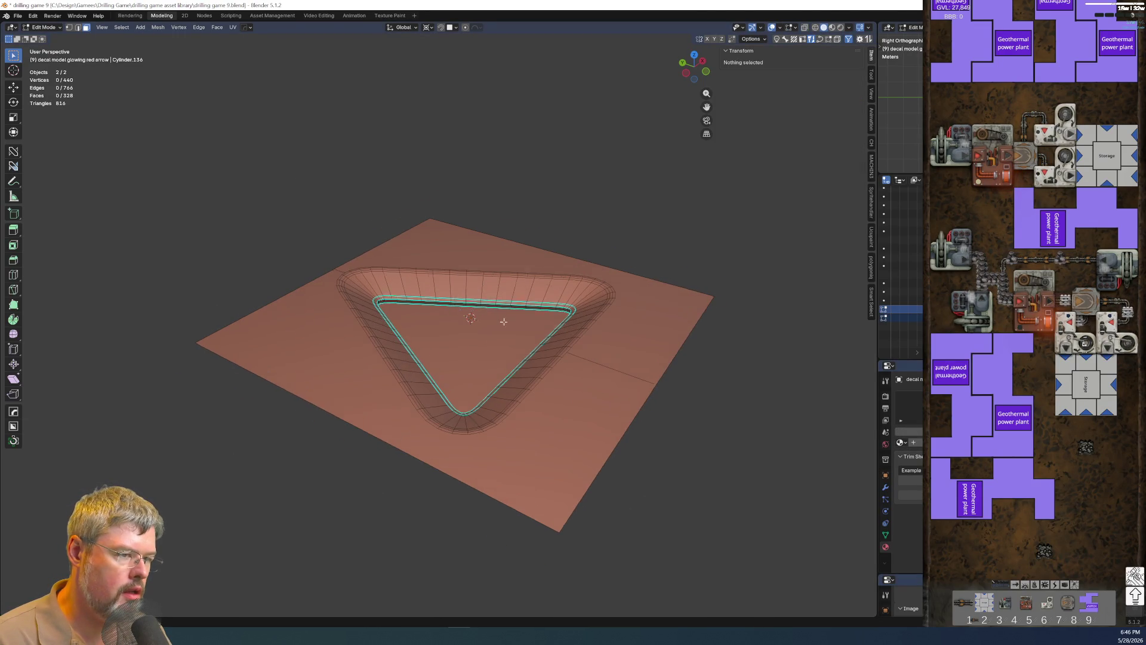
drag(461, 360, 462, 361)
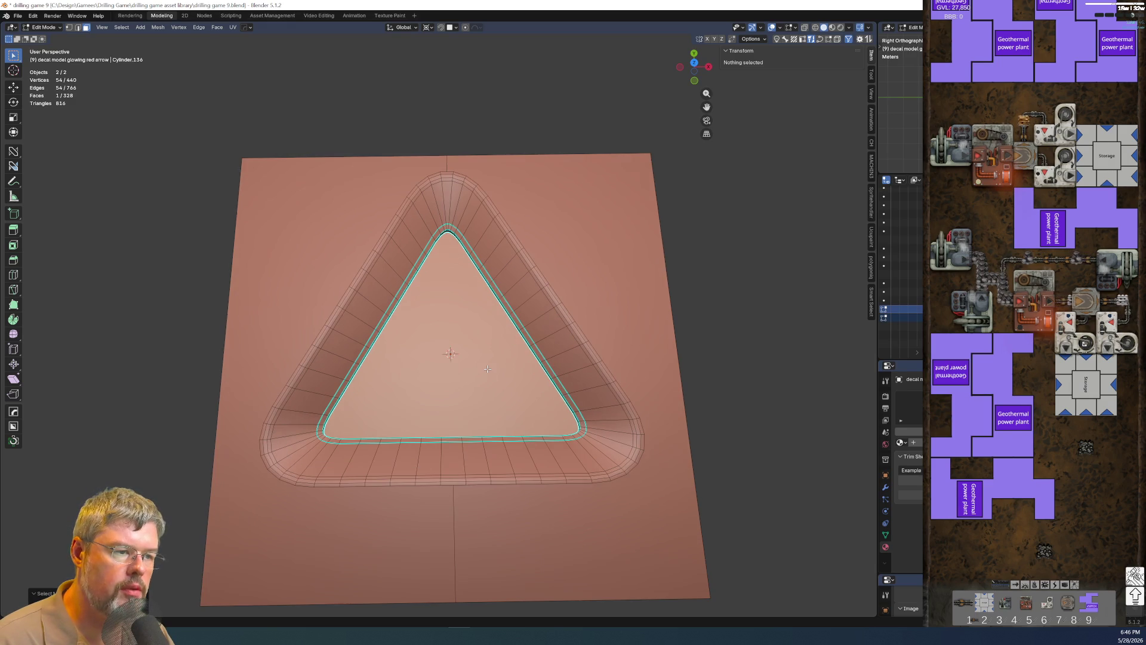
mouse_move(726, 366)
middle_down()
mouse_move(639, 252)
mouse_move(619, 274)
middle_up()
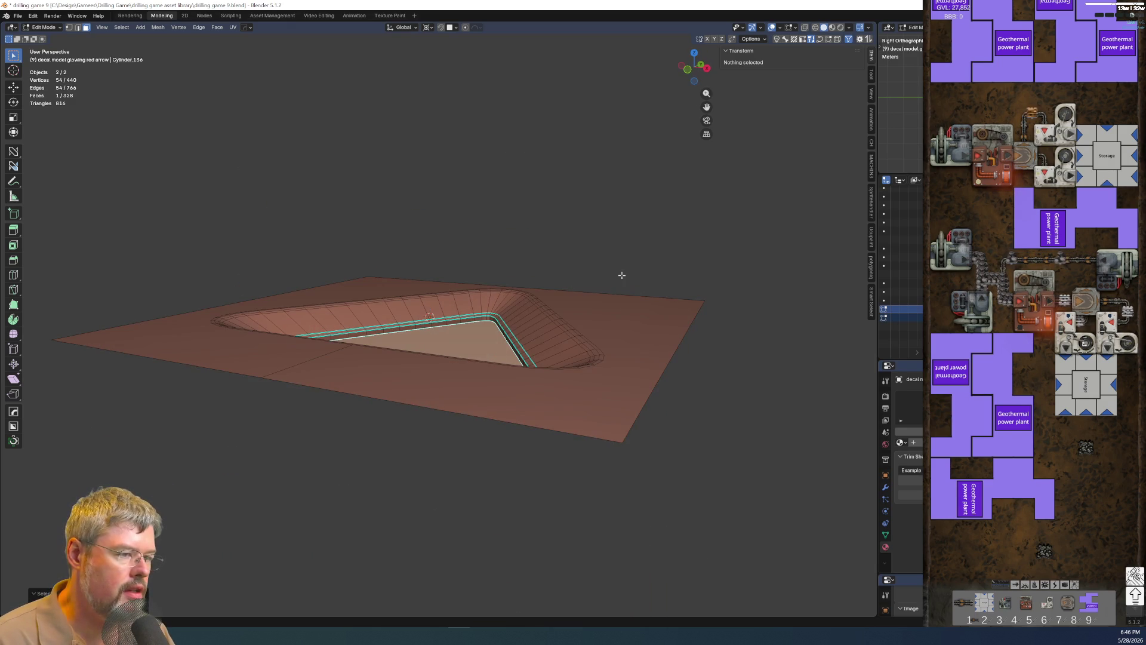
Toggle between Object and Edit Mode to isolate the triangle piece for mesh editing.
key(Tab)
click(463, 468)
click(452, 345)
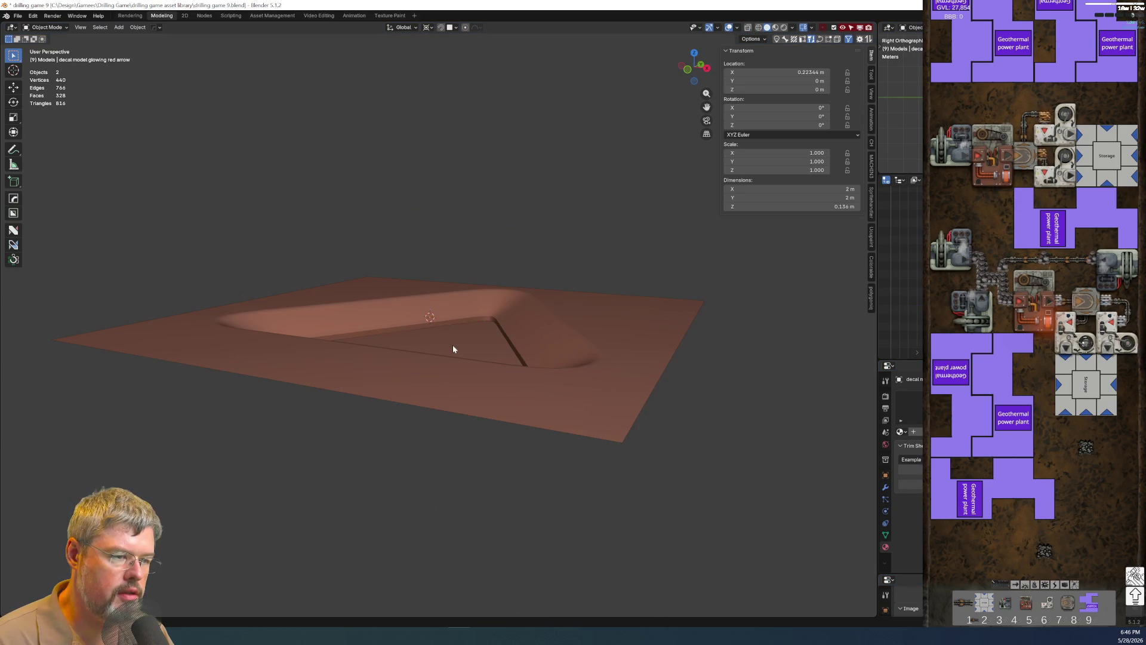
key(Tab)
key(ctrl+Tab)
click(453, 307)
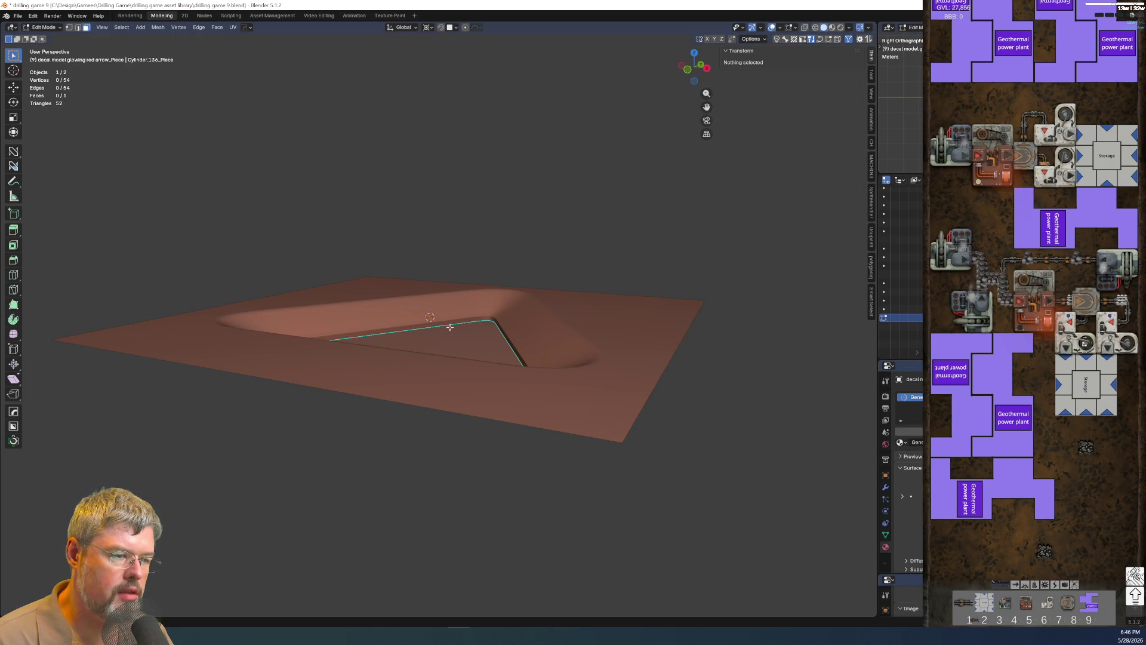
click(449, 326)
key(ctrl+Tab)
key(Tab)
Grow the groove loop to the whole recessed rim on the plane, then edit plane and triangle piece together.
click(523, 415)
key(Tab)
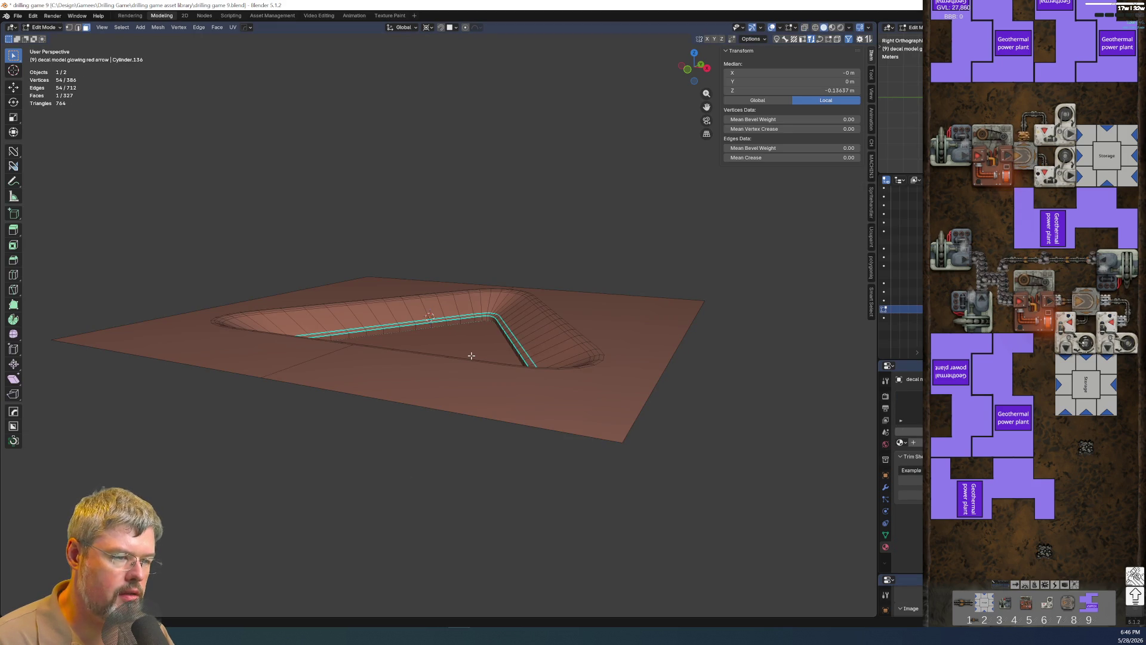
key(ctrl+KP_Add)
key(ctrl+KP_Add)
key(ctrl+KP_Add)
key(ctrl+KP_Add)
key(ctrl+KP_Add)
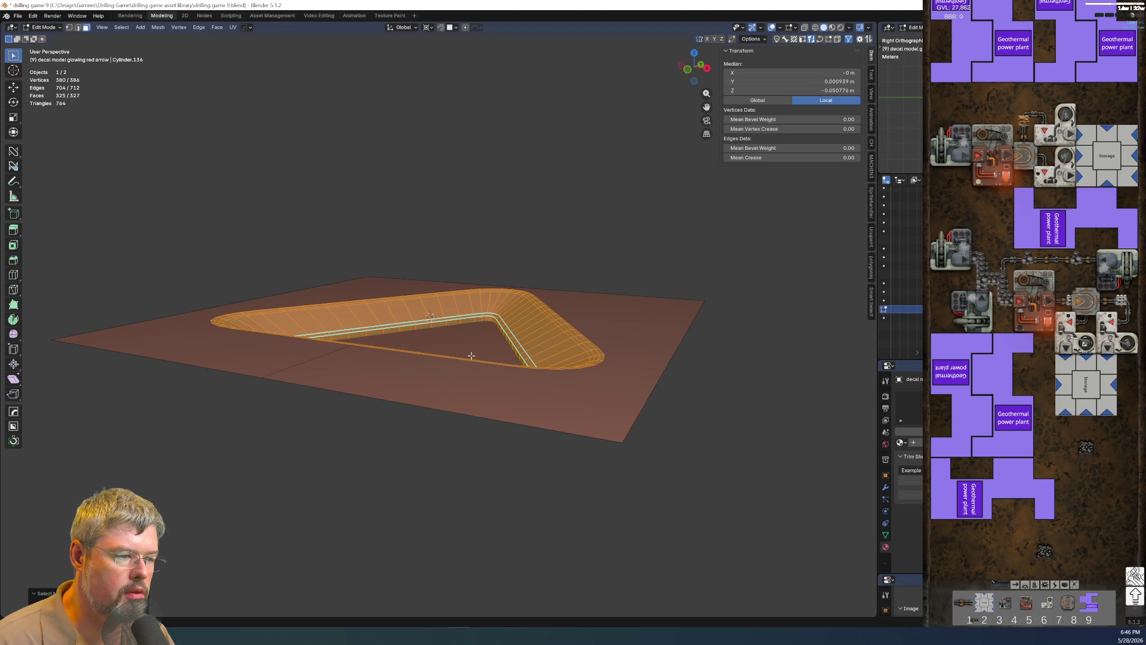
key(Tab)
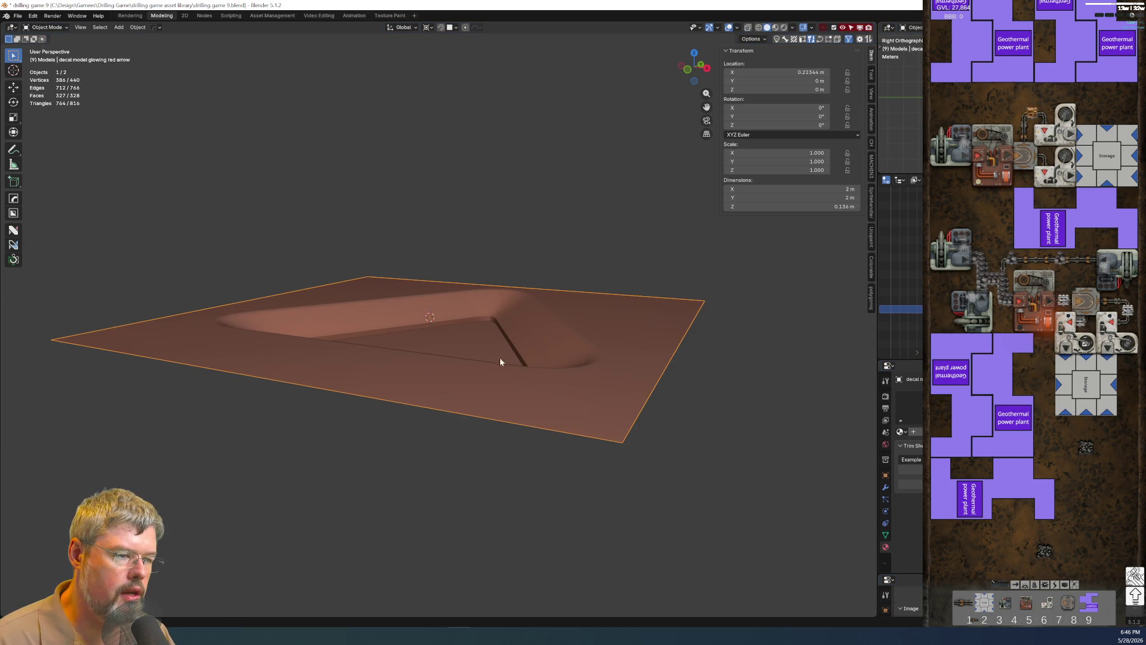
shift+click(469, 332)
key(Tab)
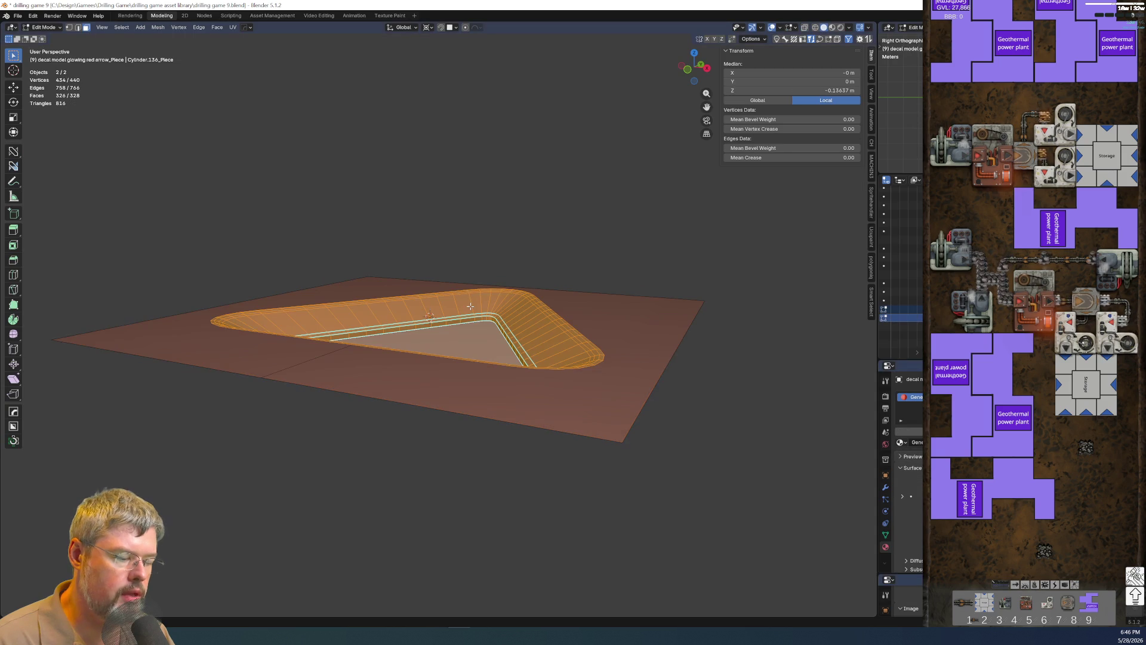
Move the selected recess and rim about 0.18 m along Y in top view and confirm.
key(KP_7)
key(g)
key(x)
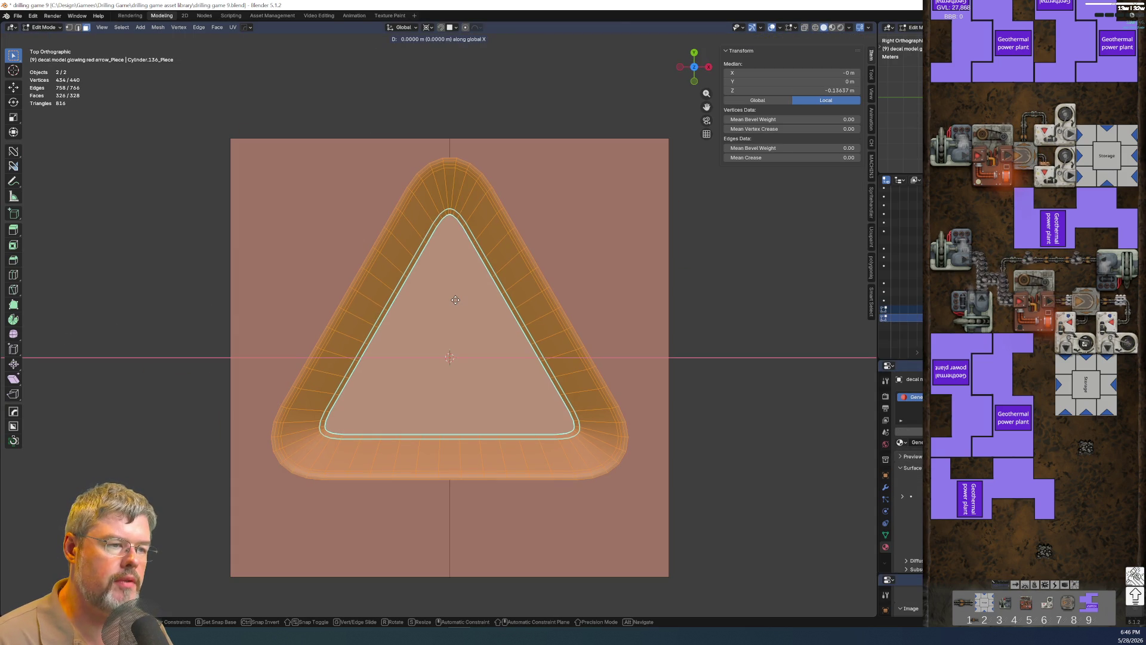
key(y)
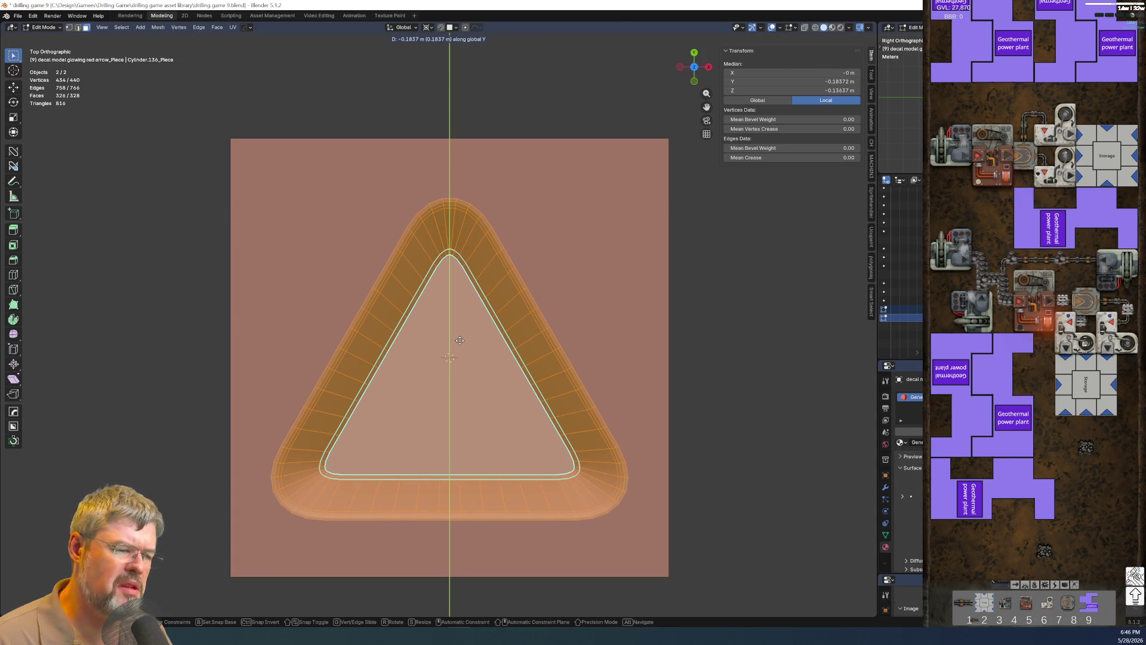
click(458, 339)
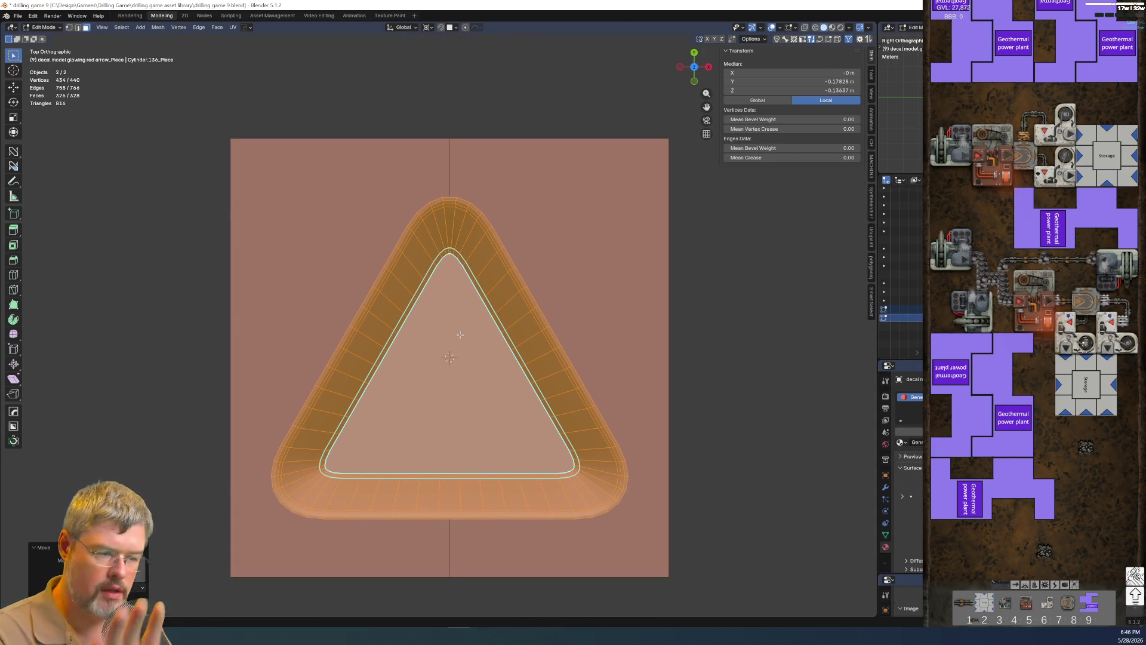
Return both decal pieces to Object Mode and save the blend file.
key(ctrl+Tab)
click(454, 365)
middle_drag(454, 364, 390, 310)
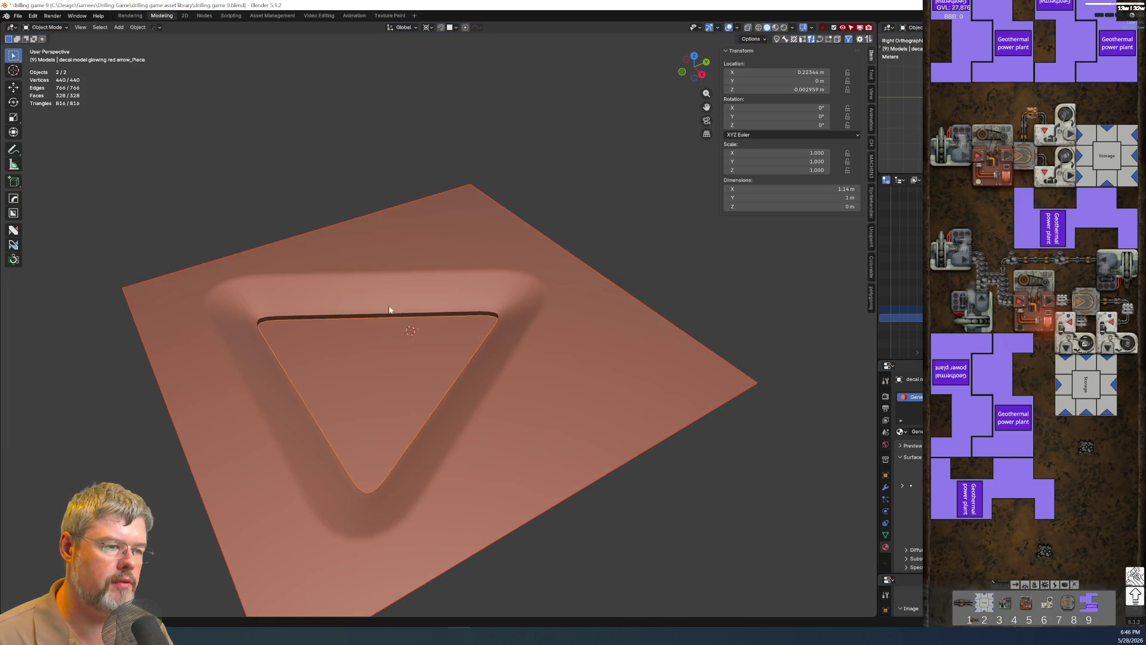
click(18, 15)
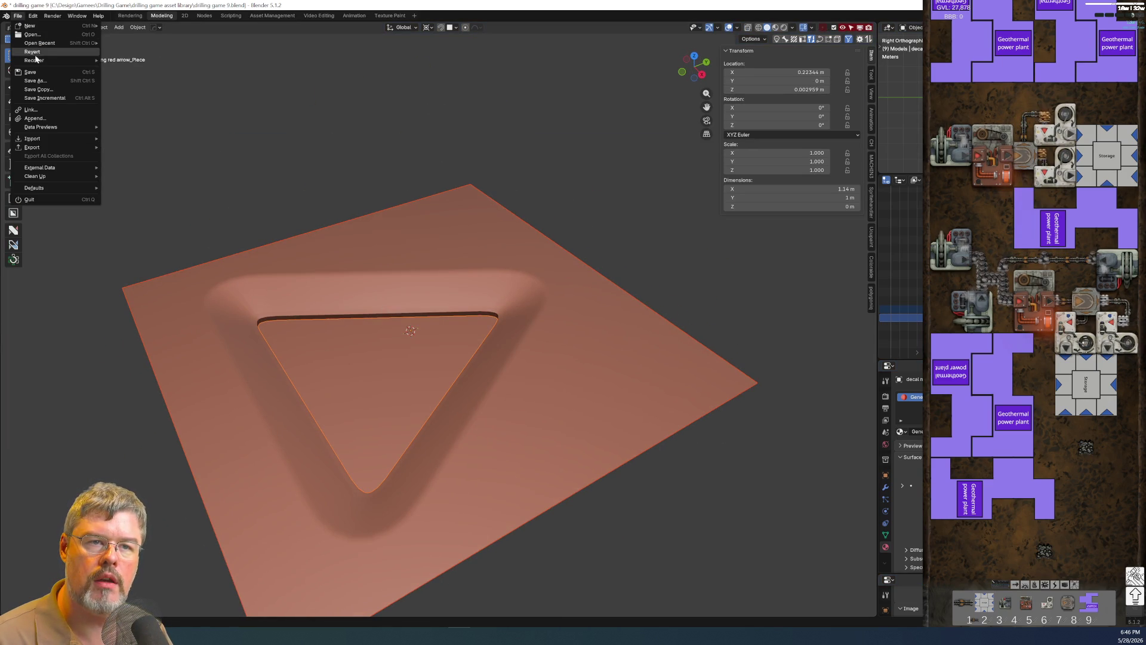
click(36, 74)
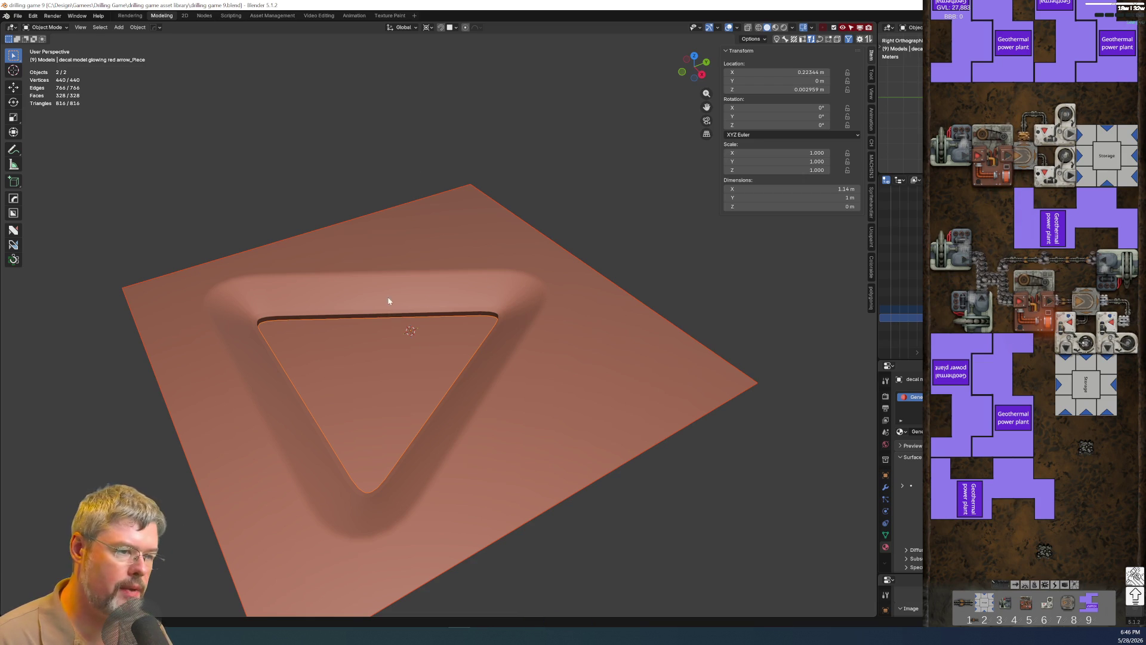
click(203, 17)
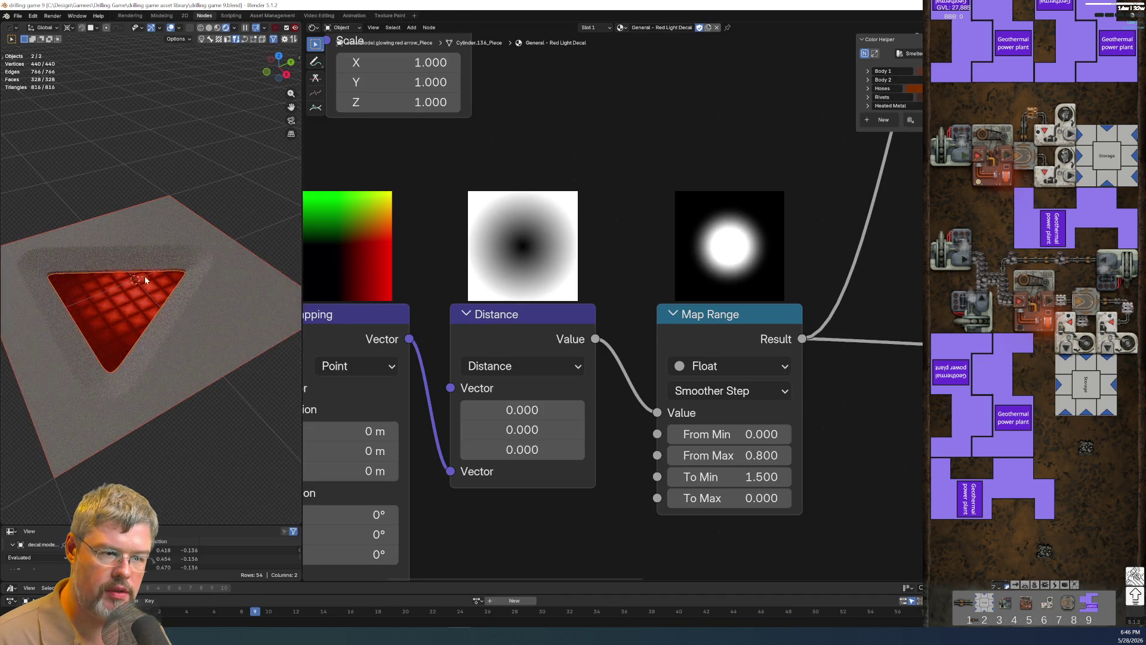
Test the Mapping node Scale values on the glow and undo each change back to defaults.
key(KP_7)
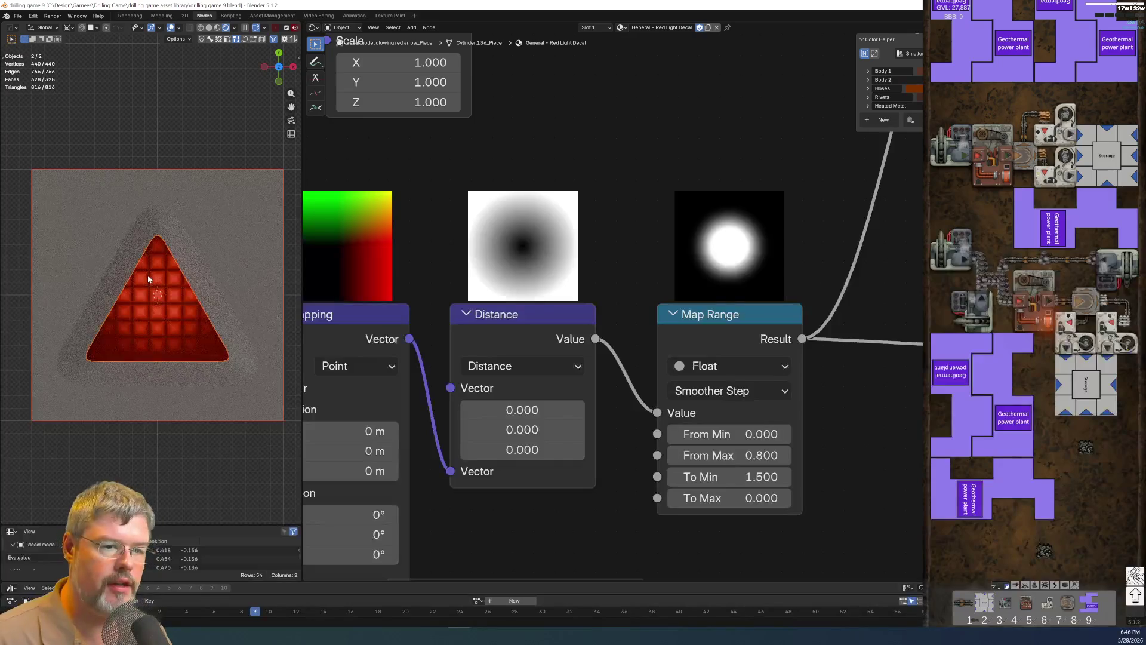
middle_drag(389, 457, 559, 296)
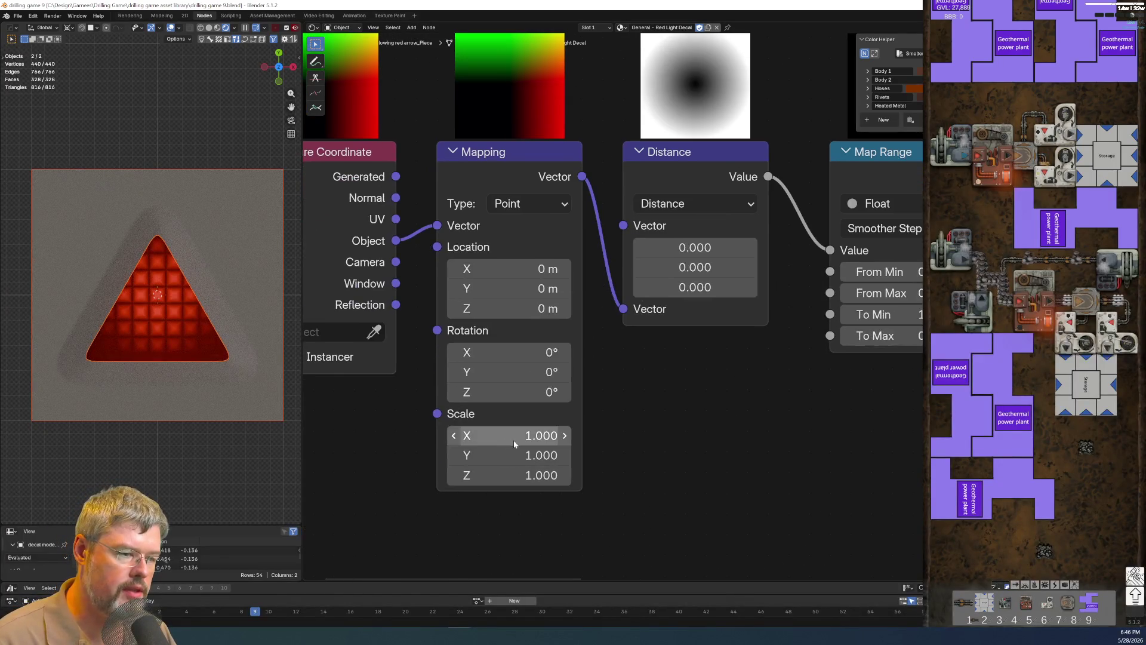
drag(506, 466, 528, 469)
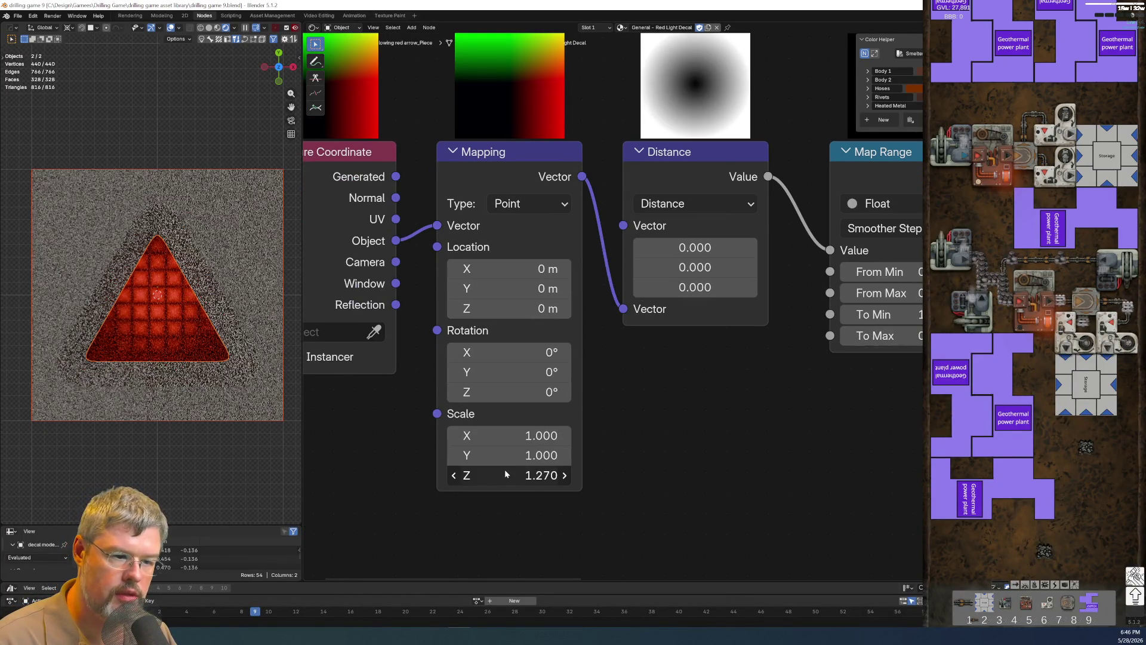
key(ctrl+z)
scroll(200, 279, down, 3)
scroll(200, 278, up, 4)
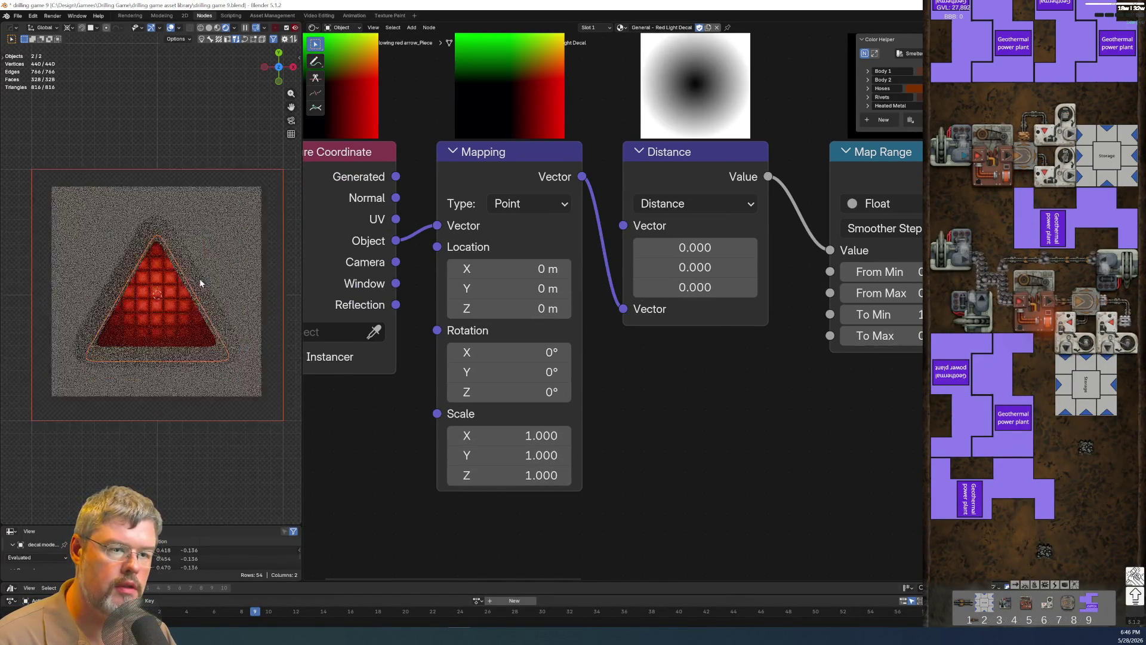
mouse_move(510, 458)
mouse_down()
mouse_move(511, 435)
mouse_move(537, 435)
mouse_up()
key(ctrl+z)
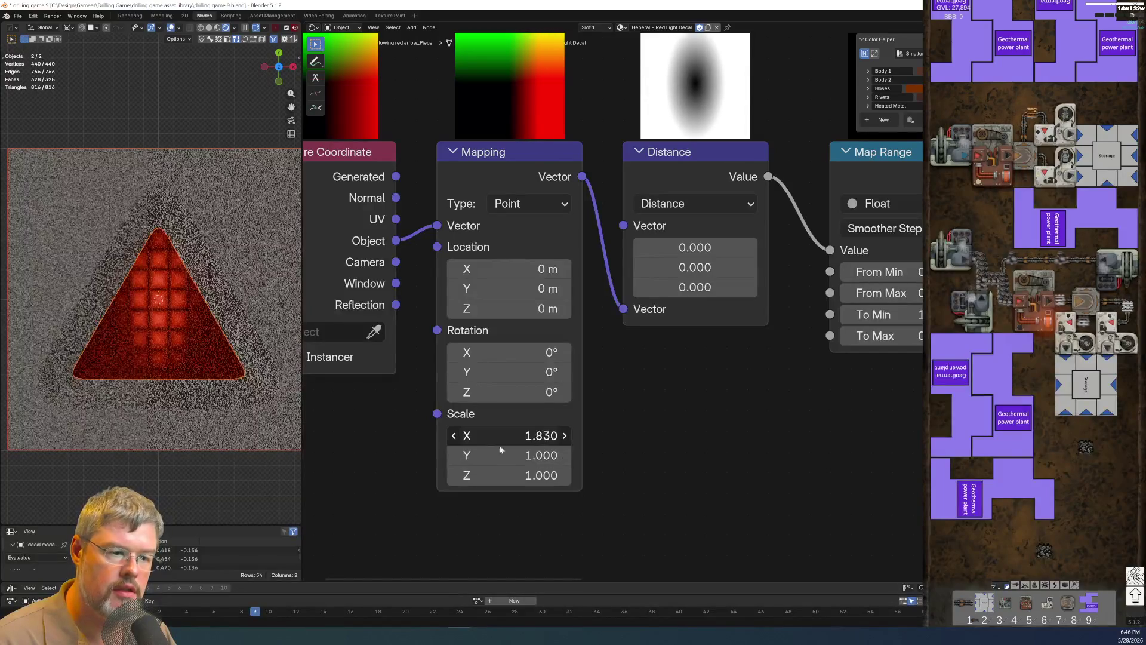
key(ctrl+z)
drag(510, 474, 537, 475)
key(ctrl+z)
scroll(474, 547, down, 2)
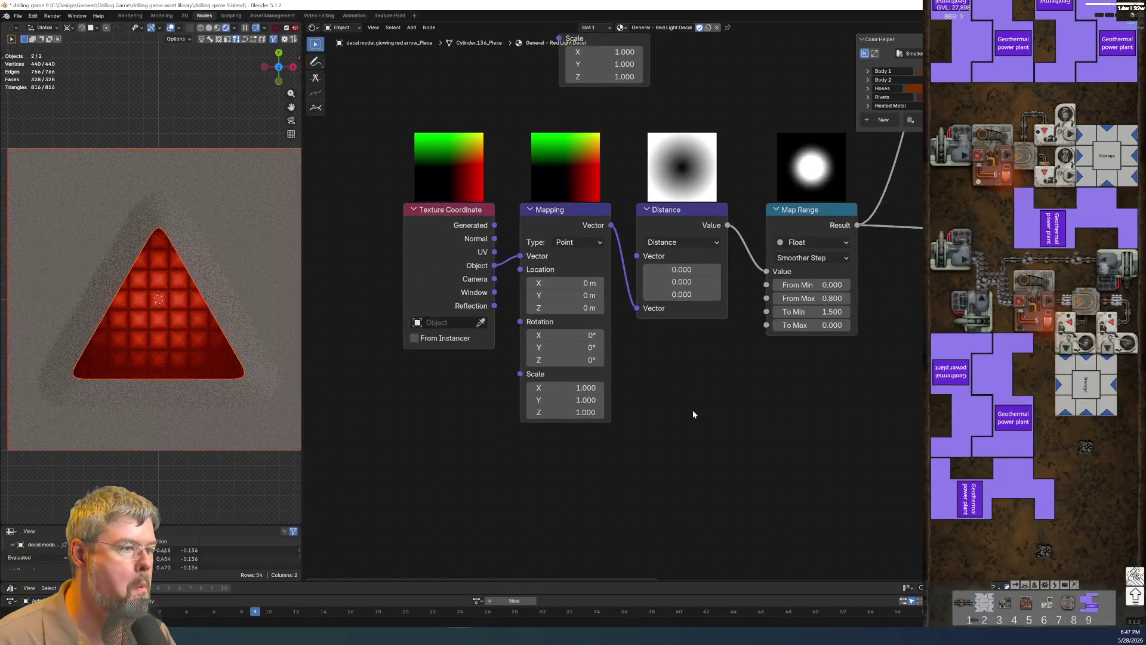
scroll(689, 408, up, 1)
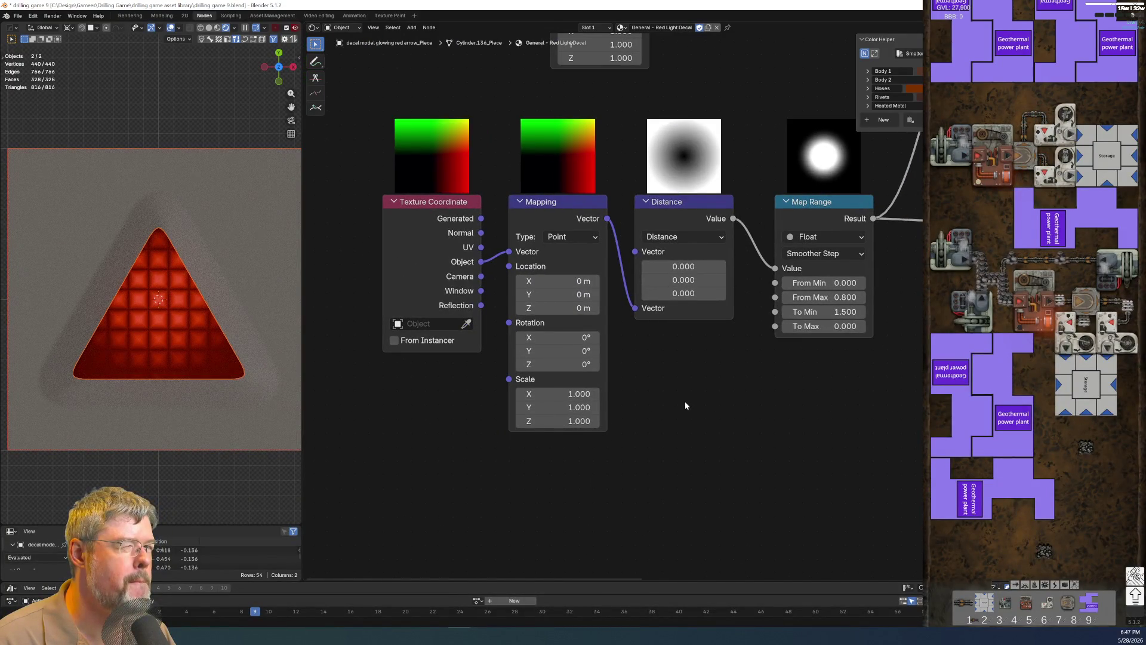
scroll(684, 406, up, 1)
scroll(685, 403, up, 1)
Set the Mapping node Location Y to 0.15 m to recentre the glow on the shifted triangle.
middle_drag(581, 402, 658, 428)
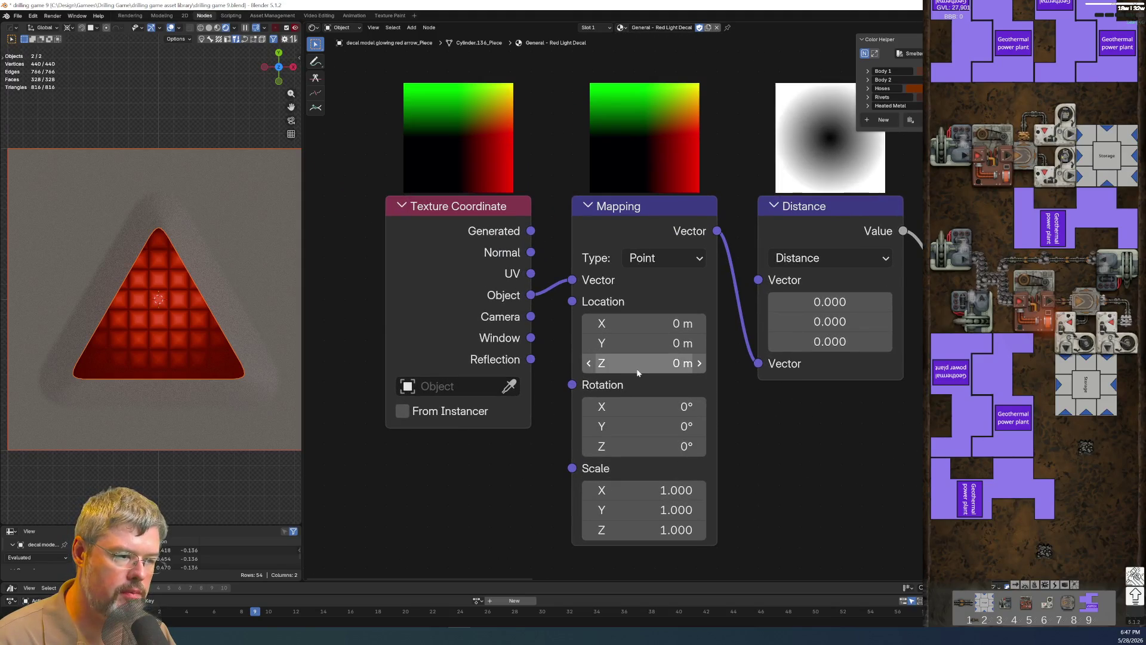
drag(637, 343, 654, 343)
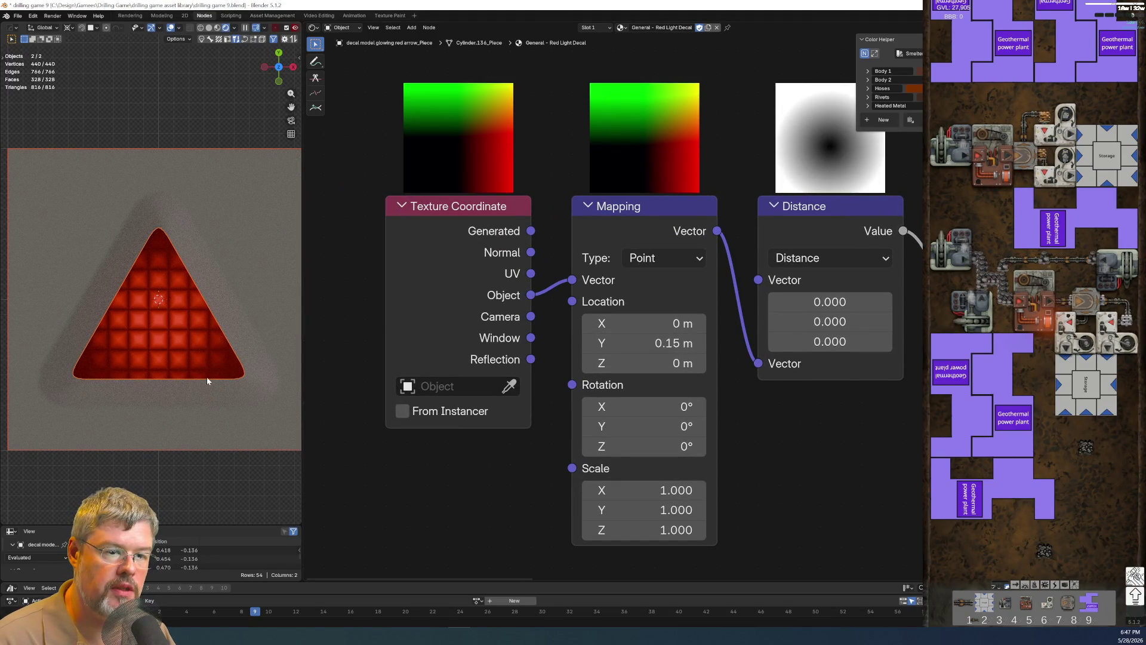
scroll(203, 394, down, 4)
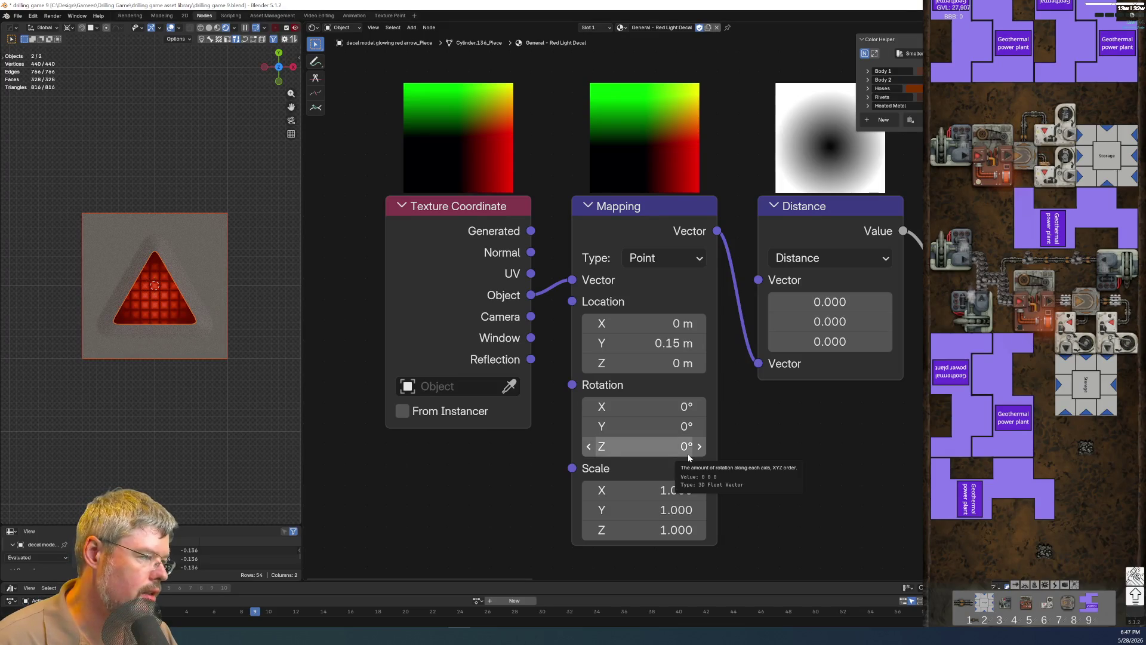
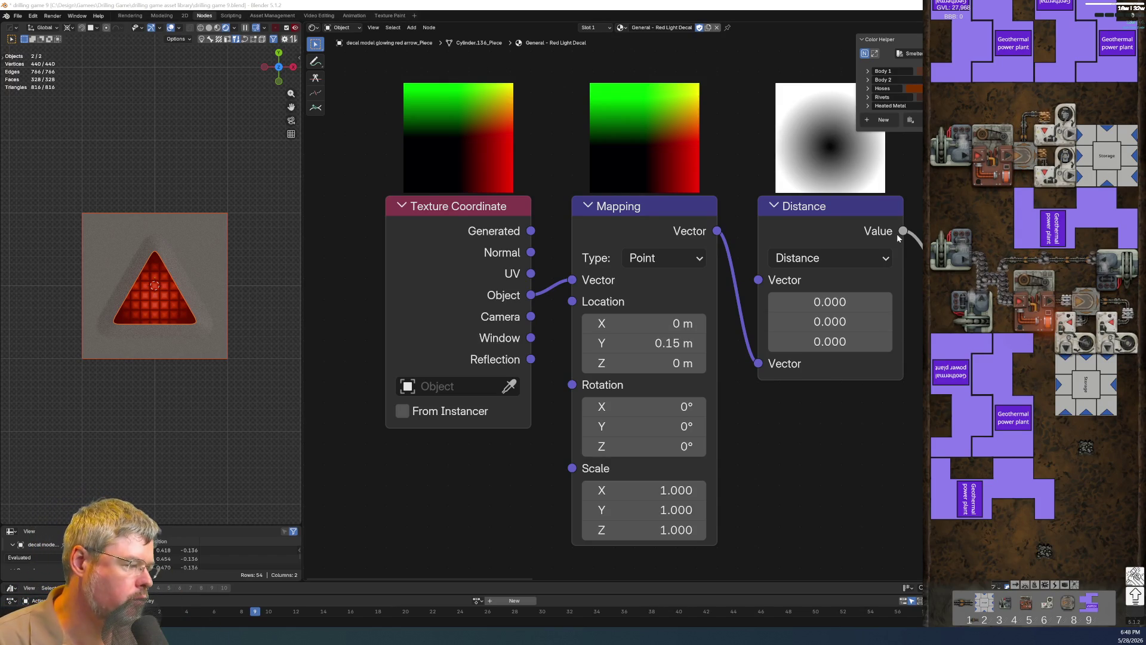
scroll(738, 375, down, 2)
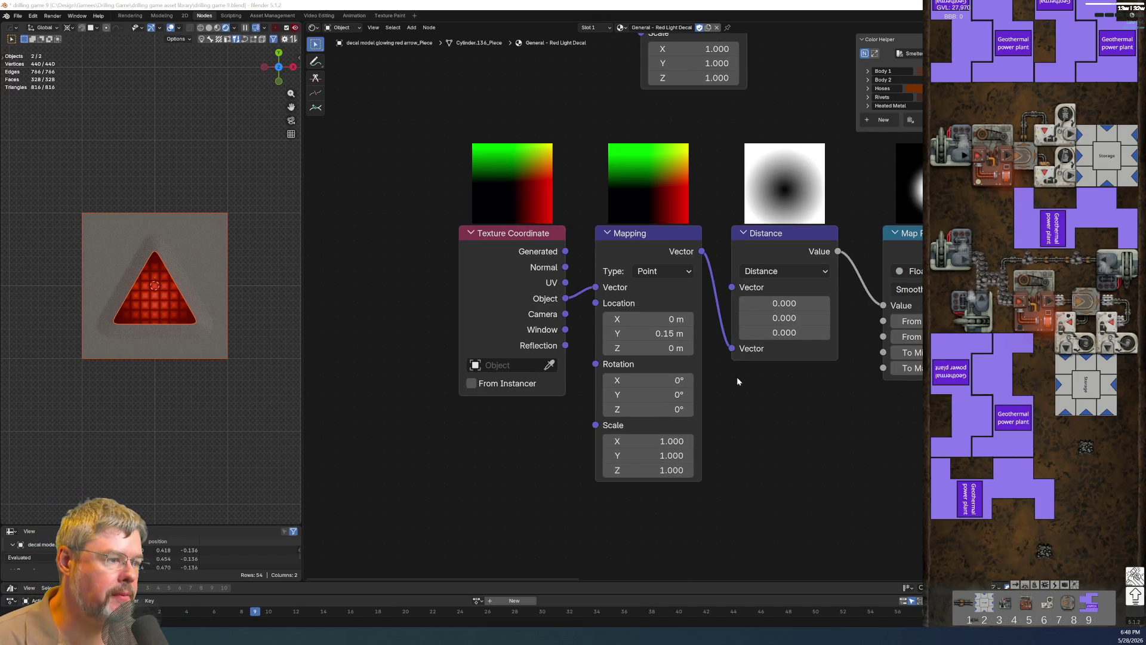
Review the Red Light Decal shader nodes, narrow the window and switch to the Modeling workspace.
middle_drag(737, 377, 432, 436)
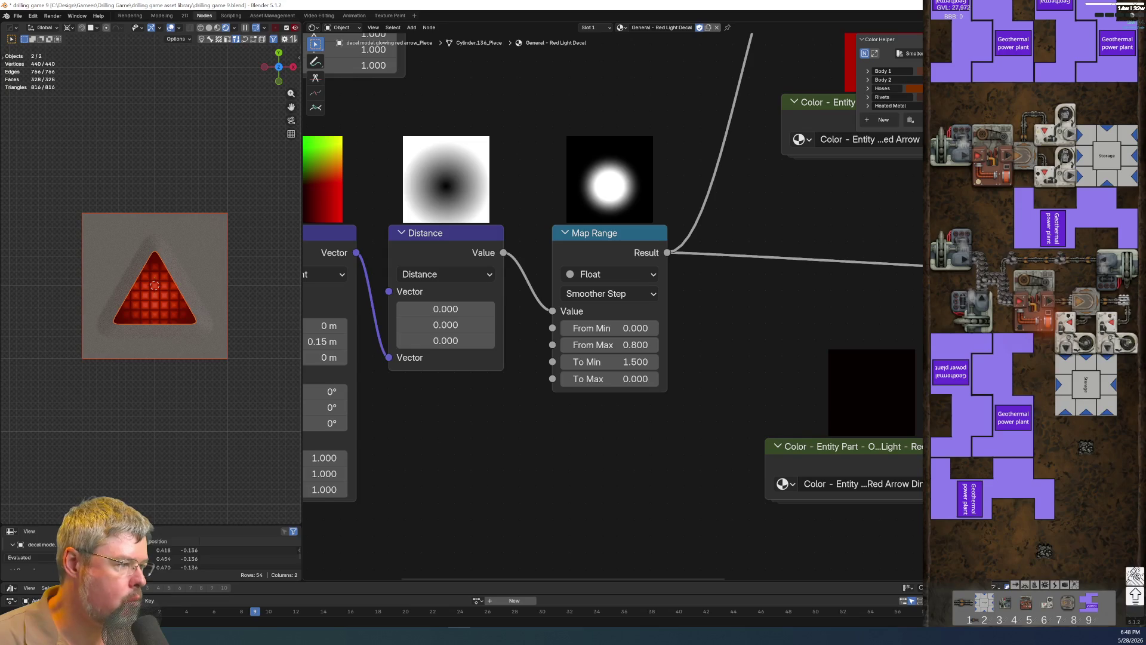
drag(1016, 372, 920, 373)
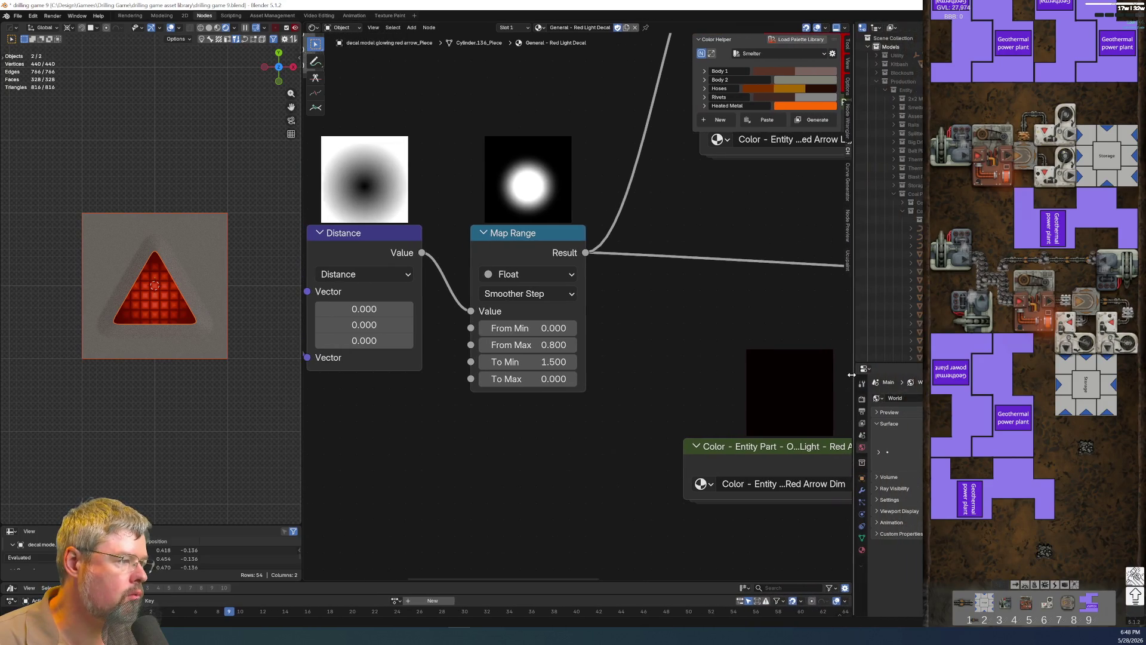
click(155, 14)
scroll(786, 409, down, 5)
scroll(455, 427, up, 5)
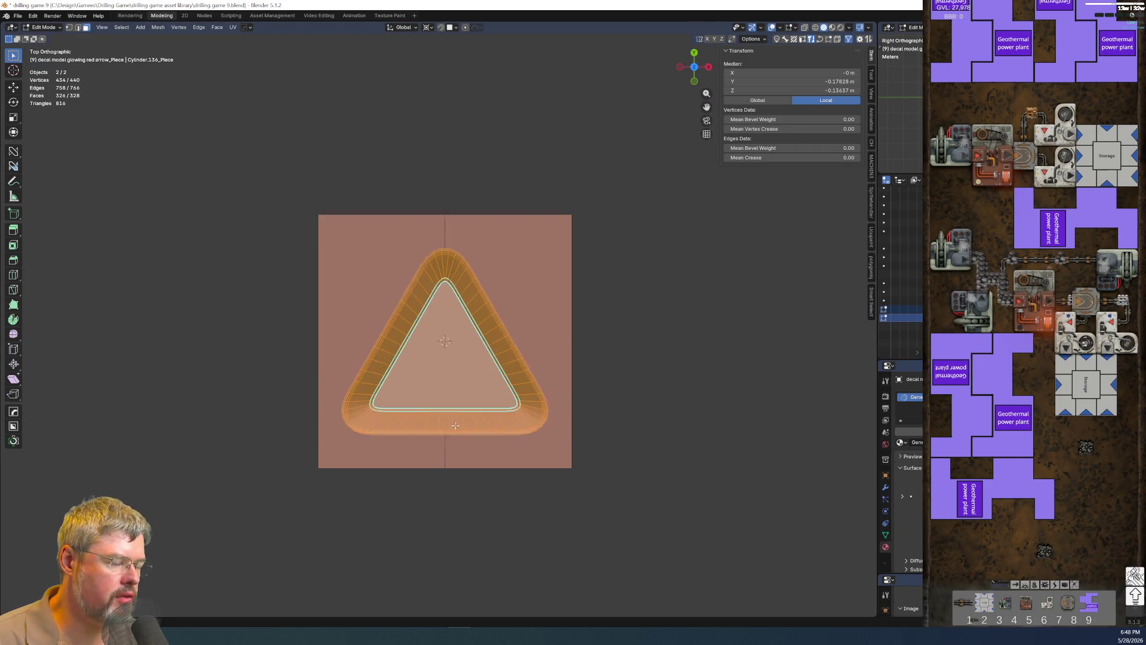
scroll(455, 427, up, 1)
Return to Object Mode and inspect the glowing red arrow object's relations settings.
key(ctrl+Tab)
click(385, 397)
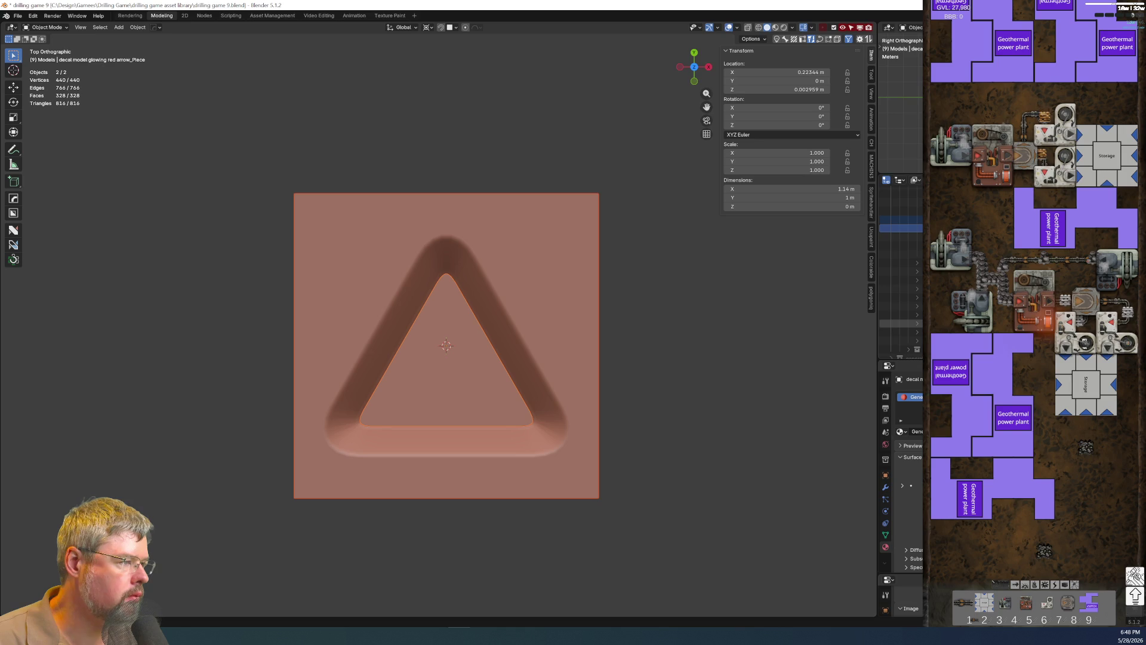
scroll(900, 268, up, 5)
click(906, 341)
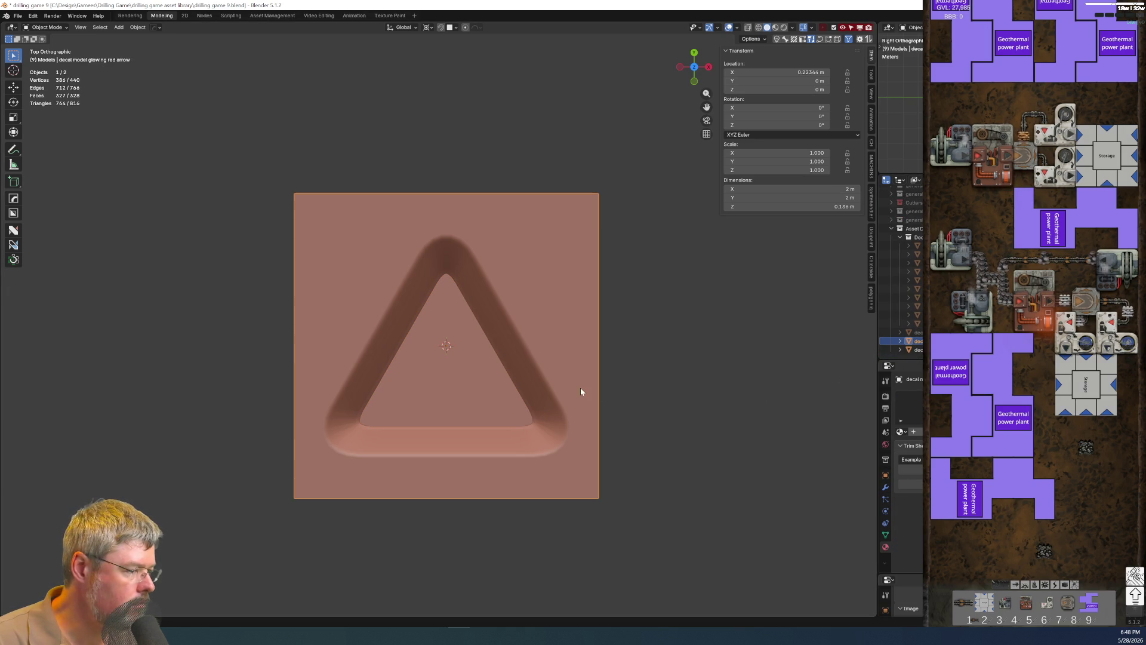
click(886, 476)
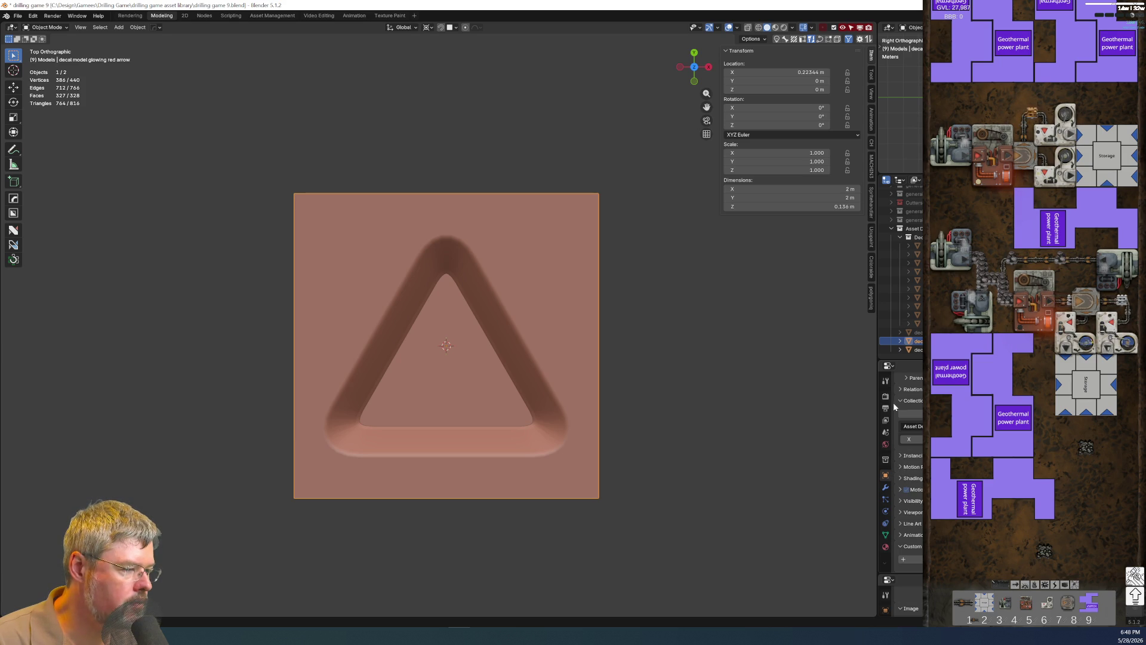
Select the inner triangle then the outer plate, and maximize the Outliner.
click(497, 387)
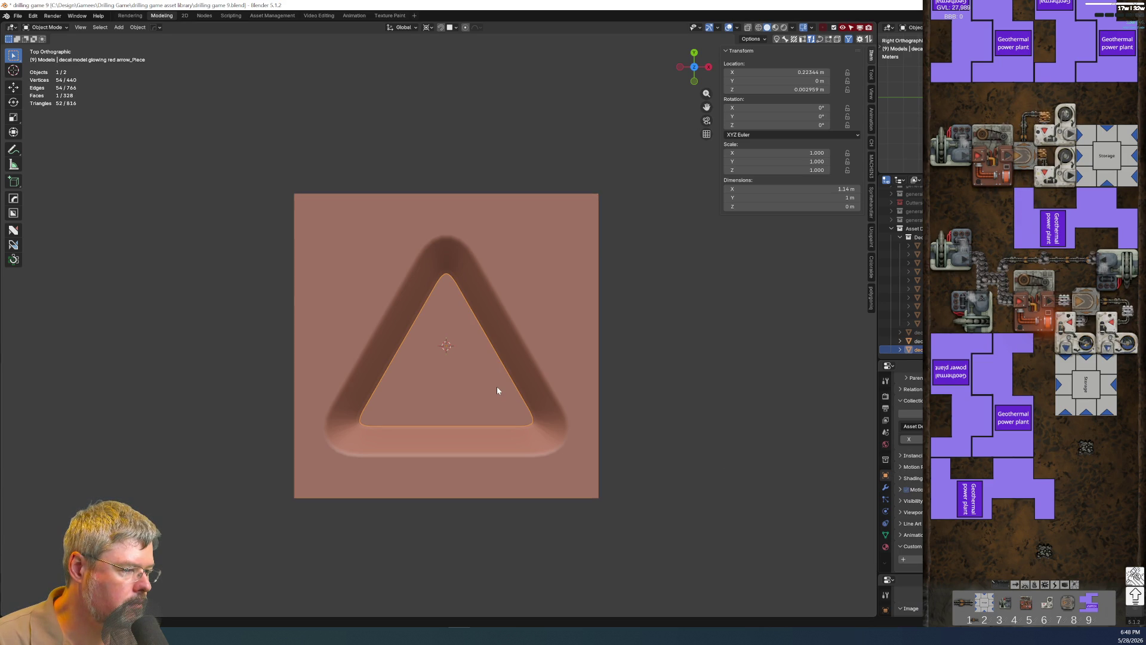
scroll(900, 296, down, 5)
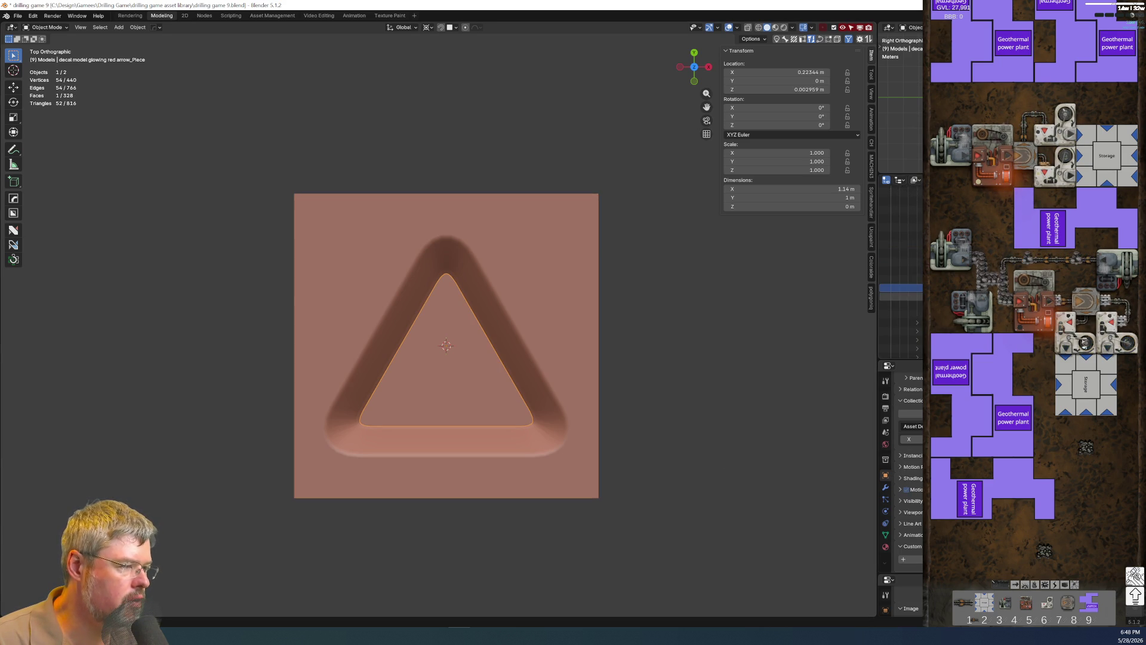
click(899, 279)
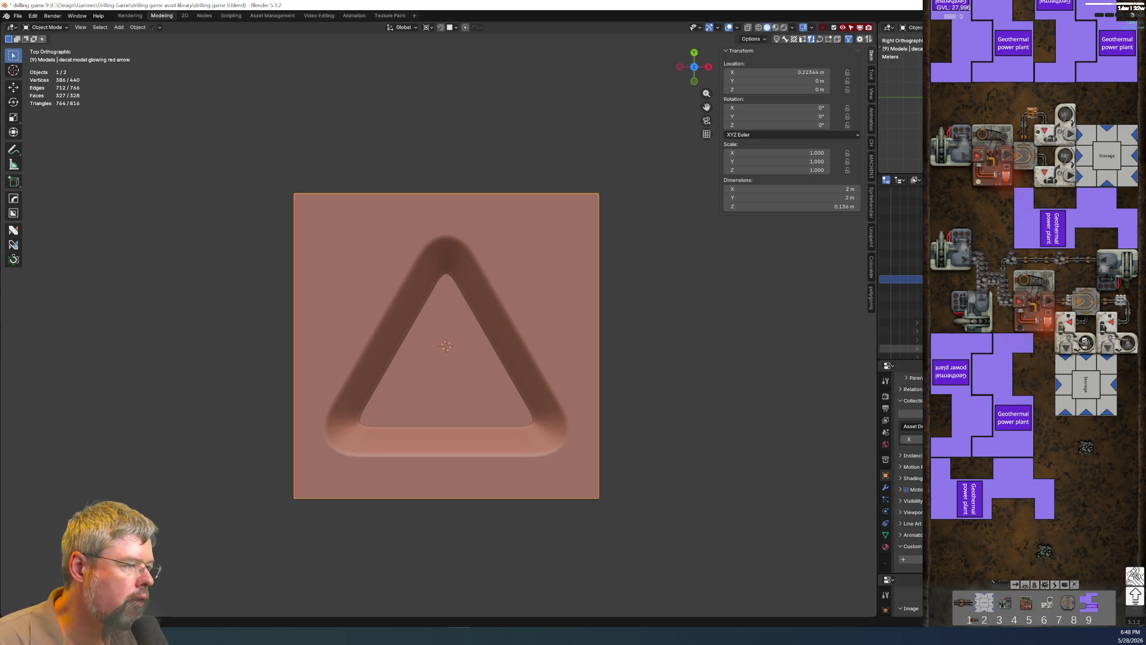
key(ctrl+space)
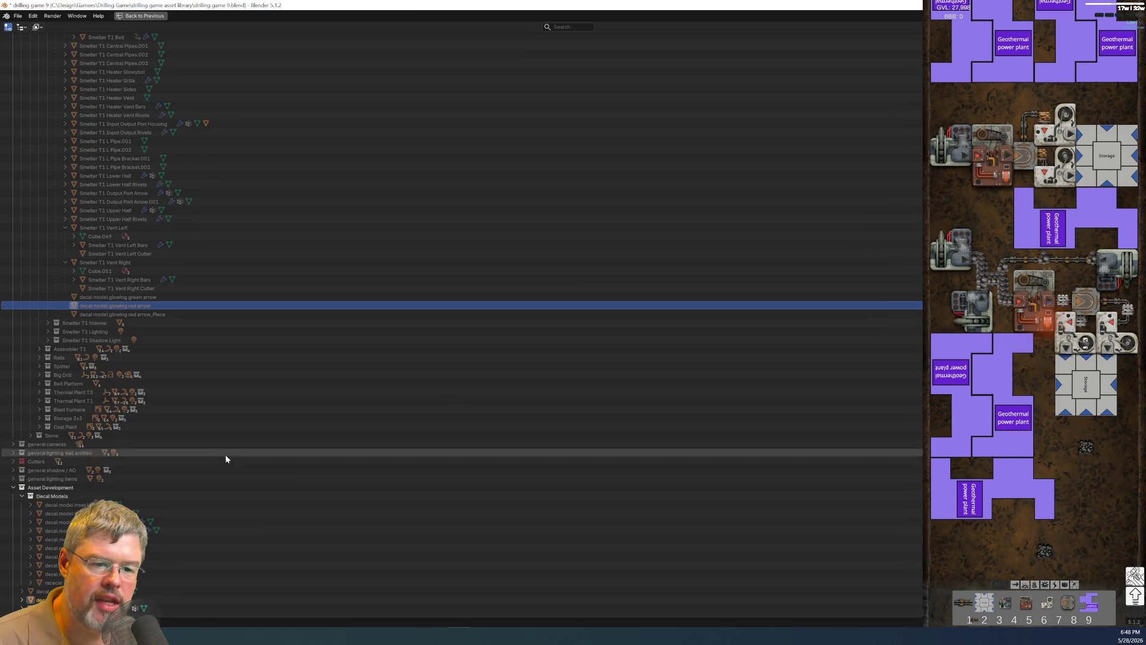
Link the glowing red arrow and its _Place object into the Decal Models collection.
click(107, 606)
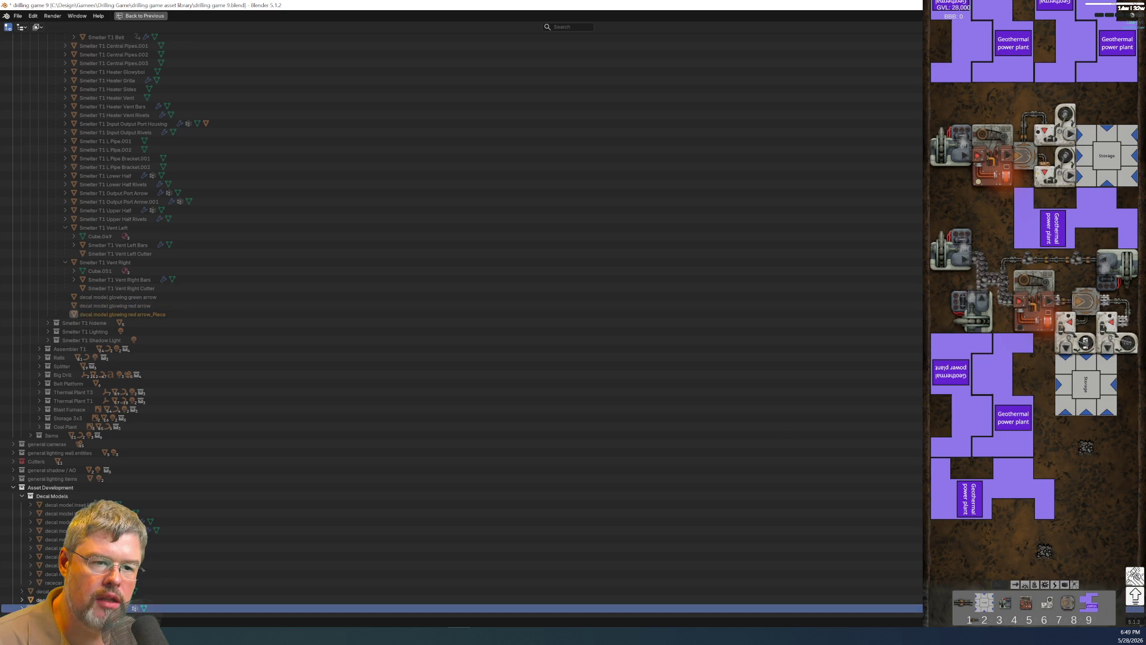
click(126, 306)
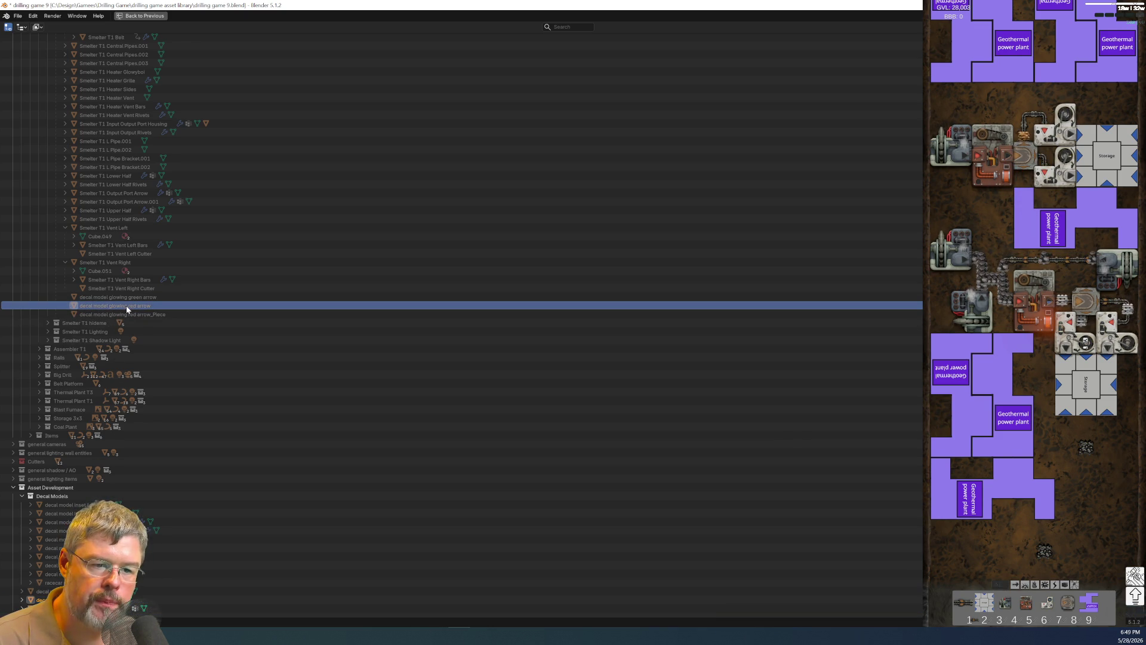
ctrl+drag(126, 306, 54, 494)
drag(128, 313, 83, 506)
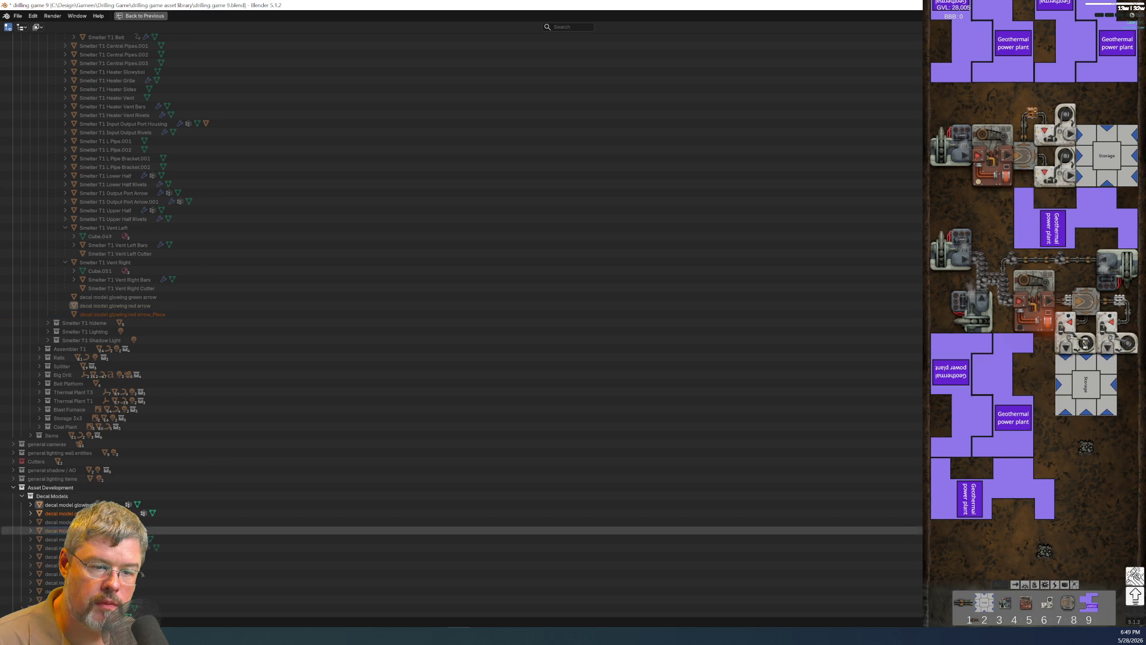
scroll(462, 313, down, 1)
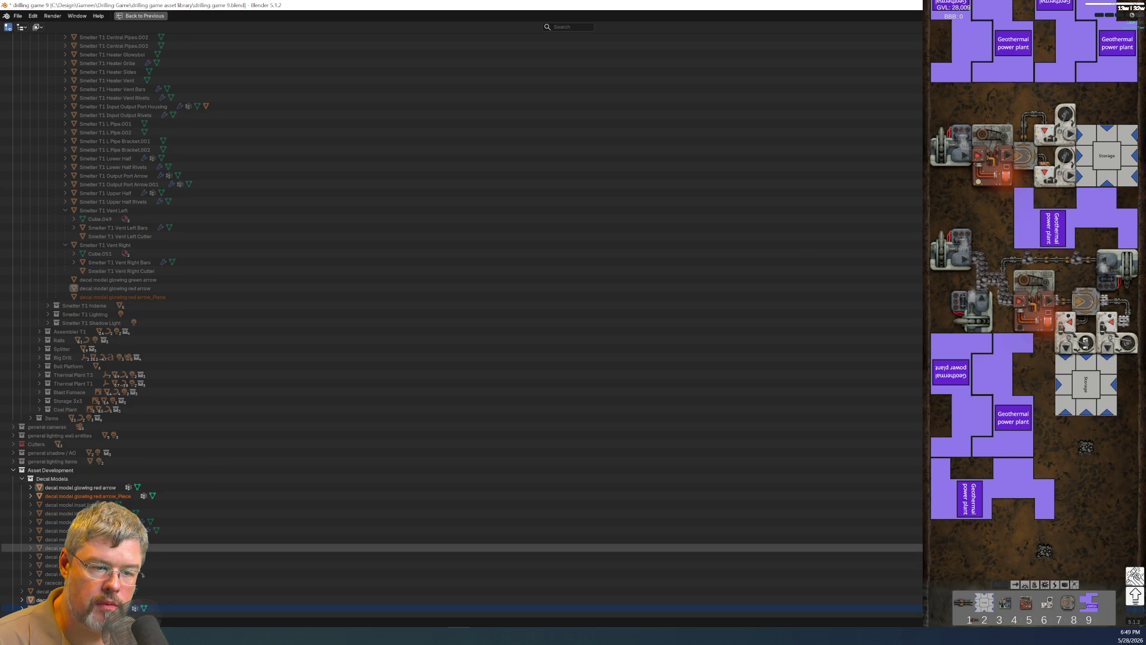
Move the three arrow decal objects under the Decal Models collection.
click(114, 288)
scroll(115, 287, up, 1)
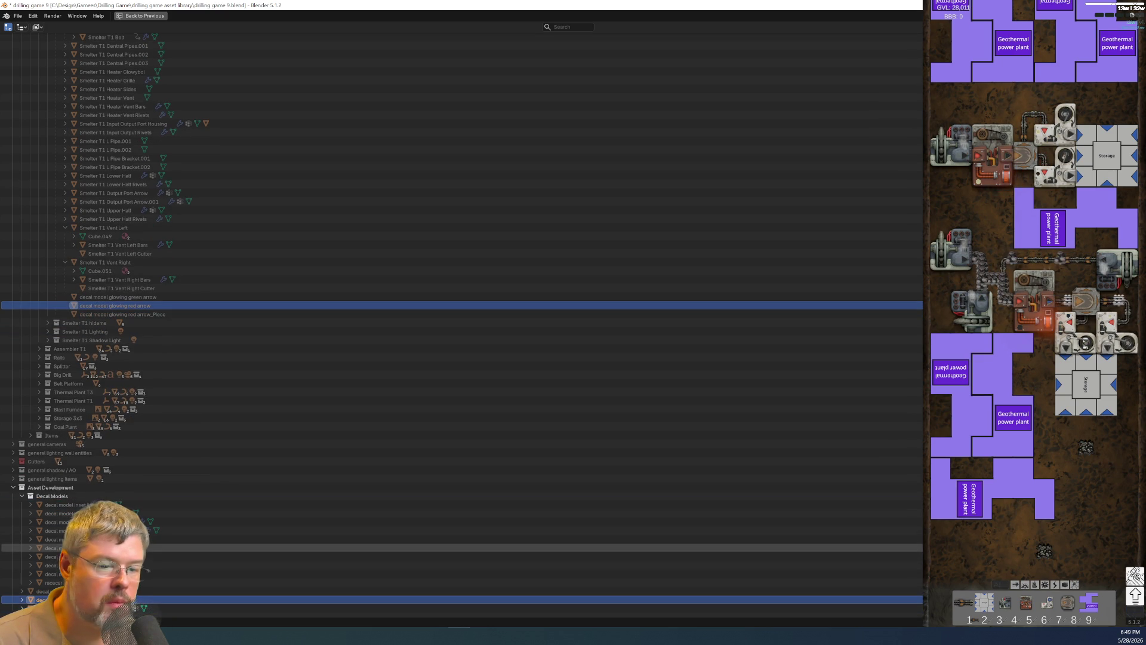
click(134, 607)
ctrl+click(126, 593)
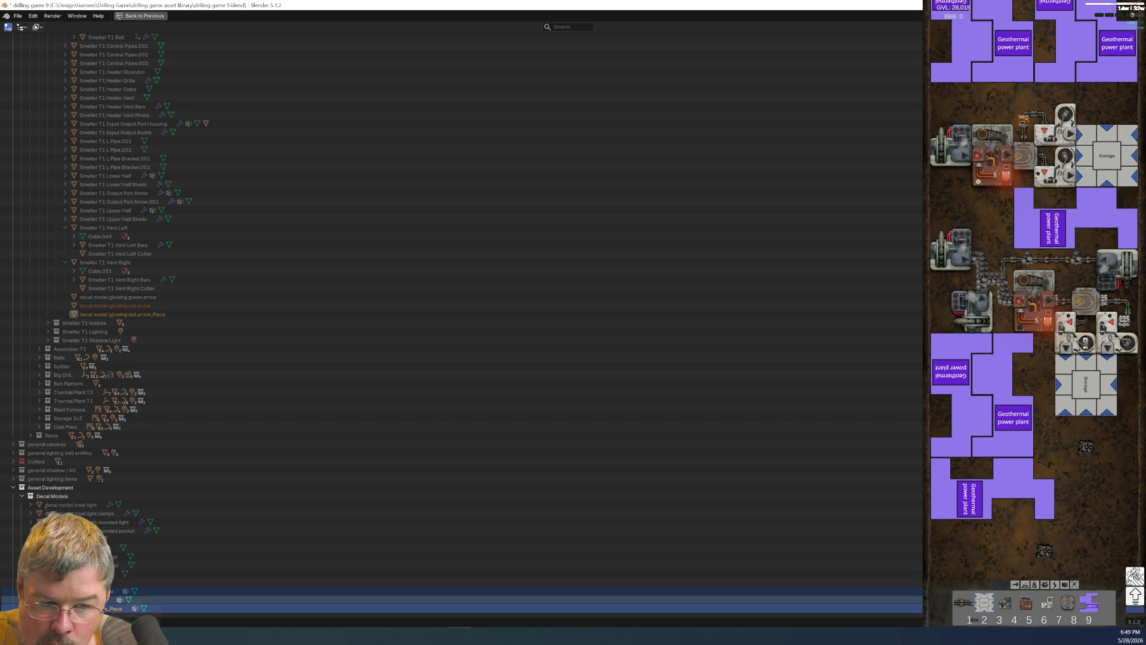
drag(126, 600, 66, 496)
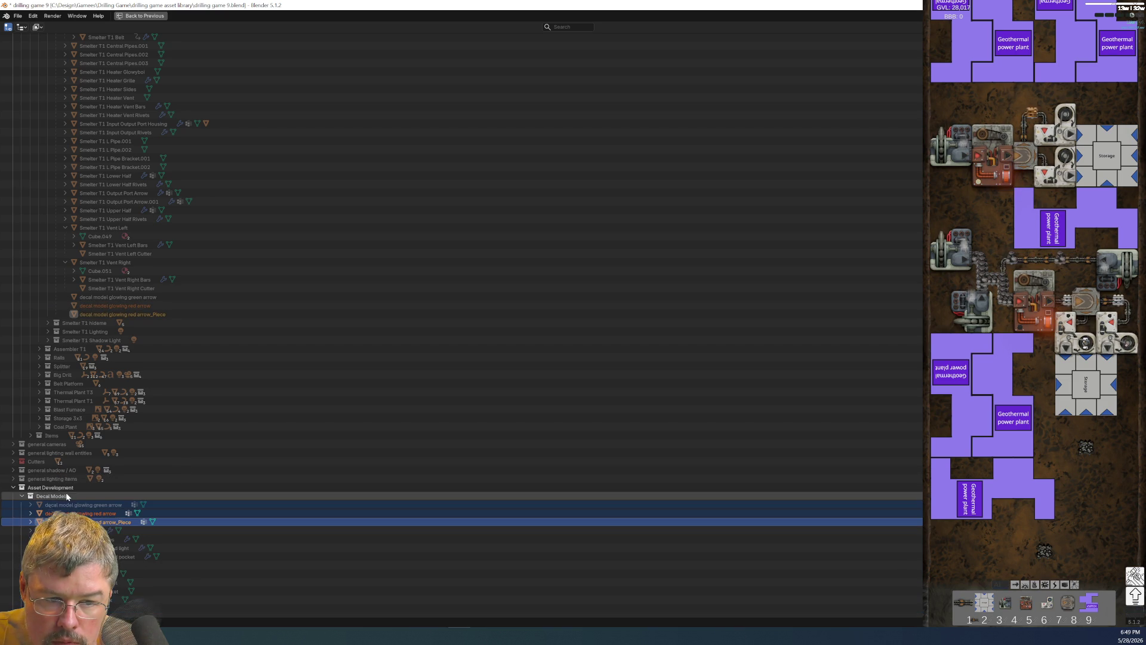
scroll(64, 495, up, 3)
scroll(70, 491, up, 3)
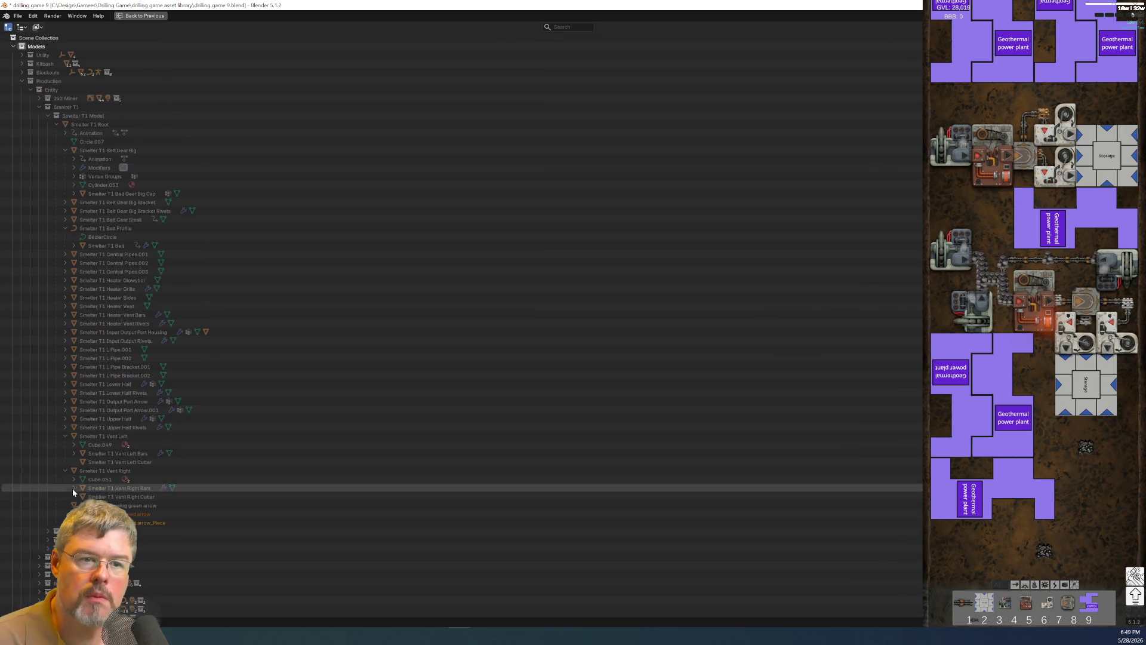
Collapse the Smelter T1 Belt Profile entry and restore the normal Blender layout.
click(63, 228)
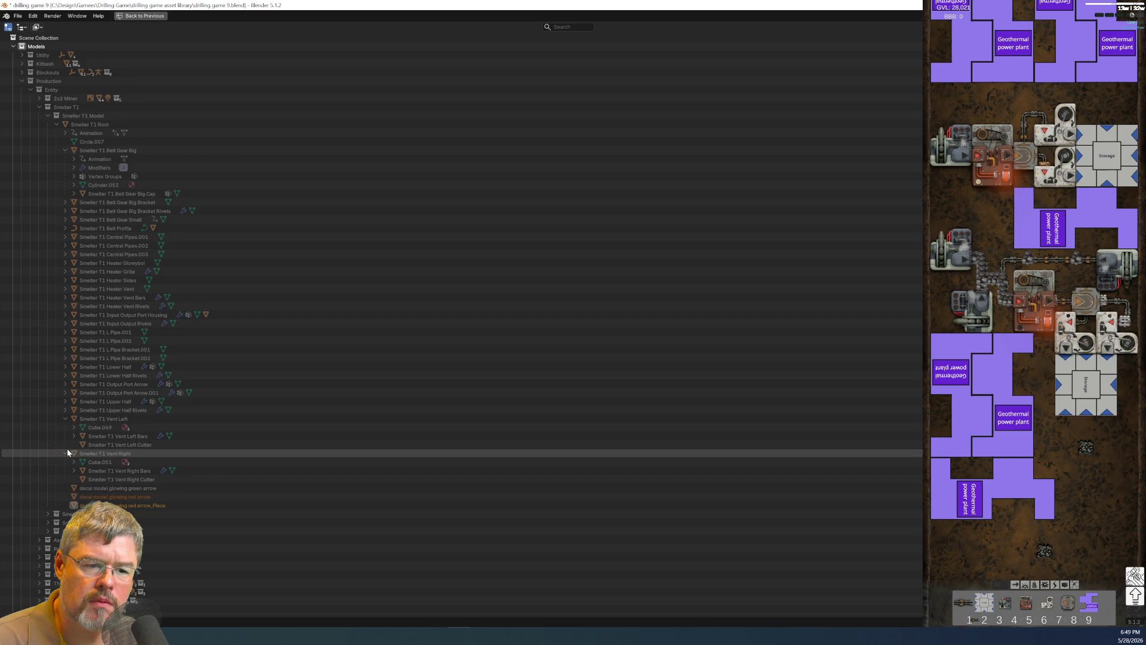
scroll(61, 497, down, 3)
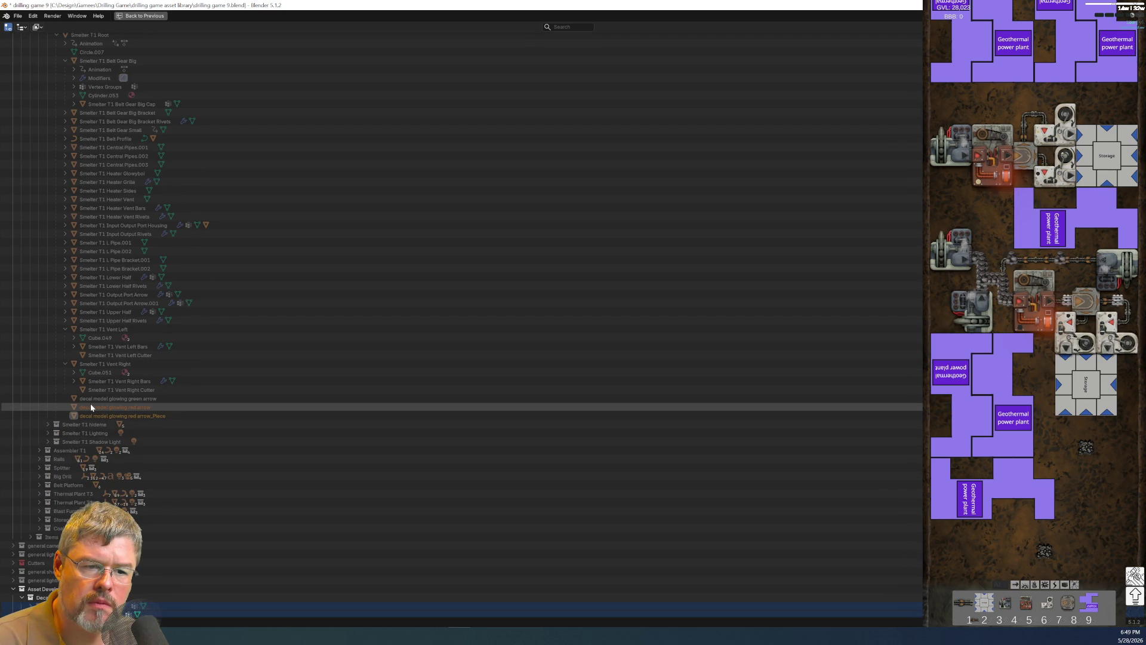
key(alt+Tab)
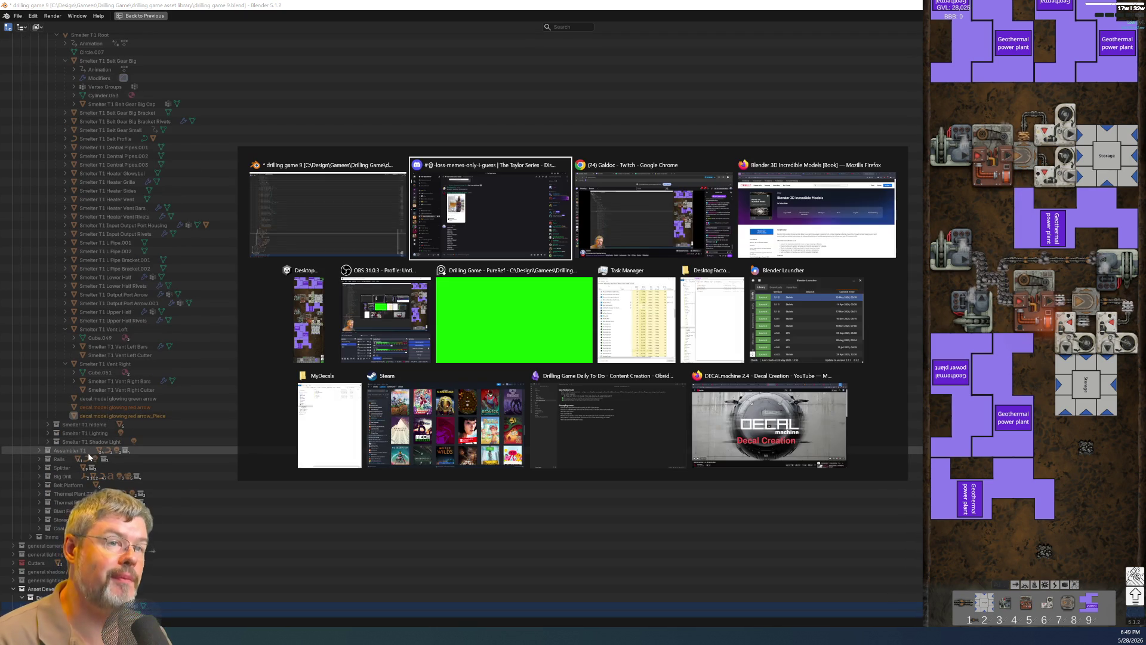
key(alt+Tab)
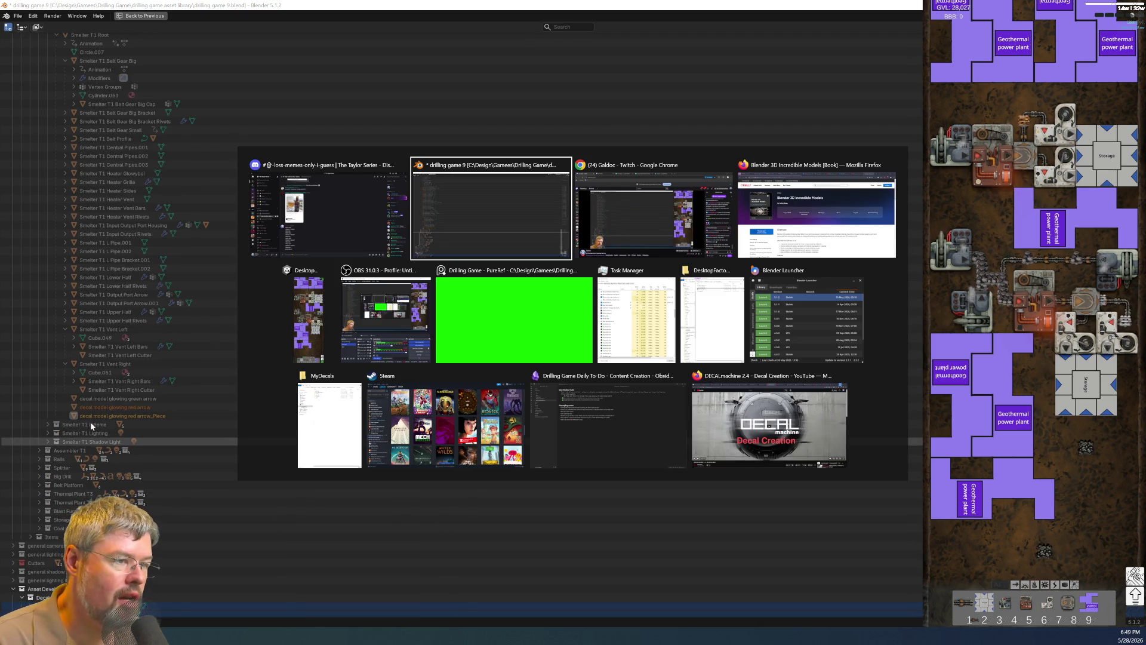
key(ctrl+space)
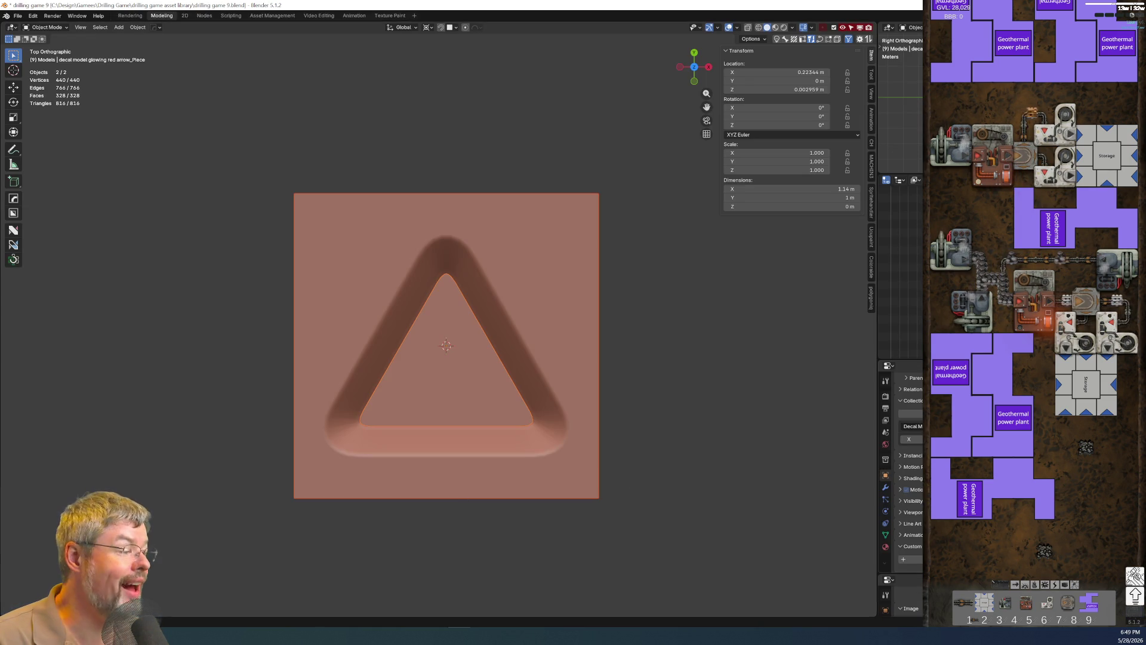
scroll(908, 466, up, 1)
click(901, 407)
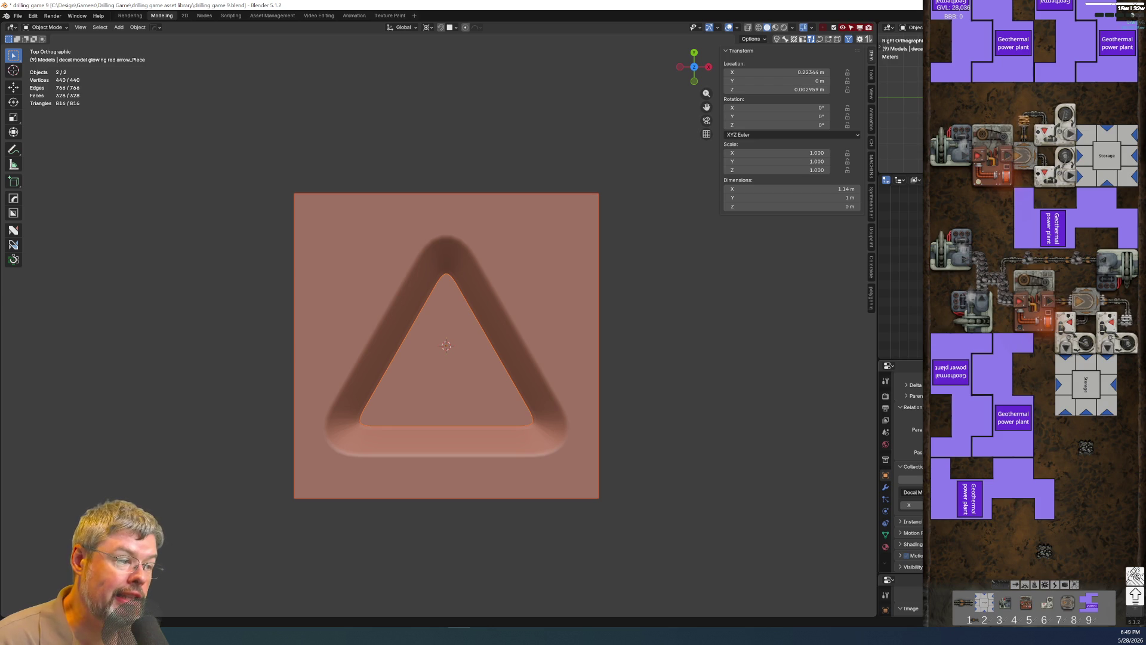
key(ctrl+z)
key(ctrl+shift+z)
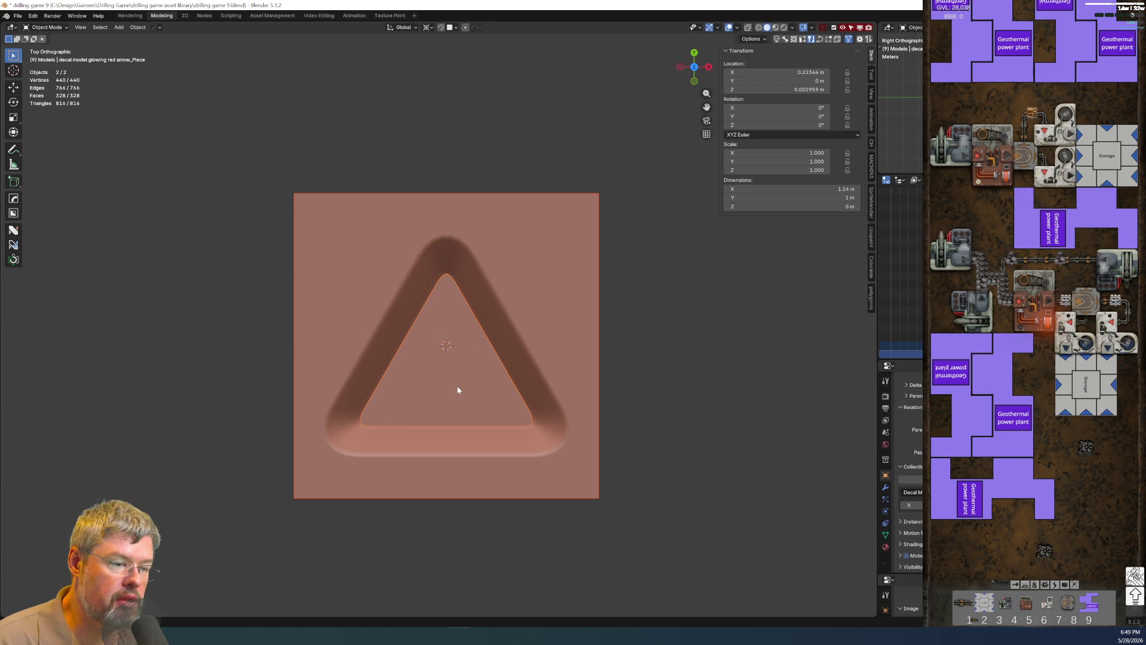
key(z)
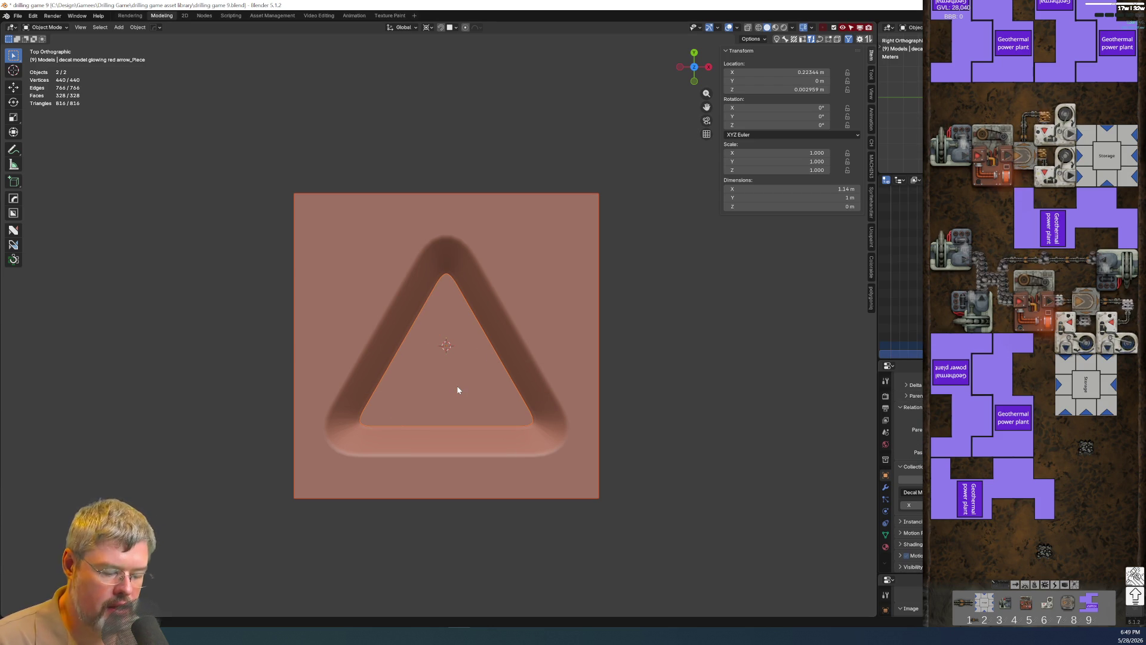
key(alt+p)
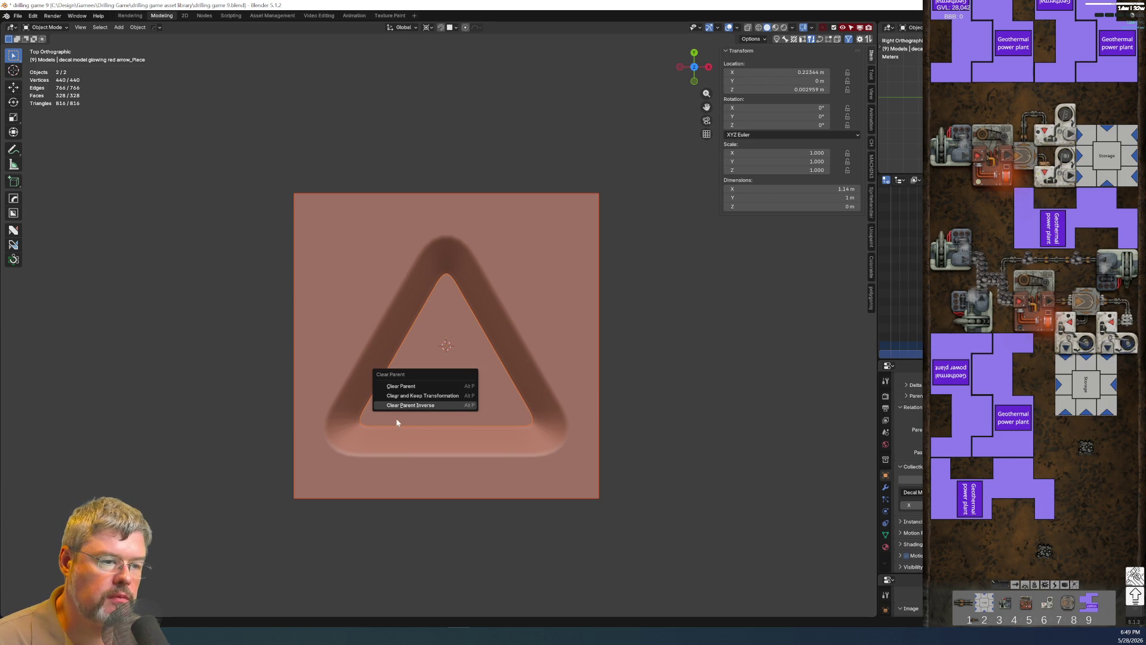
click(427, 398)
click(670, 427)
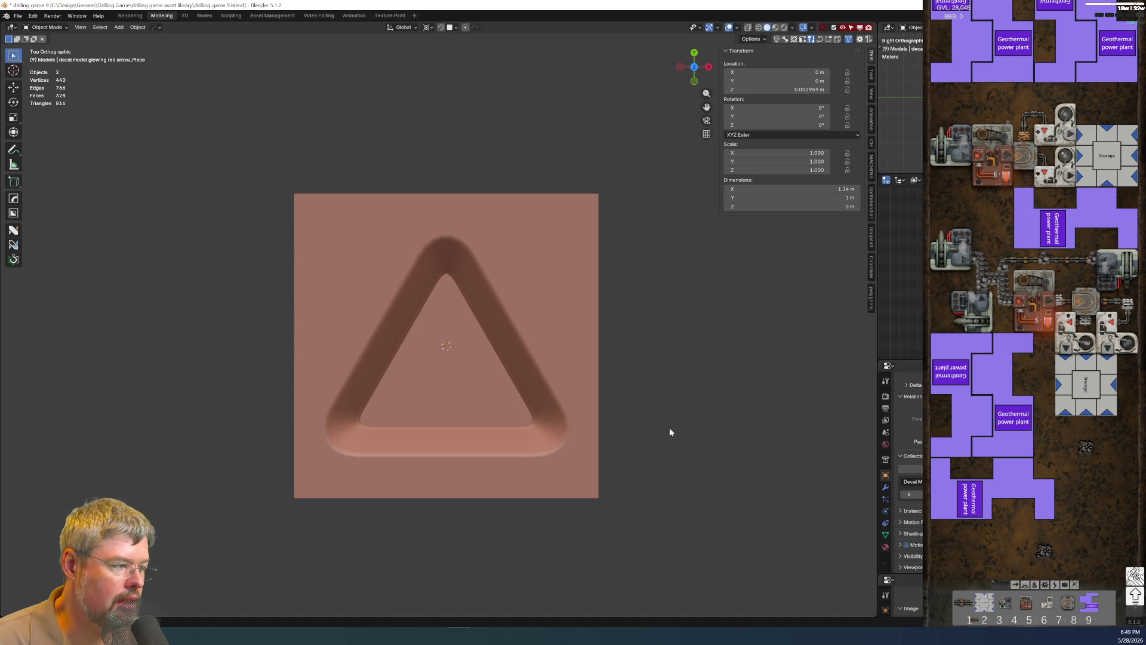
click(524, 371)
click(437, 376)
key(g)
key(Escape)
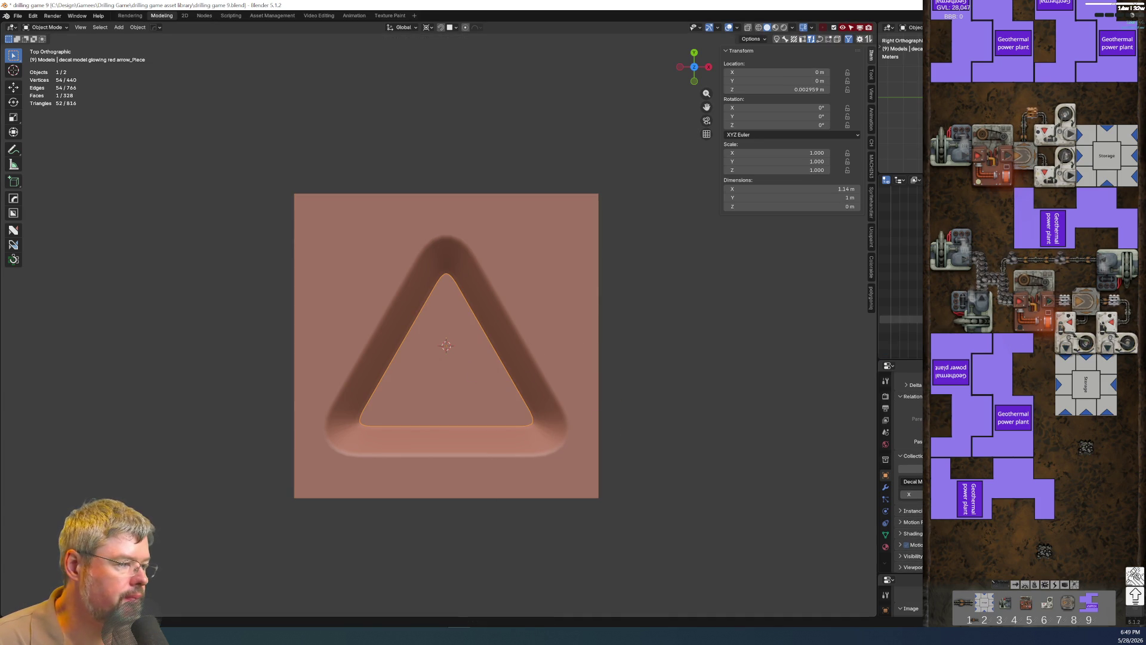
click(900, 246)
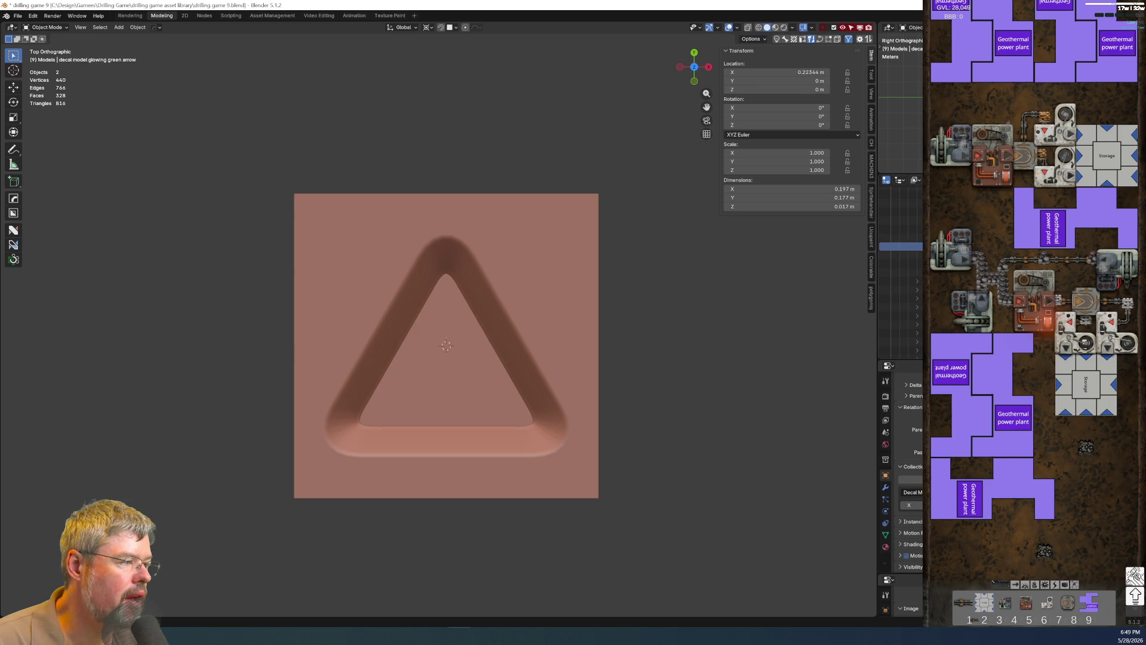
scroll(905, 466, down, 3)
scroll(900, 269, up, 3)
scroll(900, 270, down, 3)
scroll(900, 269, down, 2)
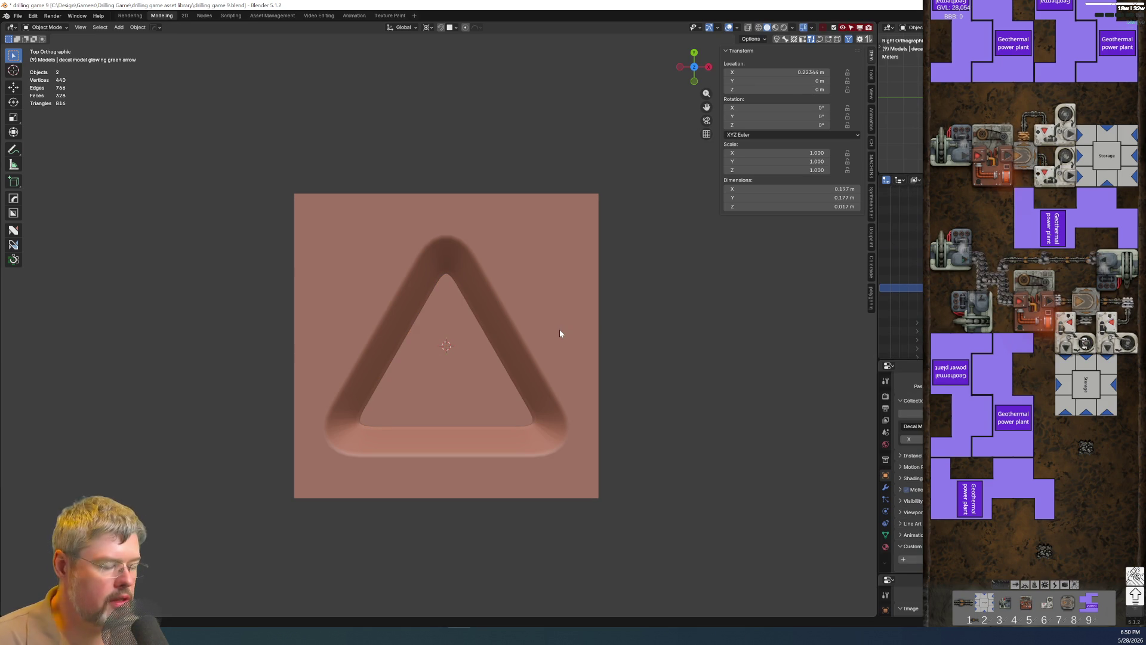
Clear the green arrow's parent keeping its transformation, then select the small arrow object.
key(alt+p)
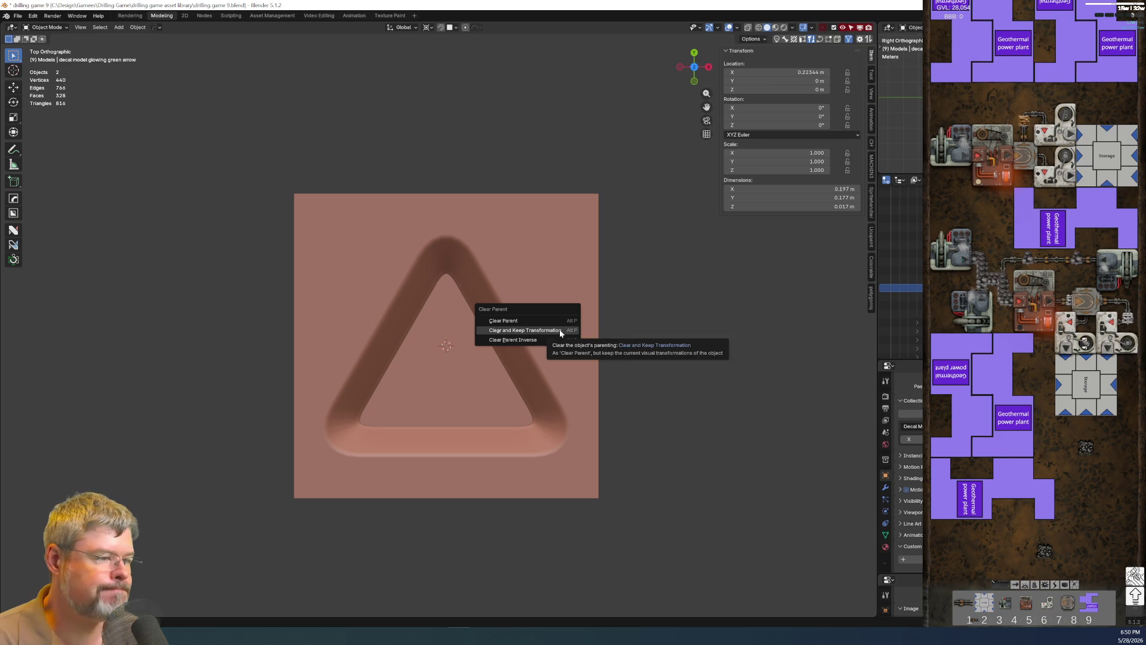
click(560, 328)
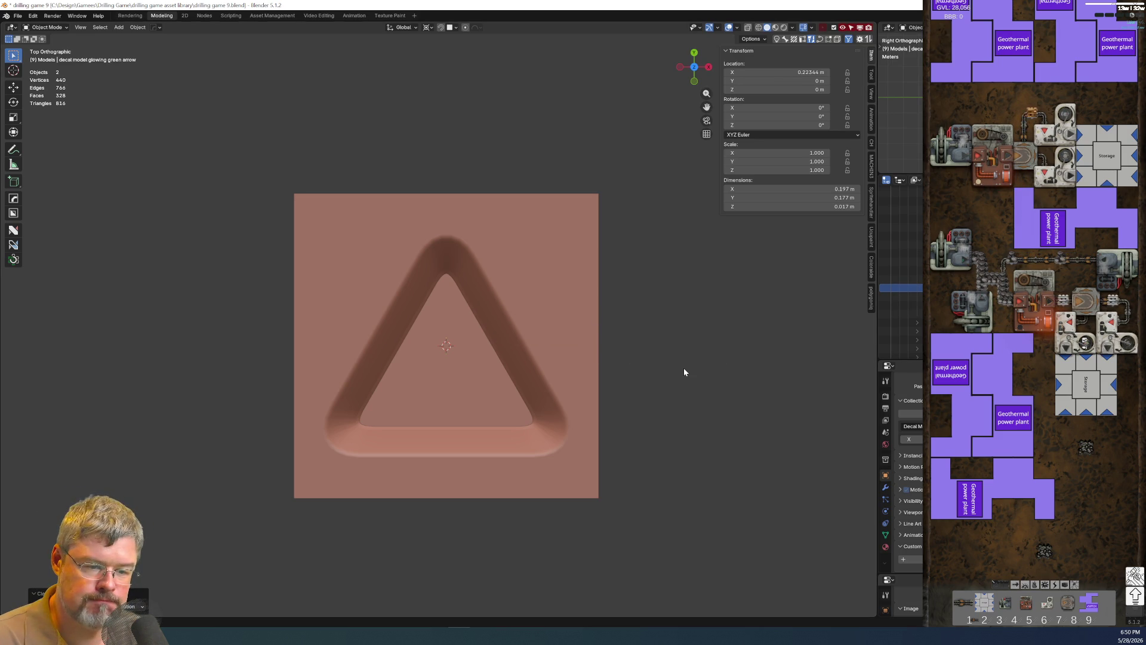
scroll(900, 296, up, 3)
scroll(899, 296, up, 3)
scroll(900, 296, down, 2)
scroll(899, 296, down, 1)
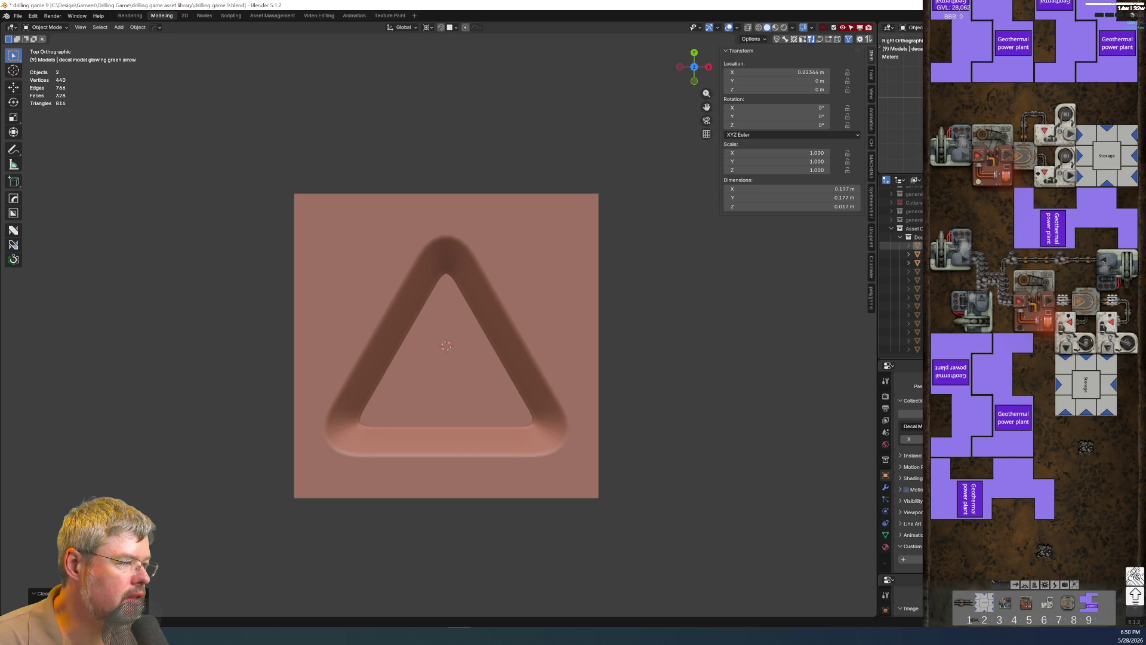
click(905, 244)
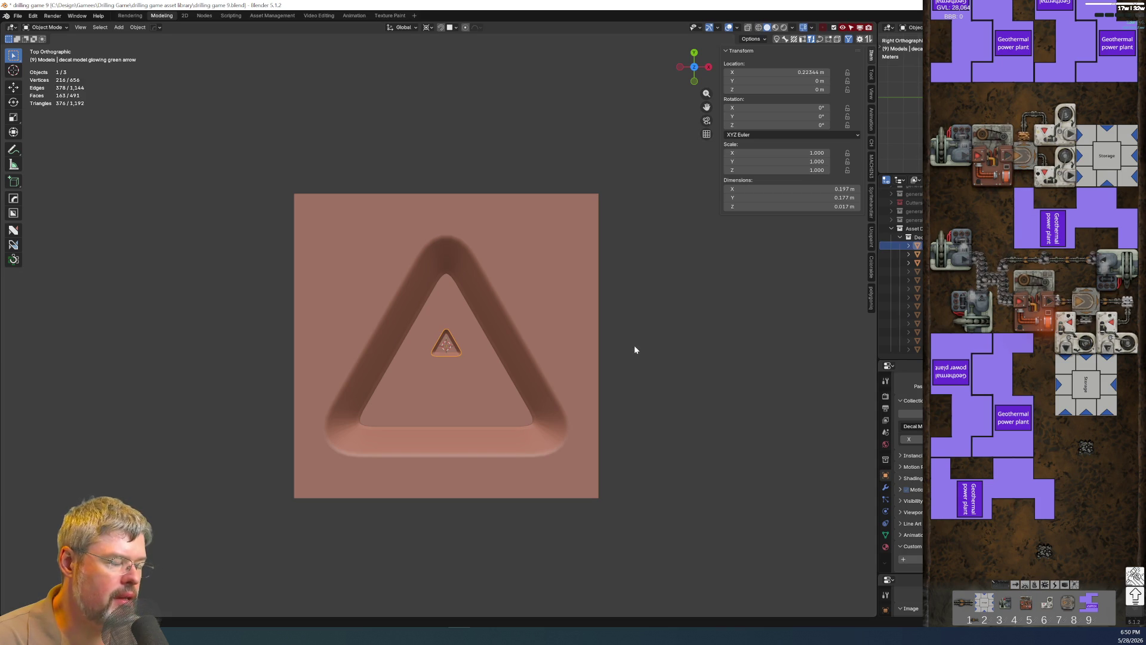
Delete the small arrow object at the plate centre and select the embossed triangle plate.
key(x)
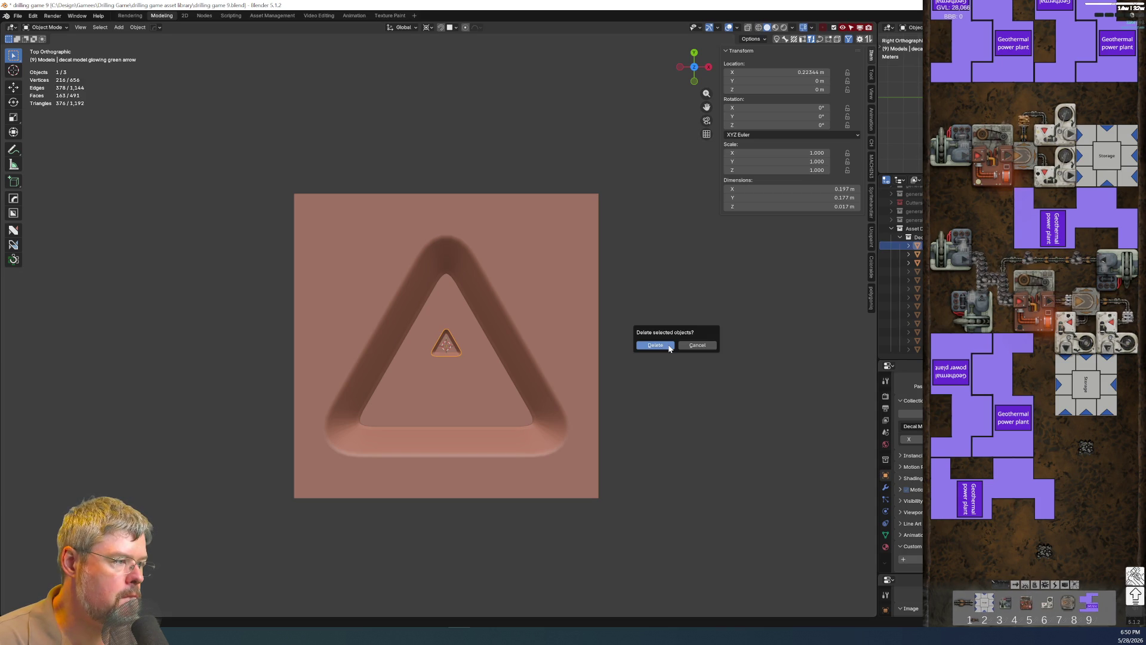
click(706, 344)
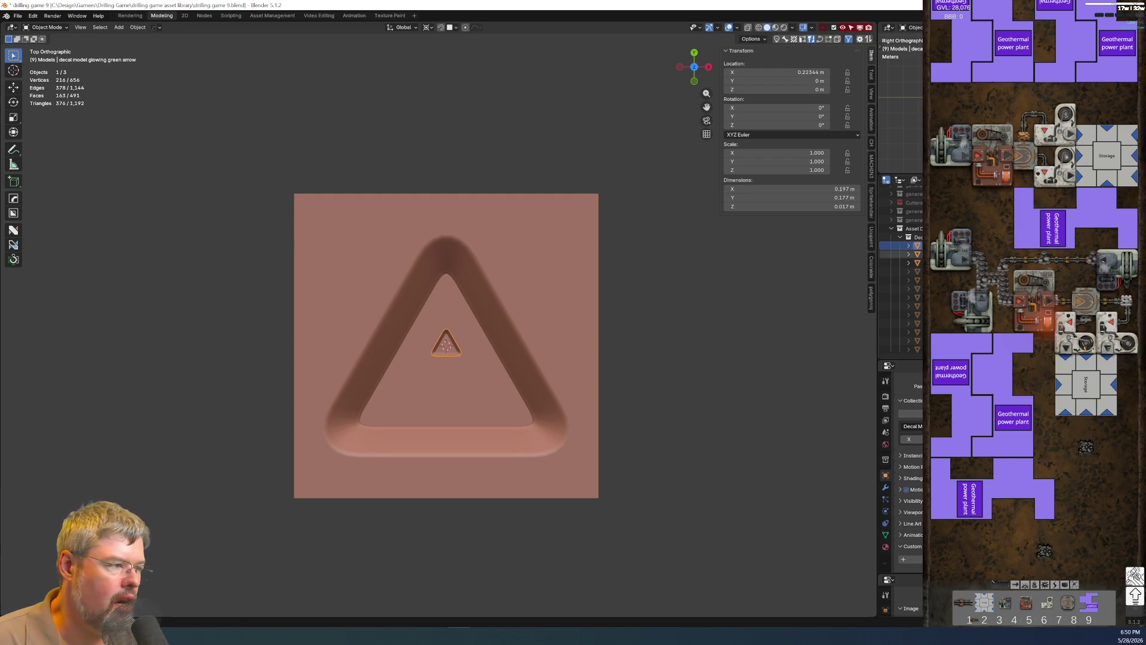
key(Delete)
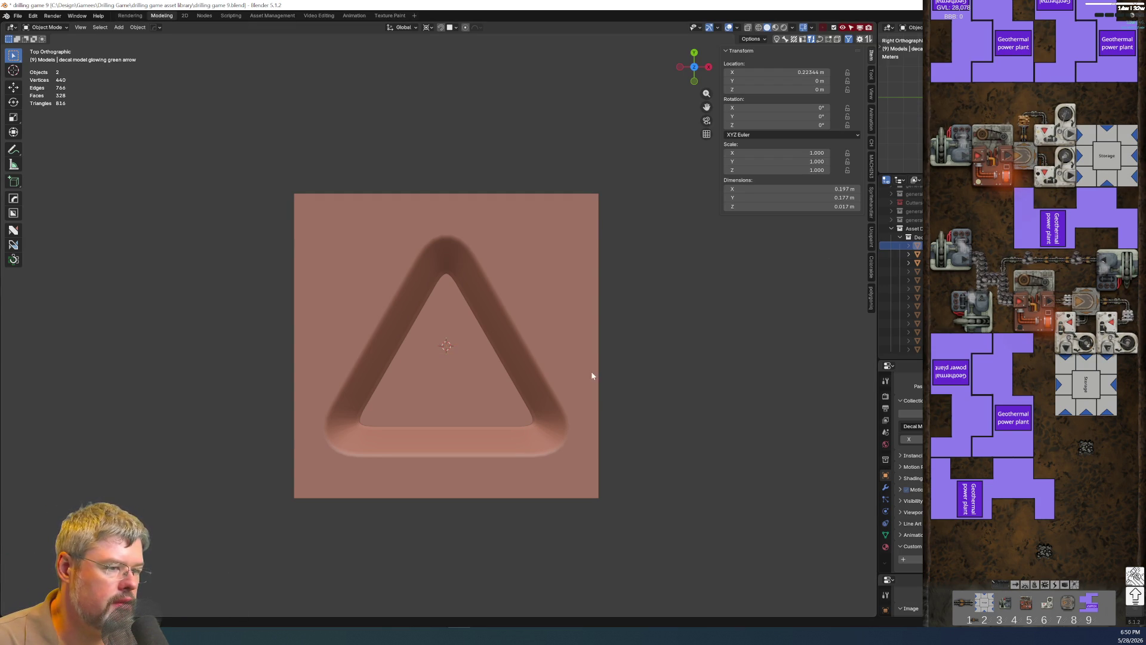
click(495, 347)
scroll(568, 373, up, 4)
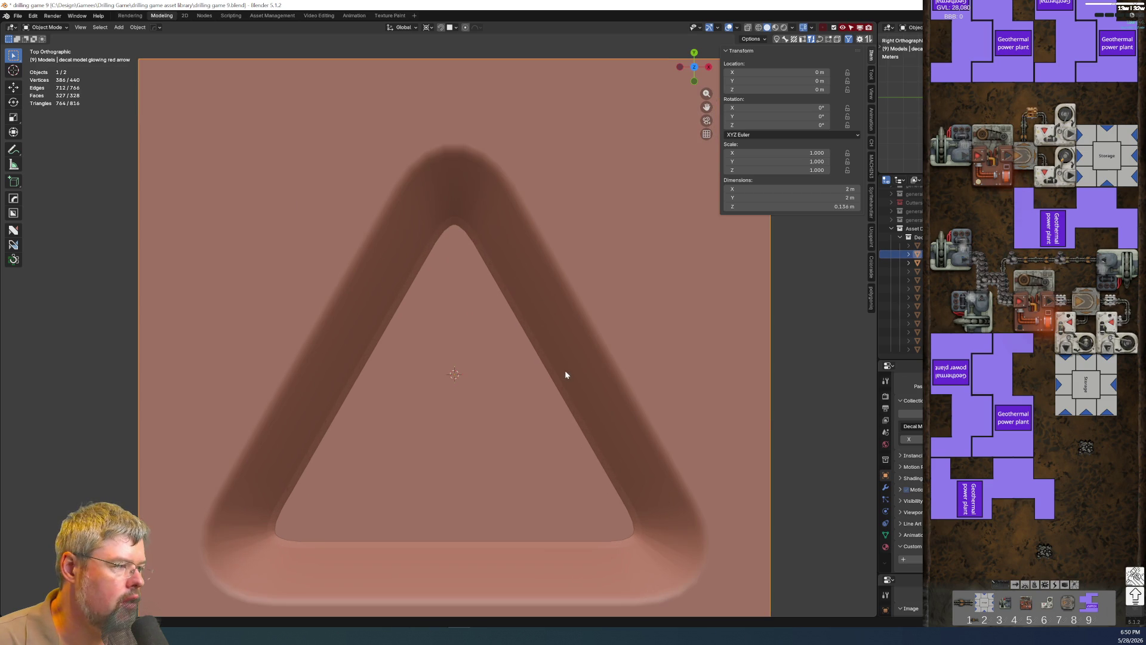
Rename the embossed plate object to add 'bezel' to its name.
click(904, 262)
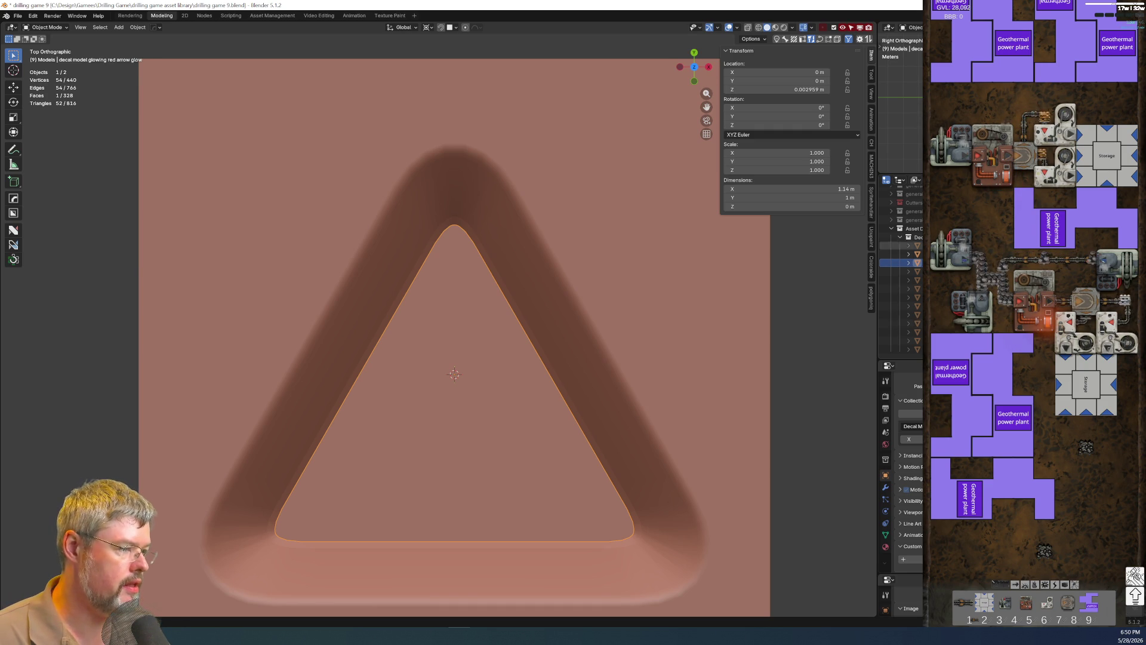
click(909, 254)
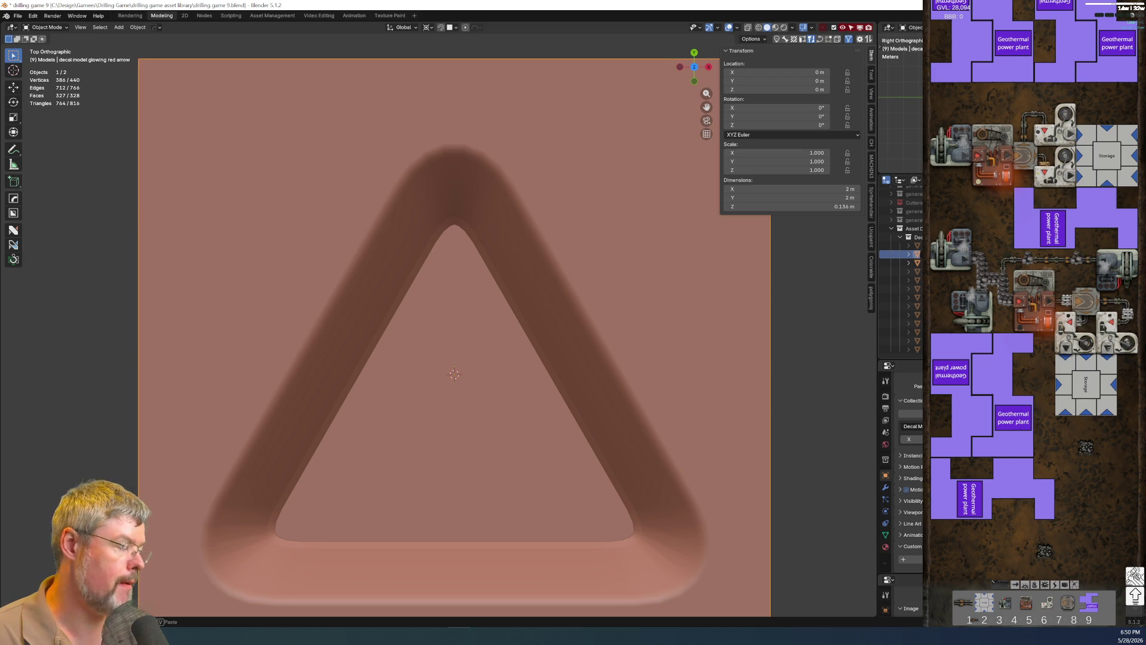
text( bezel)
key(Return)
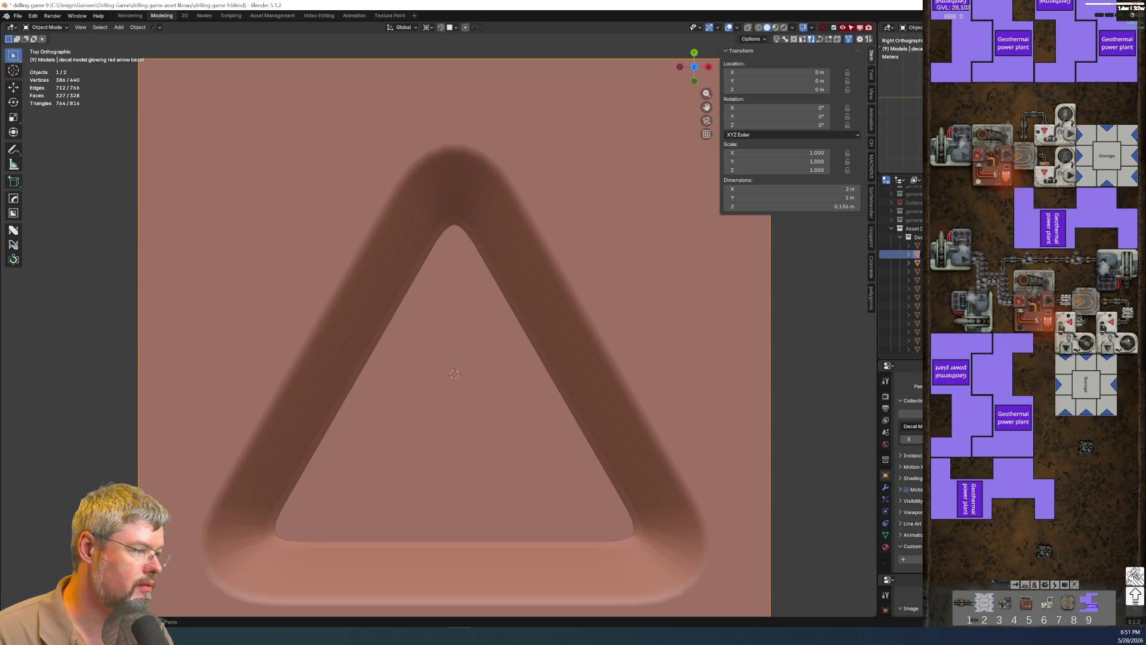
key(Return)
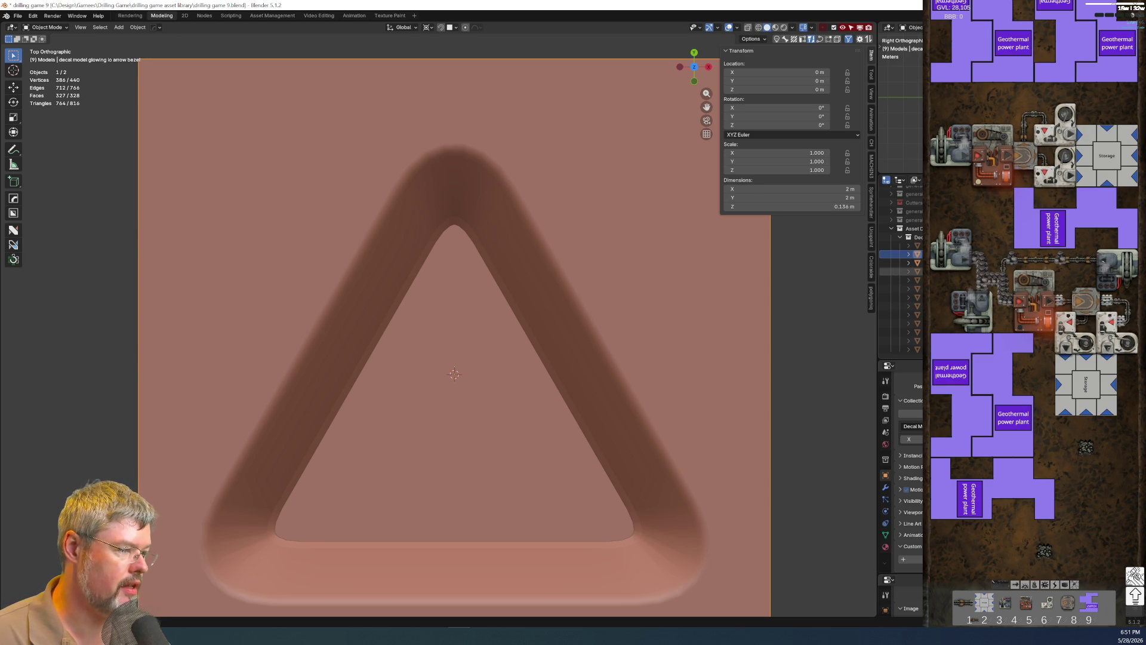
Duplicate the red glow piece in place as a green glow piece.
click(897, 263)
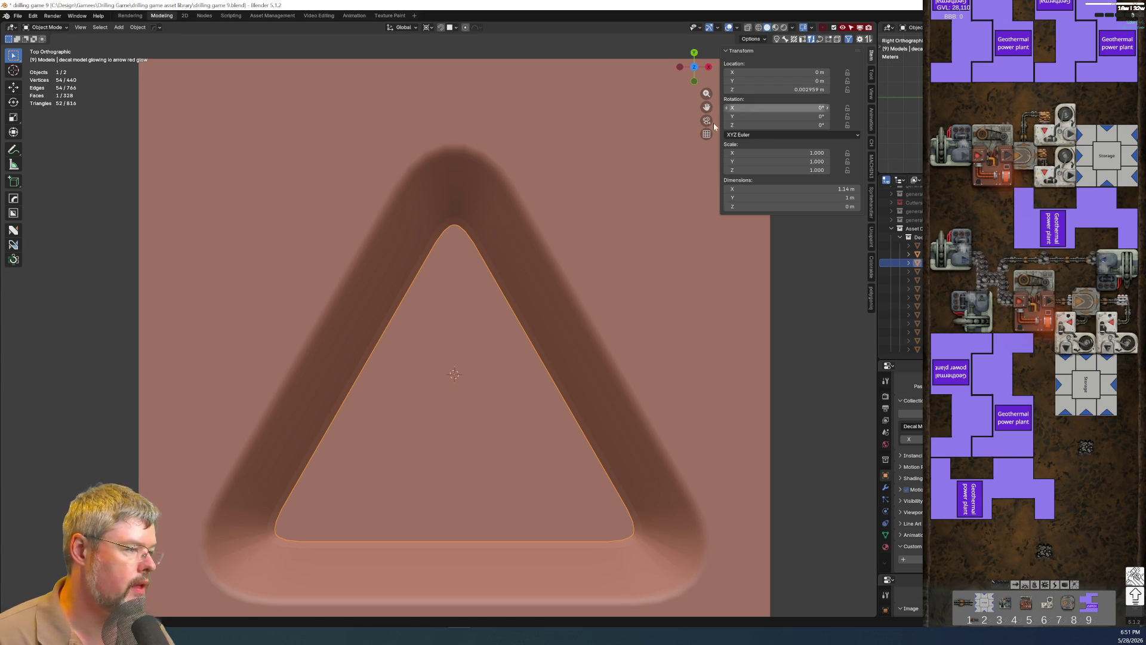
key(shift+d)
right_click(730, 342)
click(898, 272)
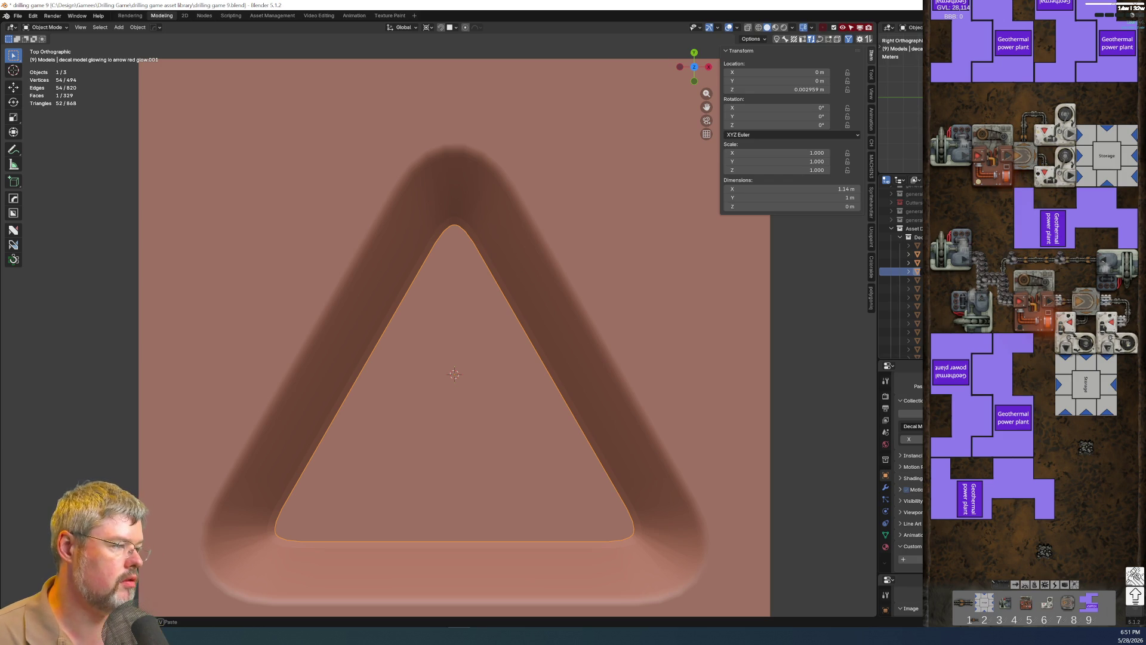
click(898, 263)
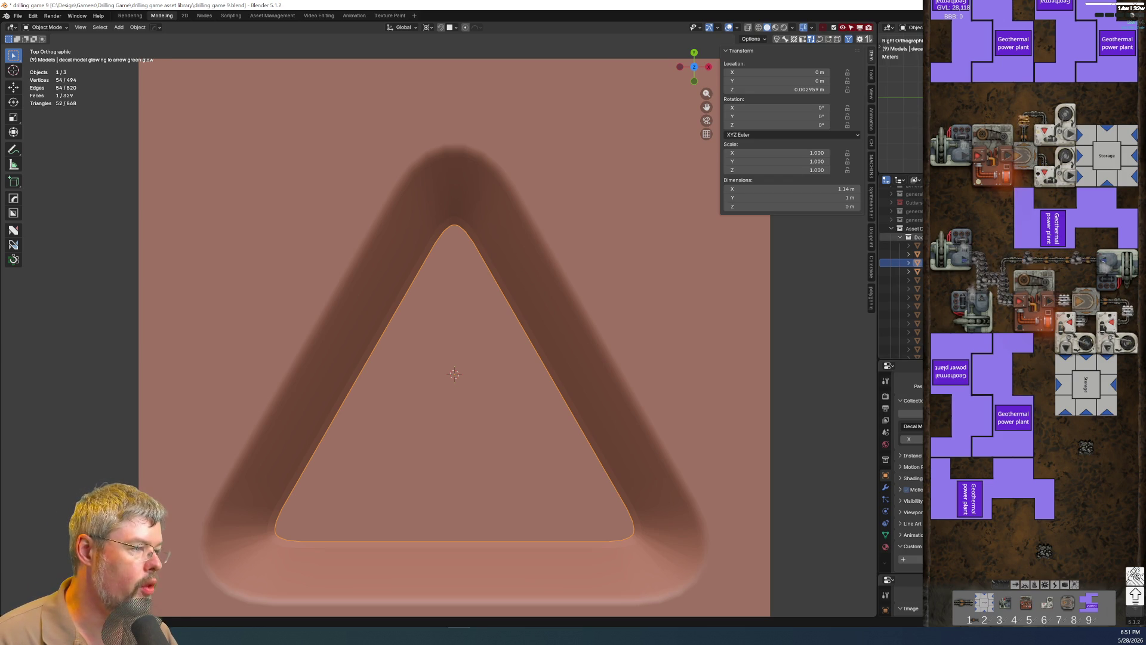
Select the glowing green arrow model and switch to the shader Nodes workspace.
click(899, 244)
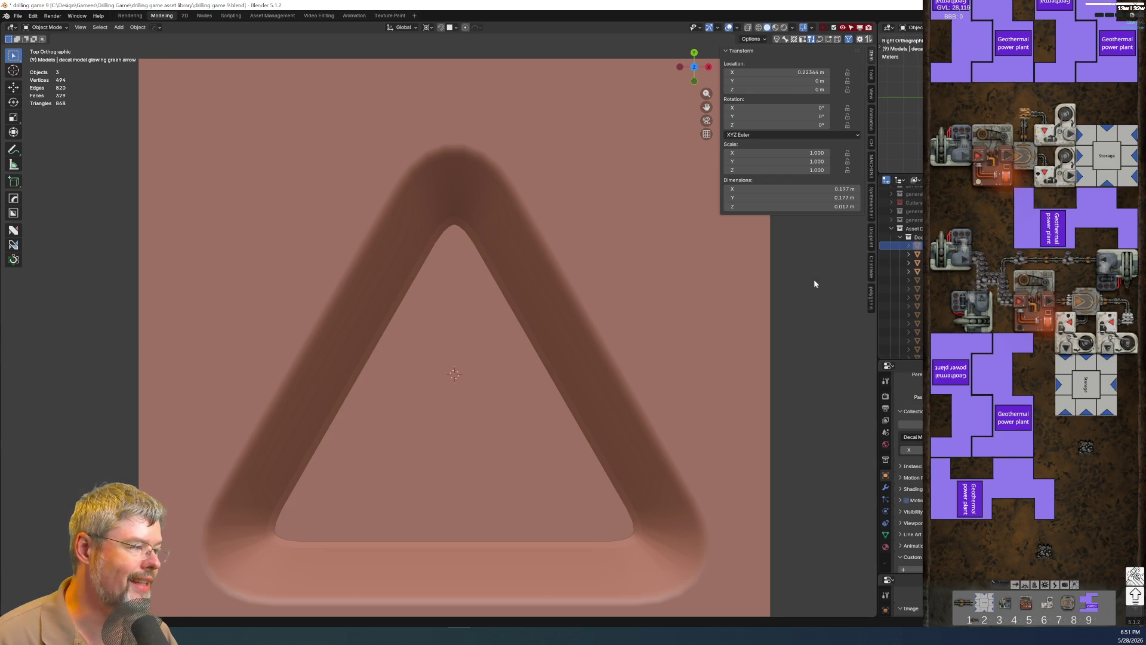
click(205, 17)
scroll(660, 334, down, 2)
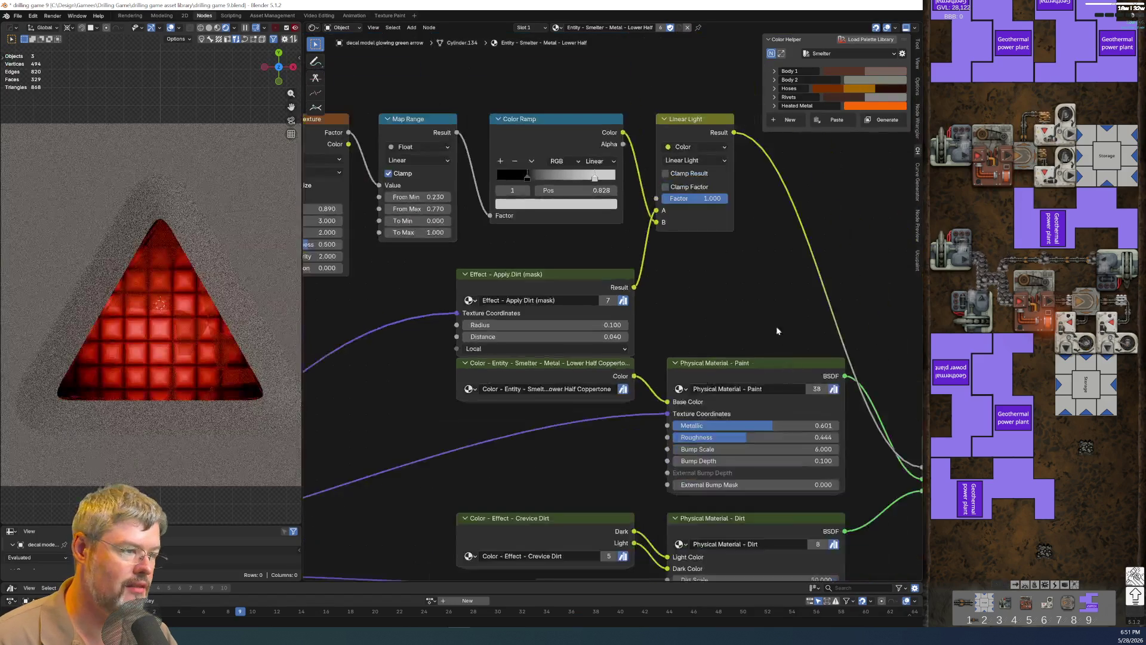
scroll(776, 326, down, 2)
Show the Slot 2 General - Green Light material's node tree.
middle_drag(406, 414, 472, 262)
scroll(591, 343, down, 1)
scroll(592, 350, down, 2)
mouse_move(592, 349)
middle_down()
mouse_move(555, 410)
mouse_move(779, 366)
middle_up()
scroll(606, 402, down, 1)
scroll(606, 402, down, 1)
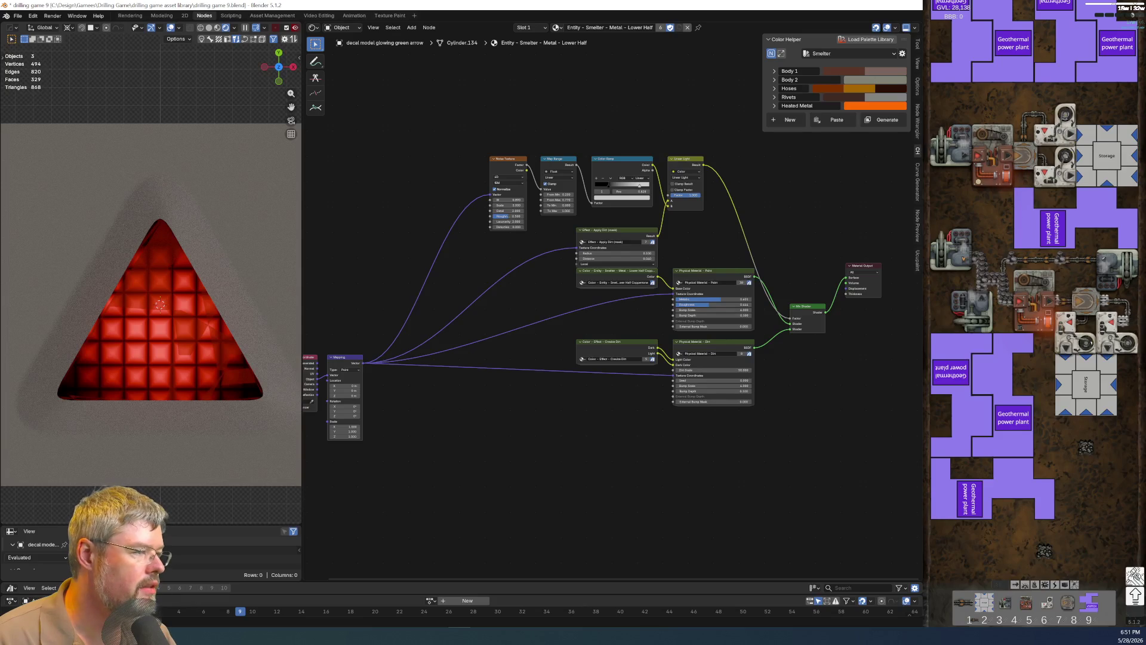
click(159, 304)
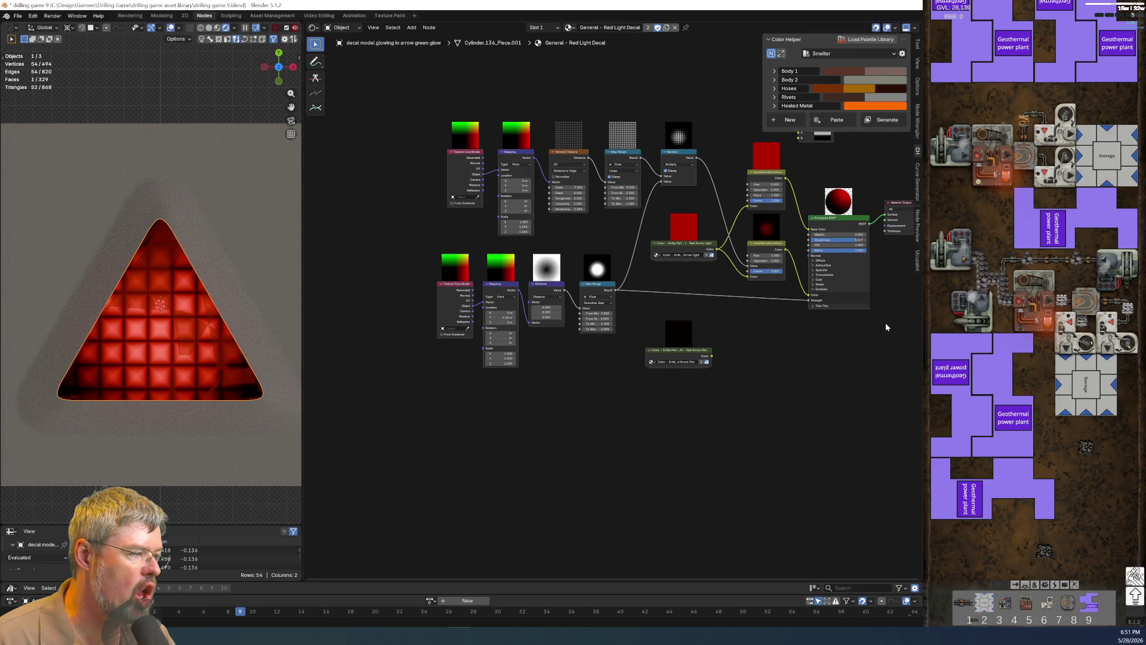
click(160, 304)
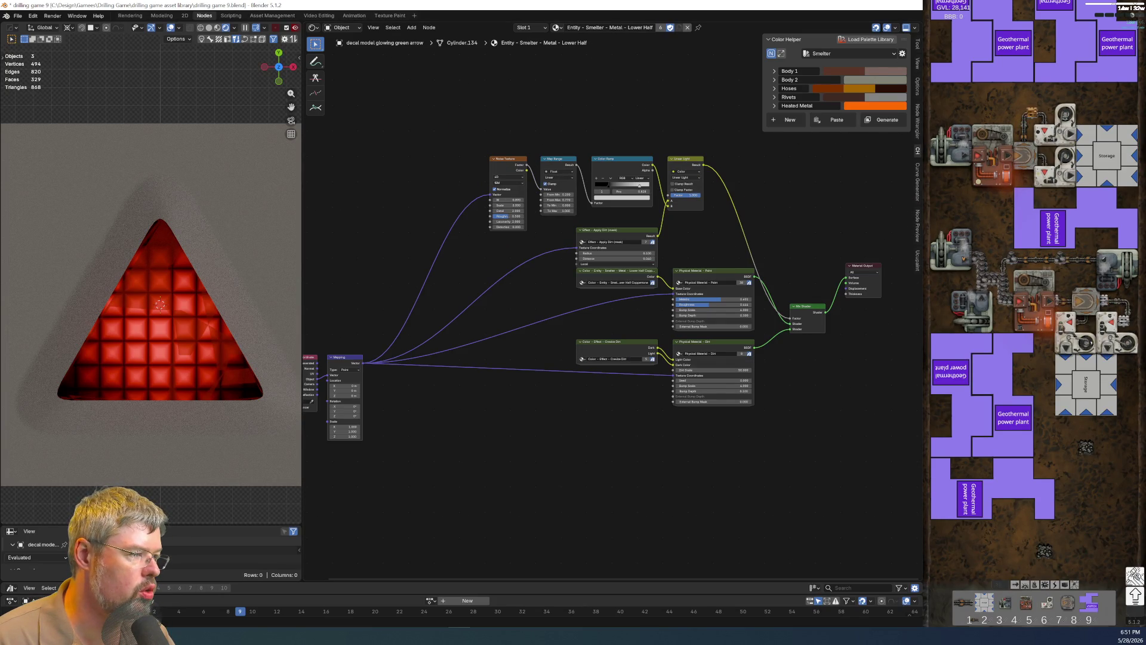
click(521, 26)
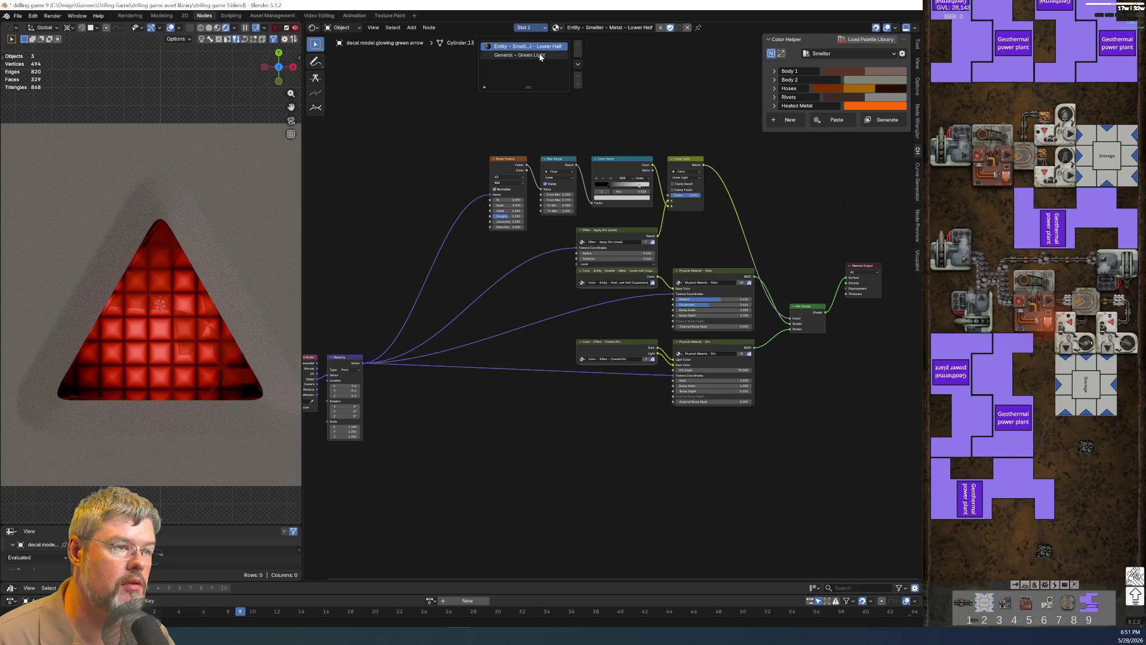
click(524, 54)
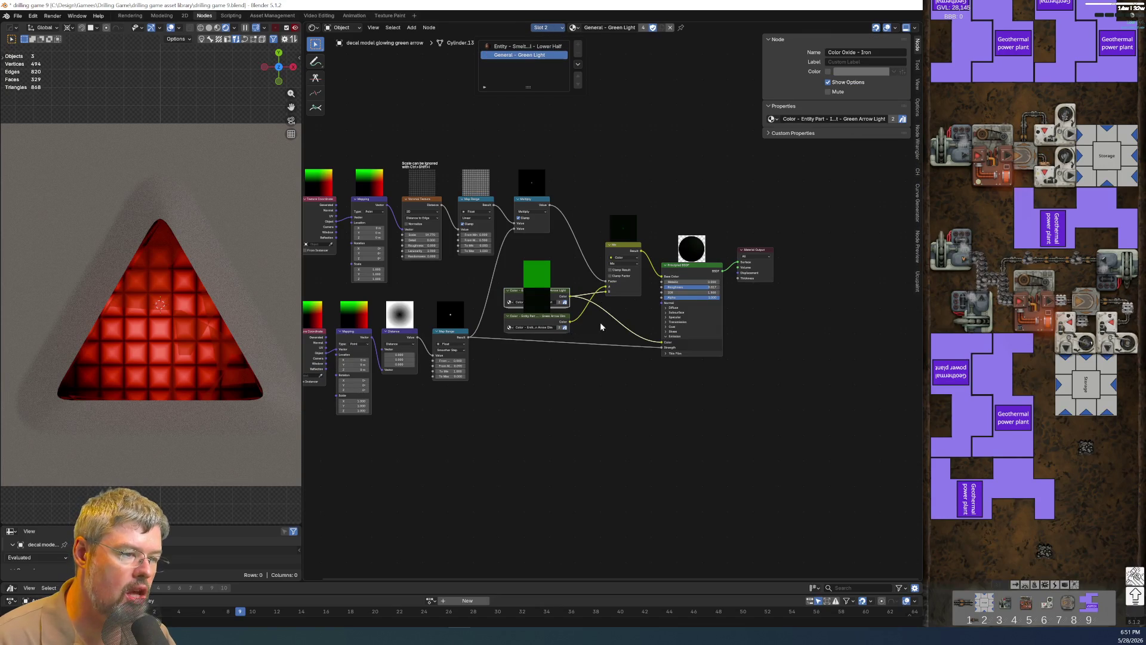
Copy the Green Arrow Light colour node and switch to the red light decal material.
click(556, 287)
key(ctrl+c)
click(160, 322)
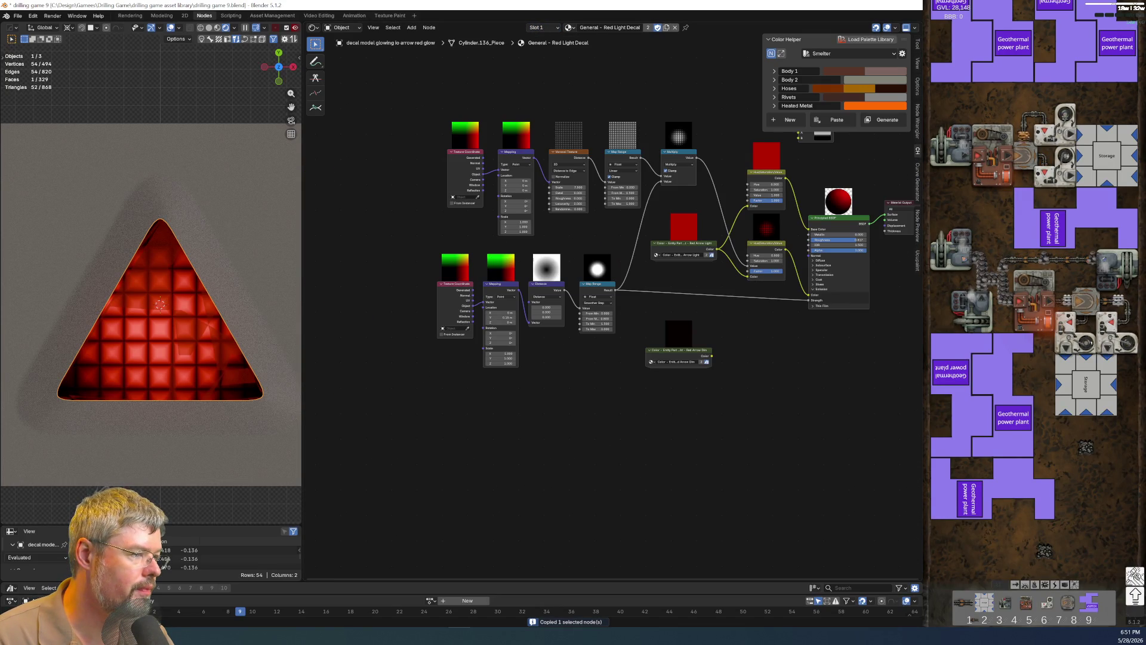
Paste the Green Arrow Light node, undo the colour swap back to red, and park it below the red node.
middle_drag(813, 341, 583, 349)
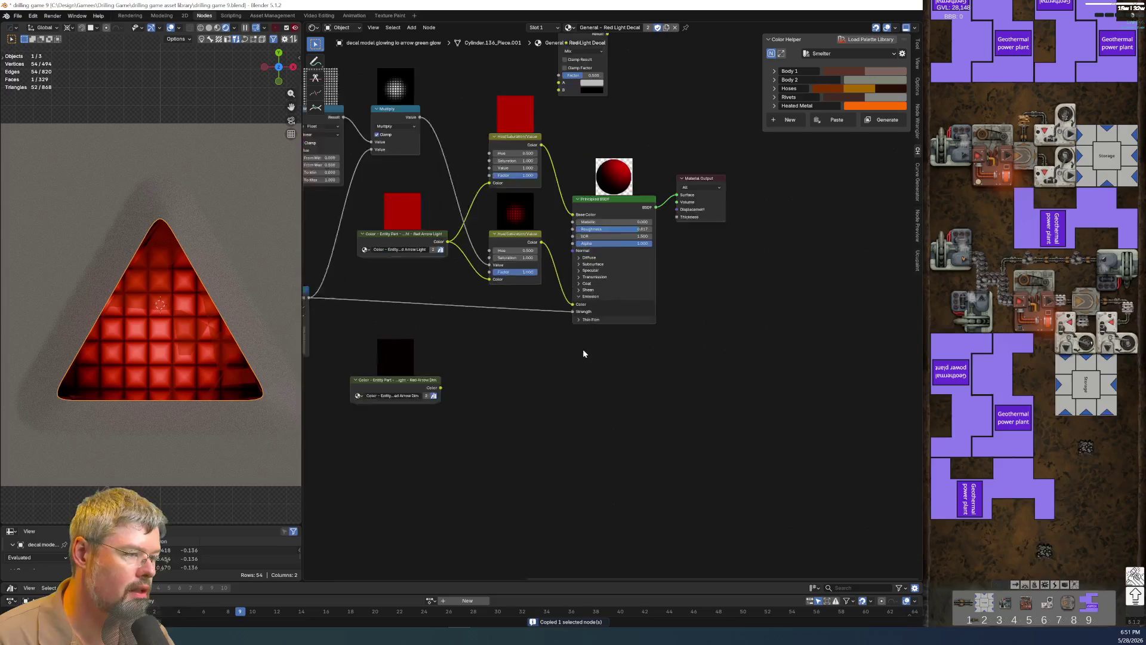
scroll(583, 348, up, 3)
key(ctrl+v)
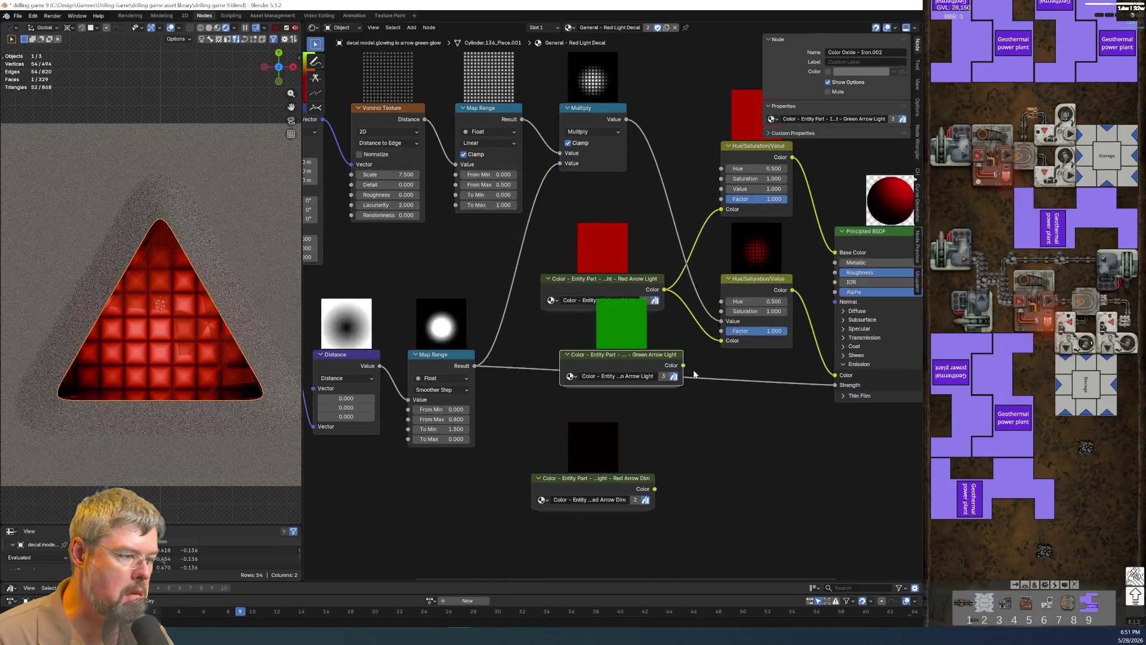
mouse_move(663, 289)
ctrl+mouse_down()
mouse_move(683, 365)
mouse_move(632, 282)
mouse_move(644, 274)
ctrl+mouse_up()
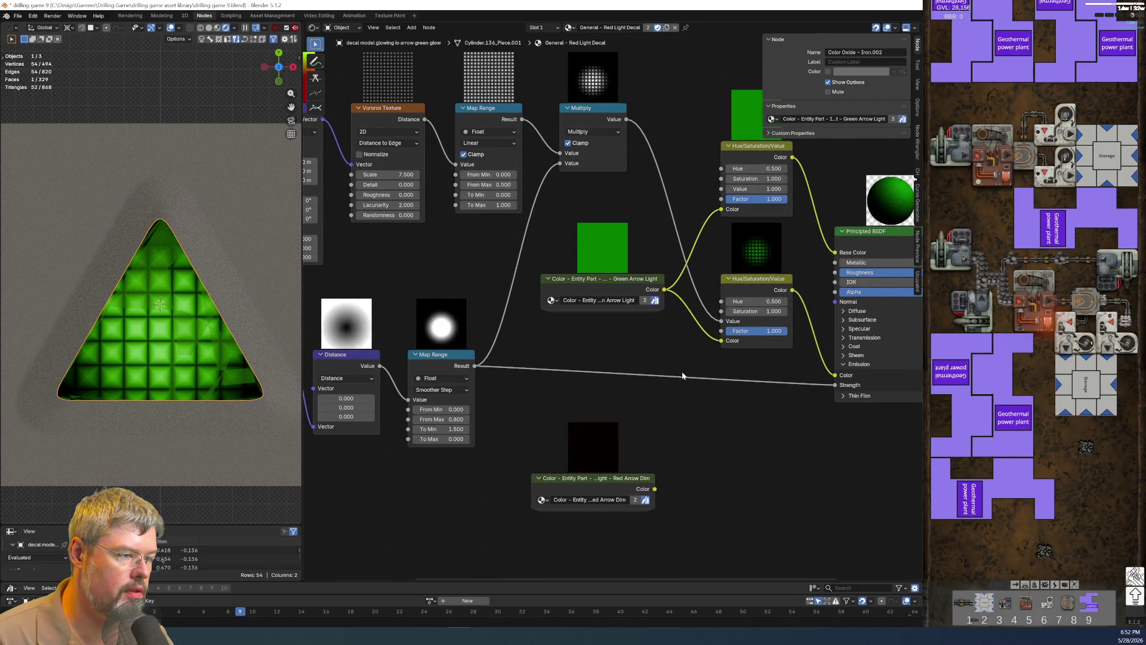
scroll(658, 315, down, 2)
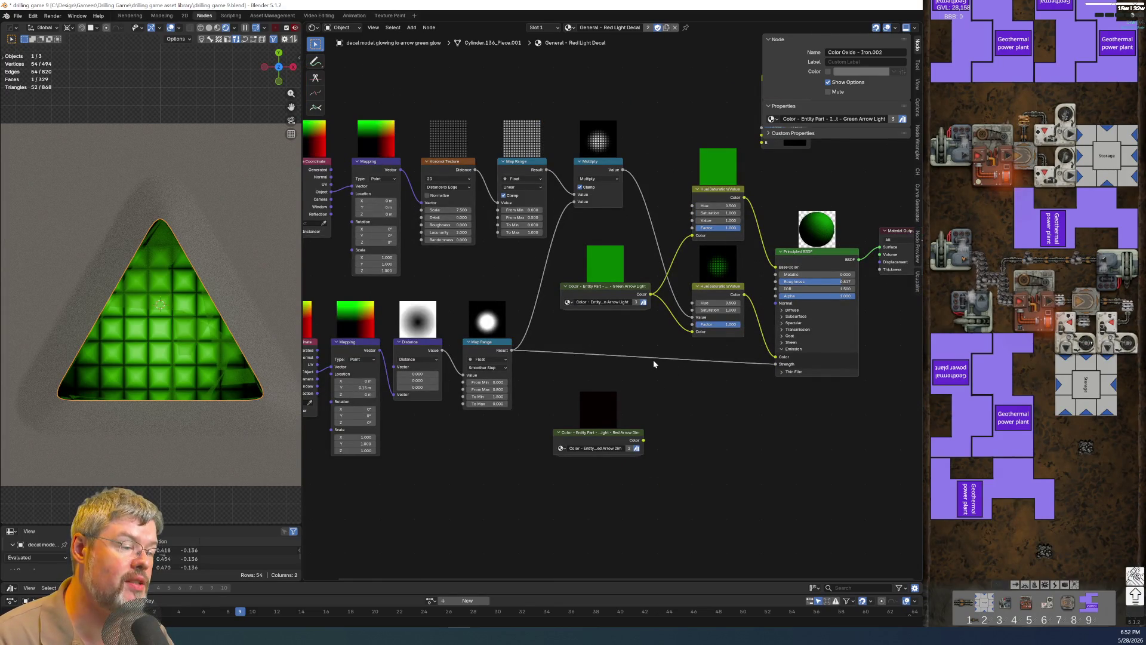
key(ctrl+z)
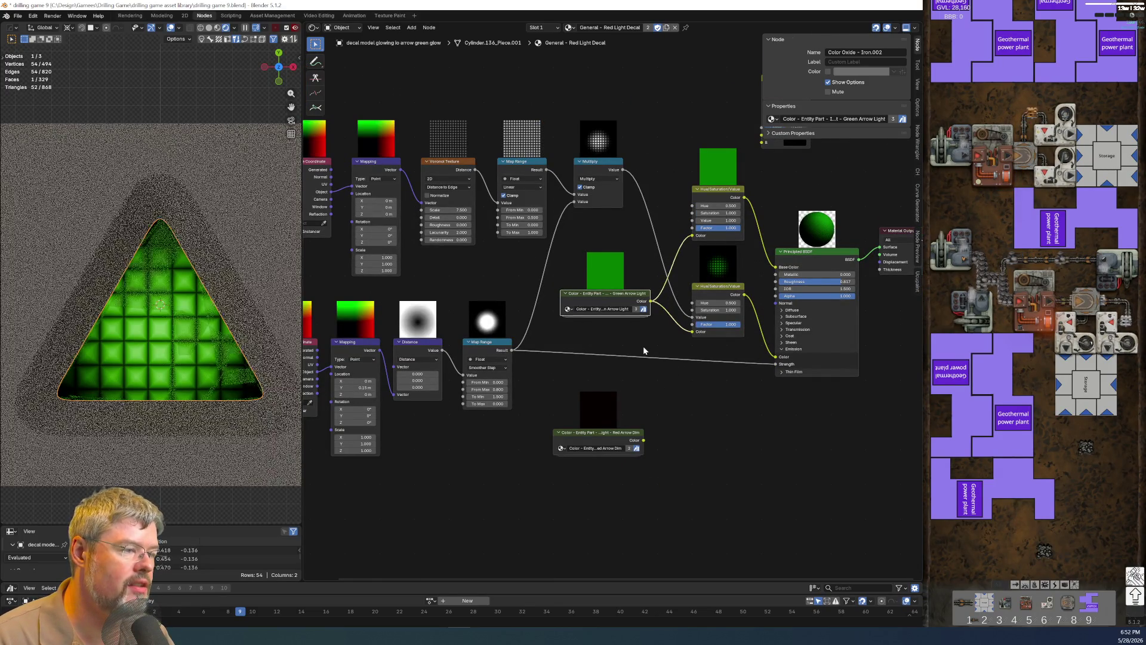
drag(626, 307, 639, 356)
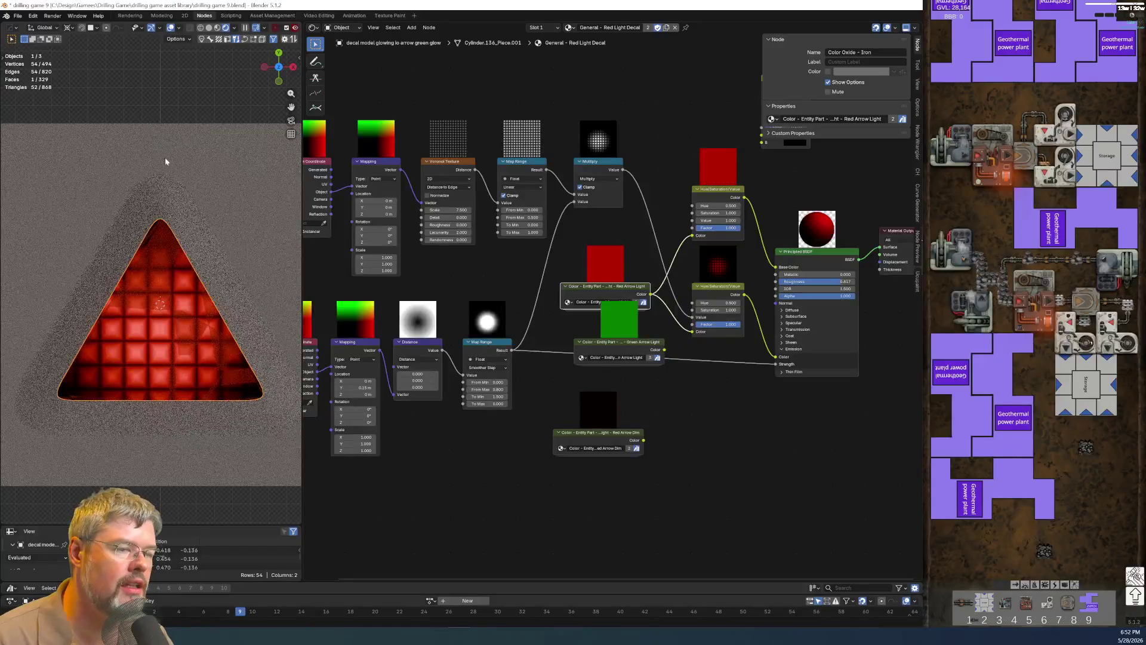
click(18, 15)
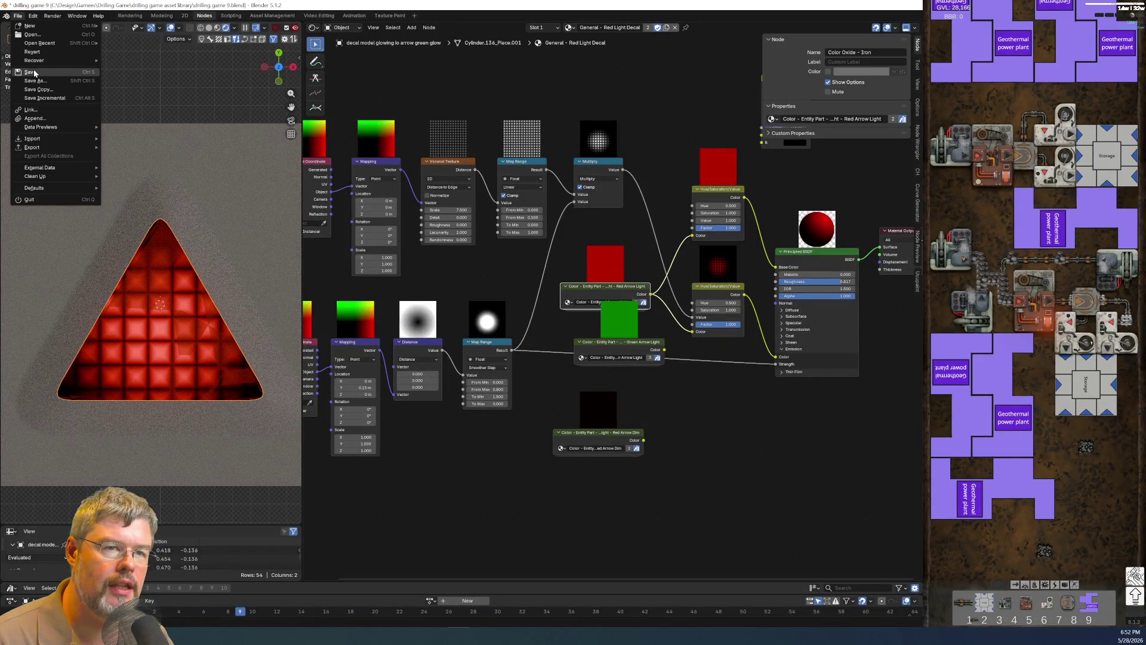
Save the file and make a single-user material copy named General - Green Light Decal.
click(30, 72)
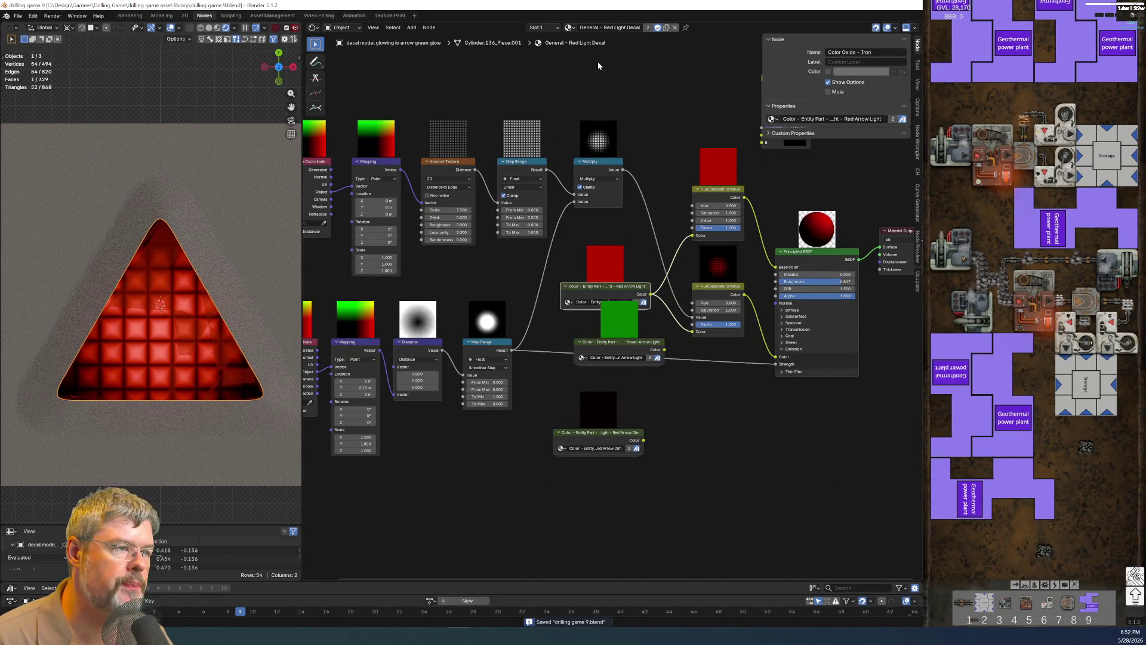
click(647, 28)
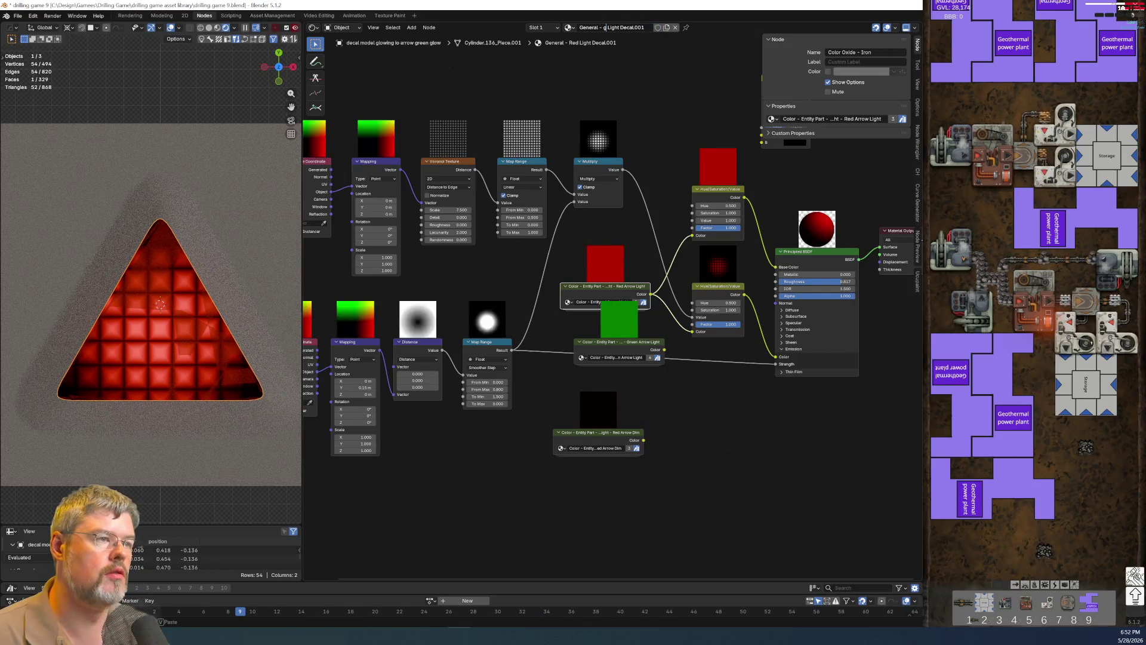
text(en)
key(End)
key(BackSpace)
key(BackSpace)
key(BackSpace)
key(Return)
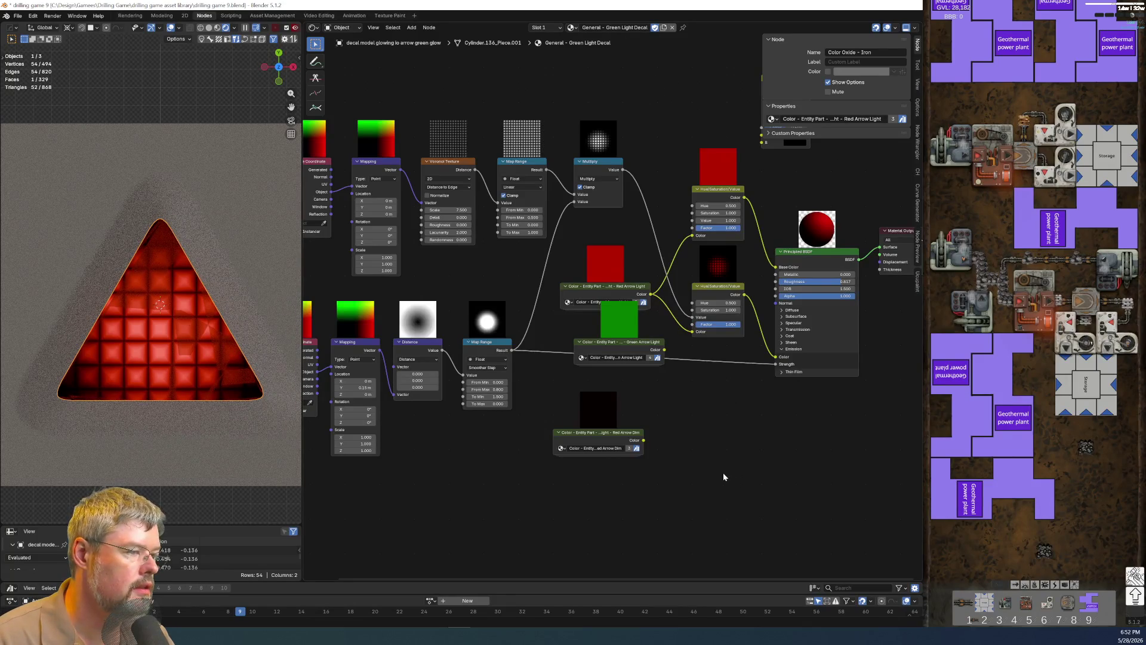
Feed the Green Arrow Light colour into the material and delete the Red Arrow Dim node.
mouse_move(646, 294)
ctrl+mouse_down()
mouse_move(659, 350)
mouse_move(647, 308)
ctrl+mouse_up()
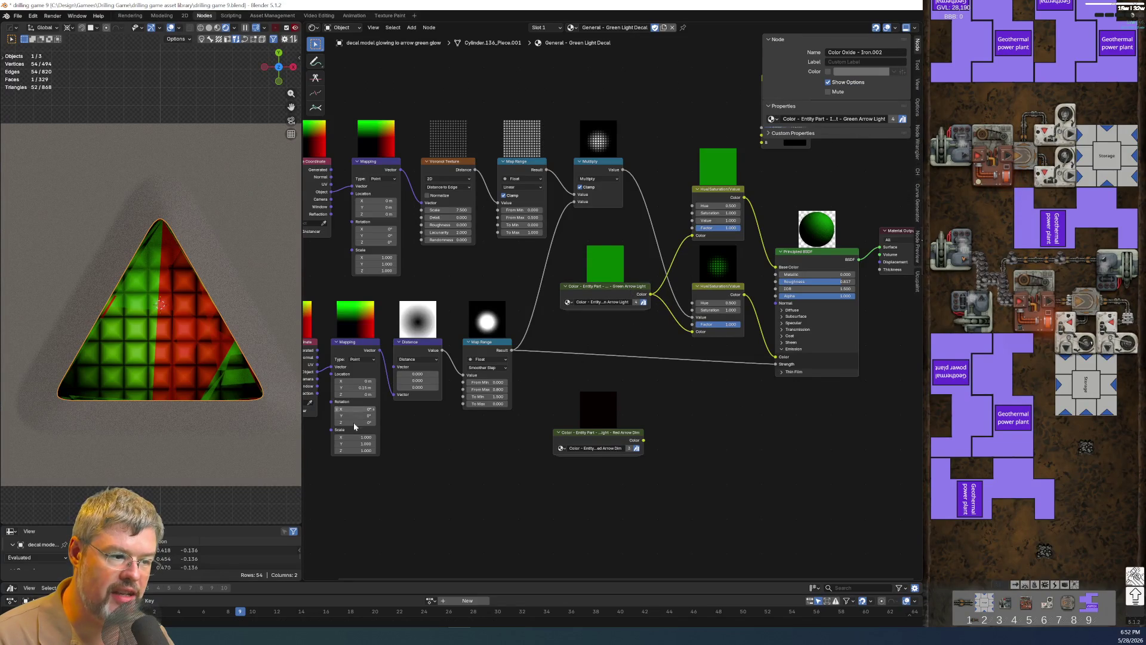
click(601, 406)
key(Delete)
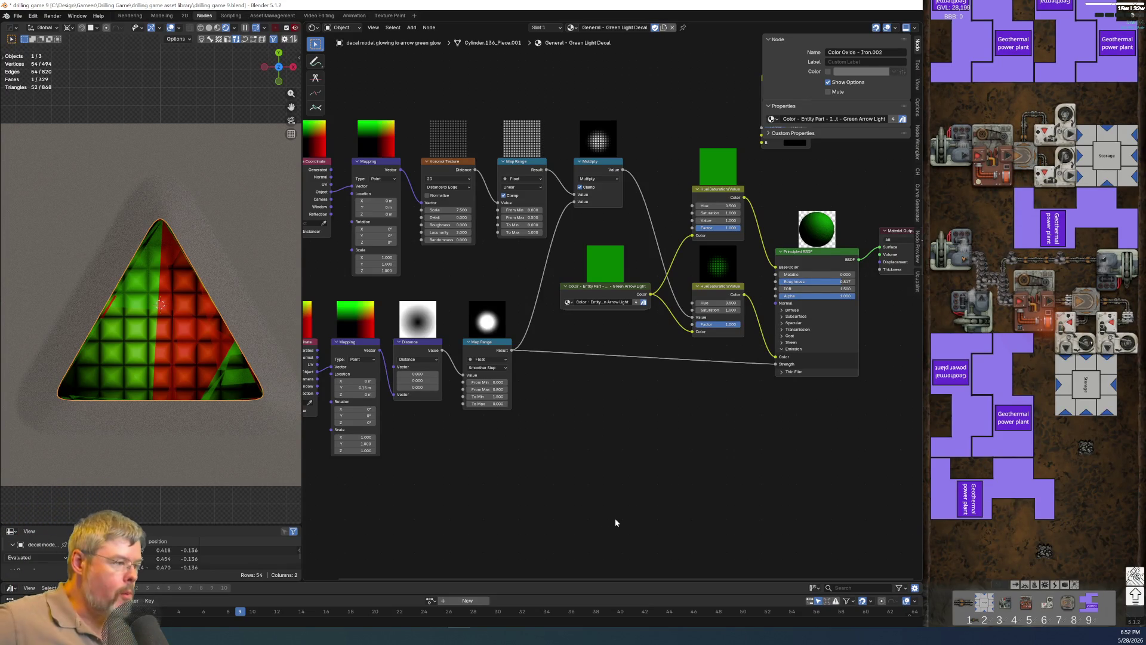
Deselect the triangle and screen-capture the rendered glowing green decal.
click(182, 83)
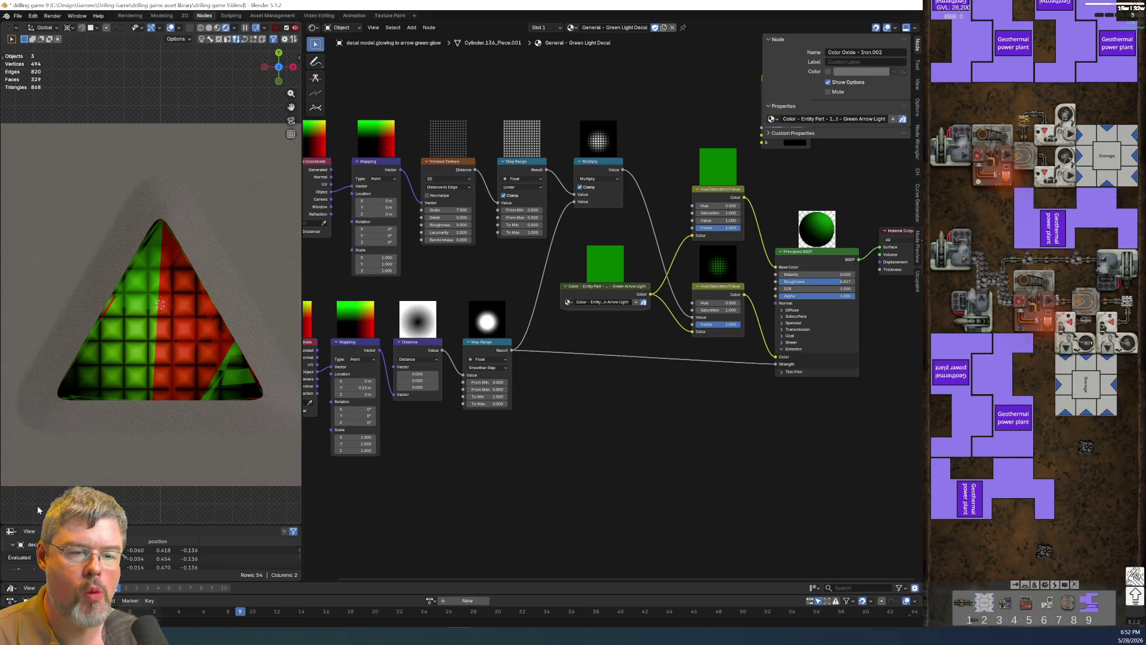
key(super+shift+s)
drag(5, 445, 290, 165)
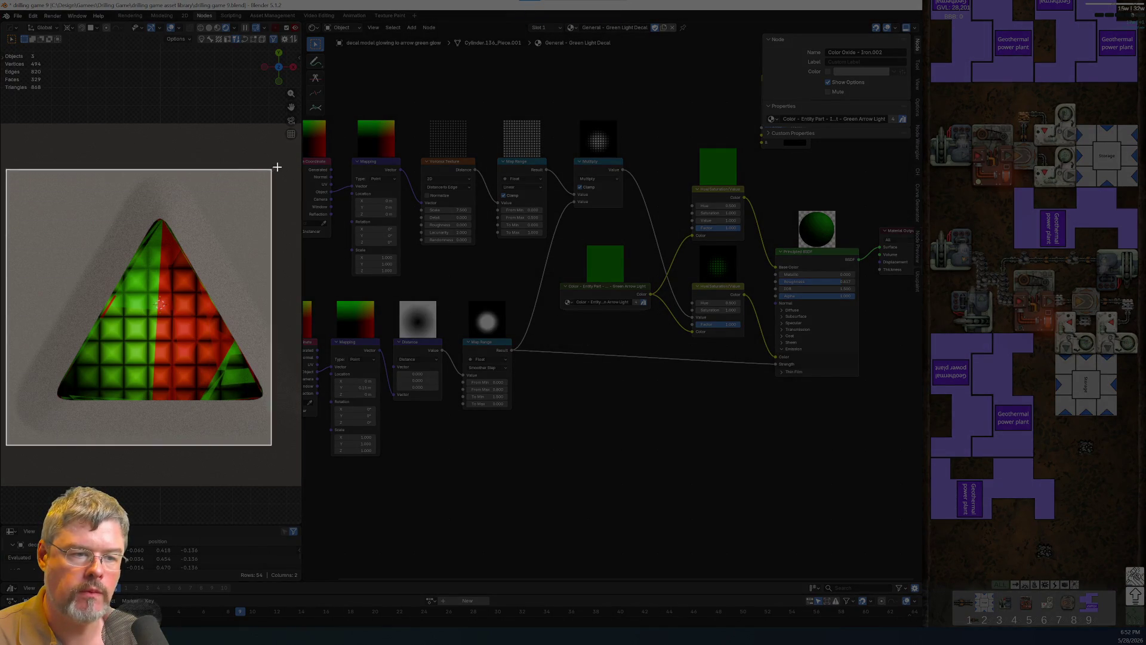
drag(290, 165, 290, 164)
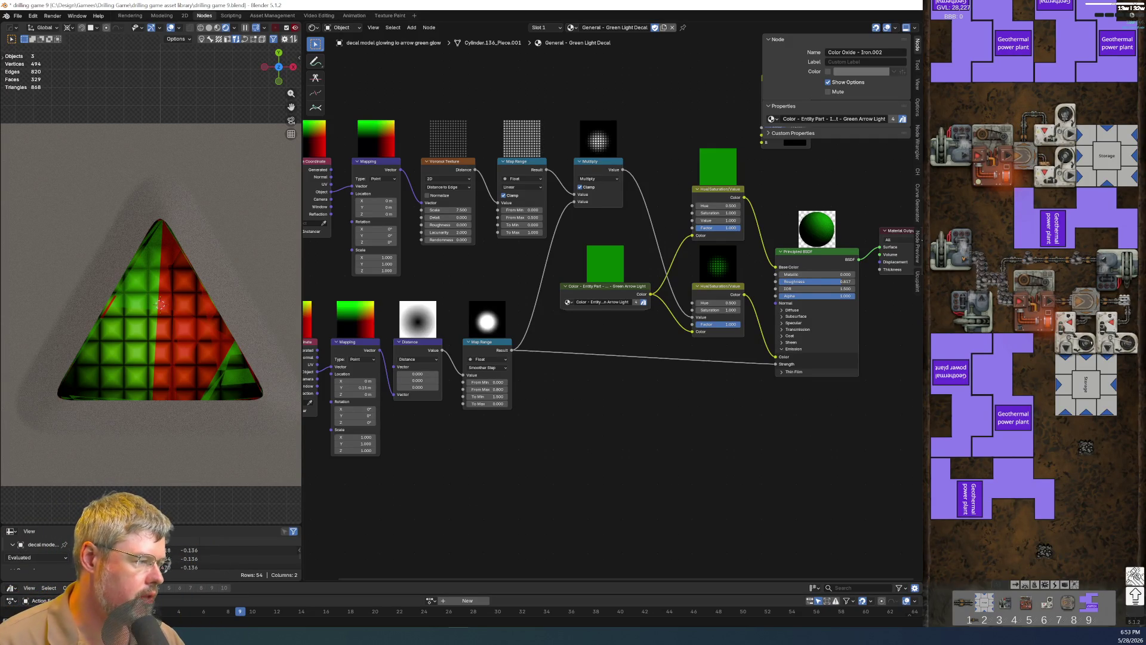
Undo to remove the red decal copy and save the blend file.
key(ctrl+z)
key(ctrl+z)
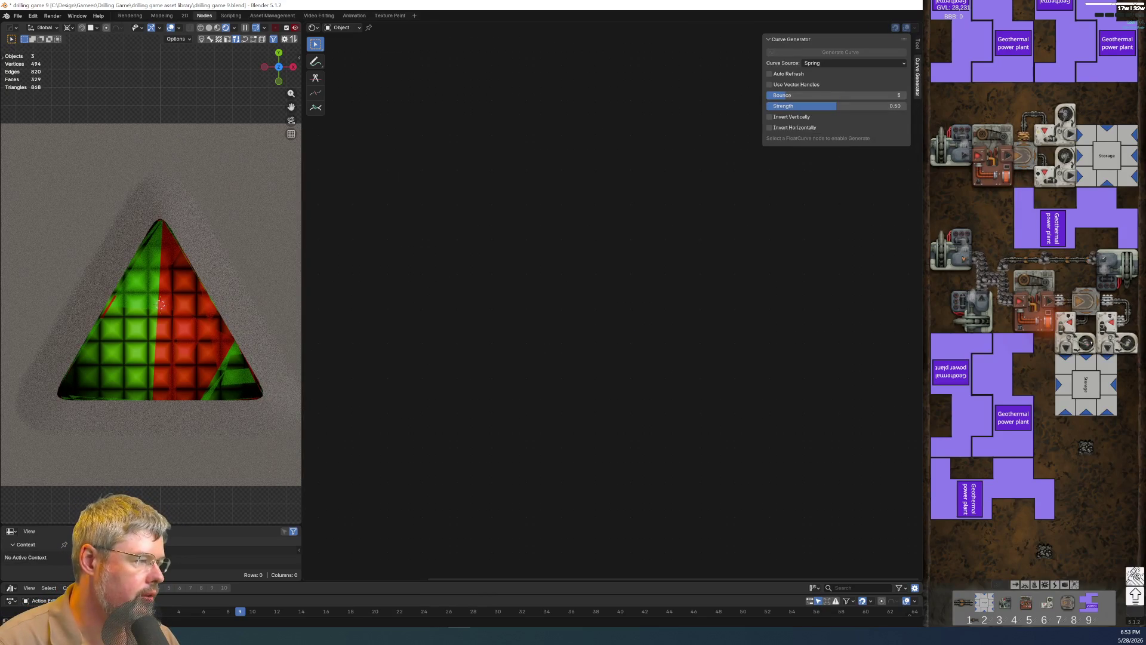
key(ctrl+z)
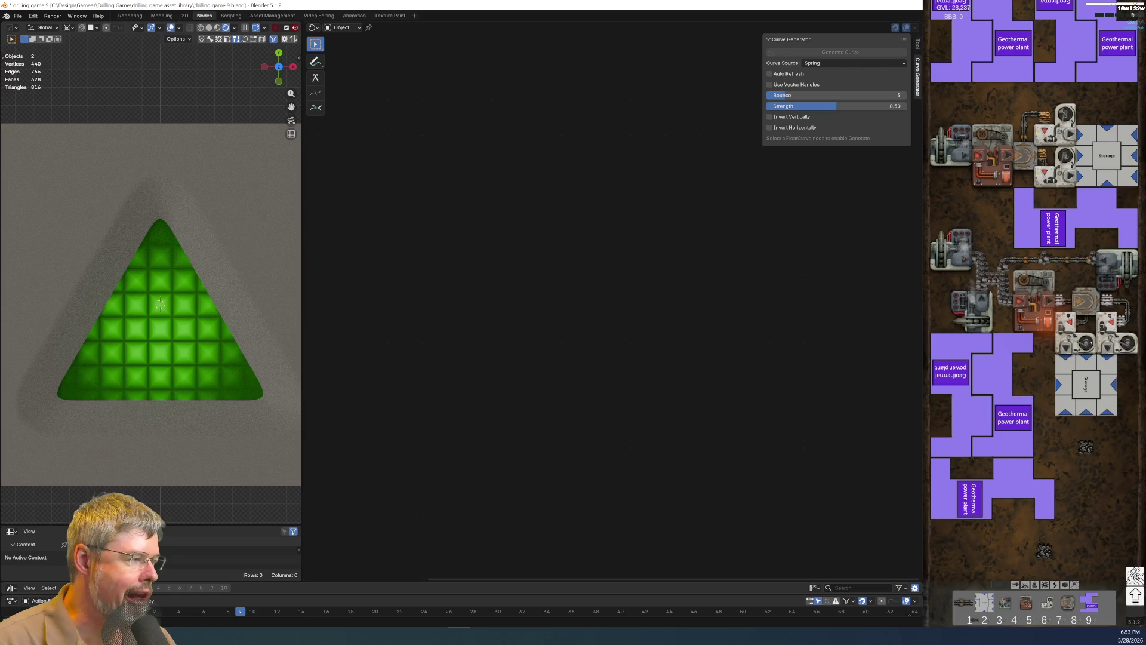
click(18, 15)
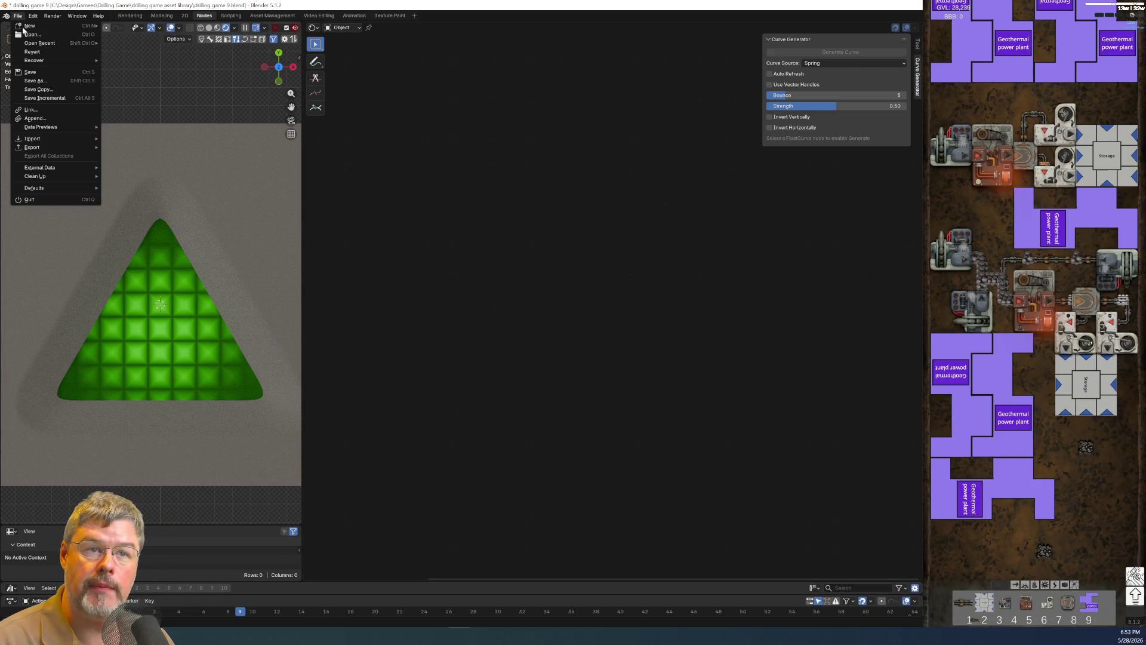
click(39, 72)
scroll(177, 319, down, 2)
scroll(176, 320, down, 2)
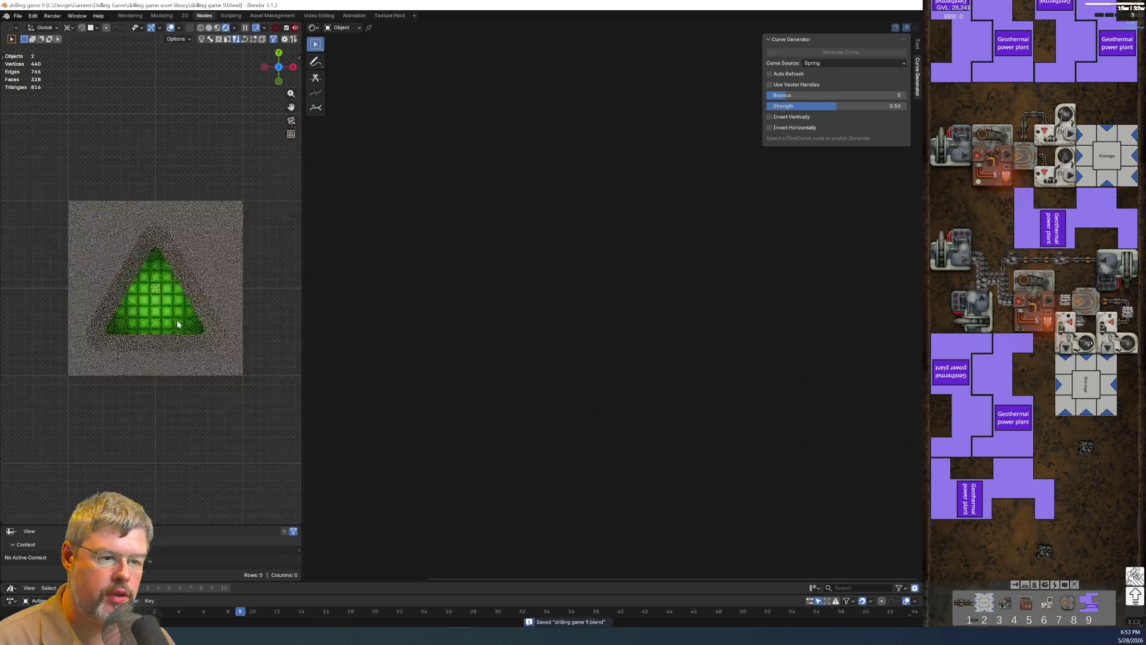
Show the plate in Solid shading and switch to the Modeling workspace.
click(208, 28)
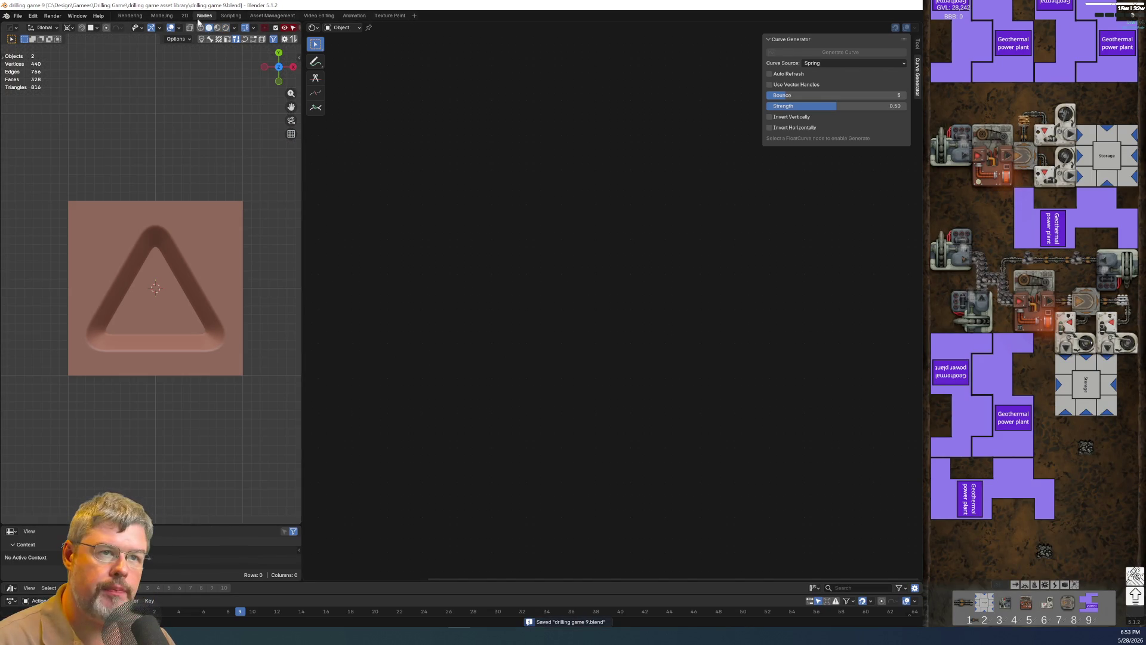
click(160, 17)
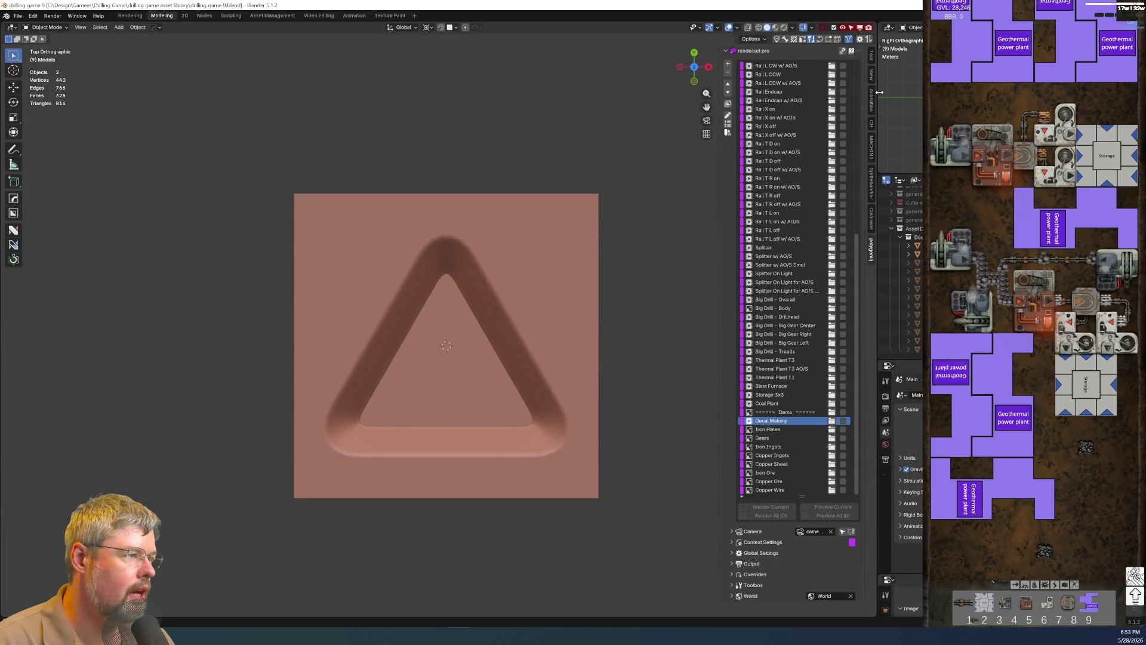
Bake a DECALmachine subset decal from the inner triangle and its arrow bezel.
click(871, 141)
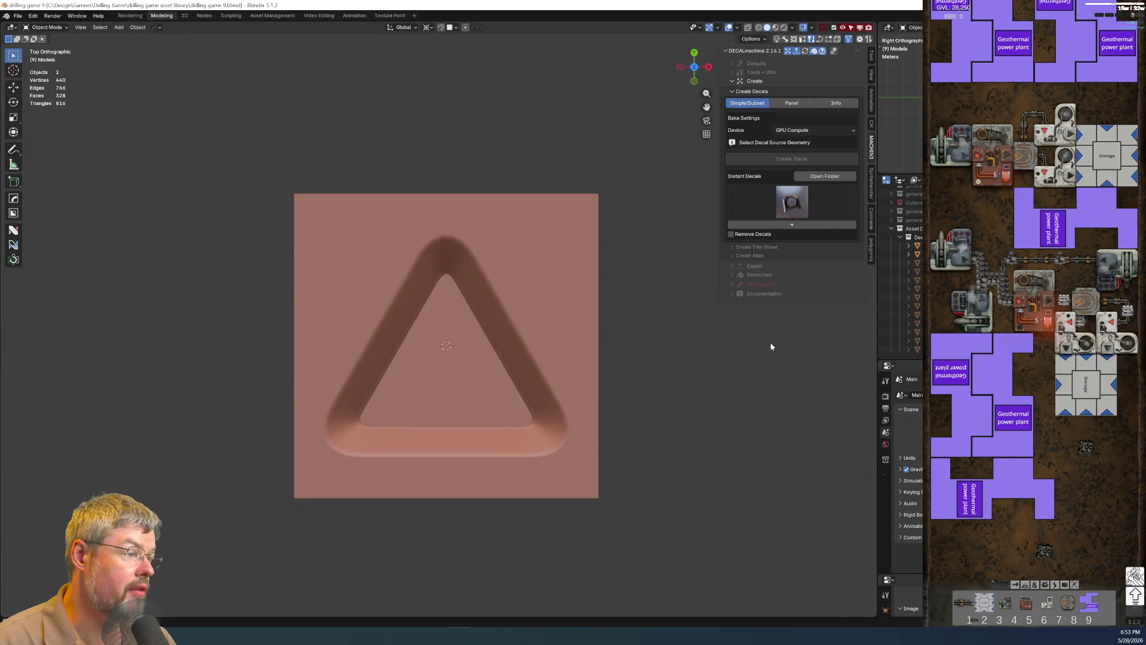
click(420, 381)
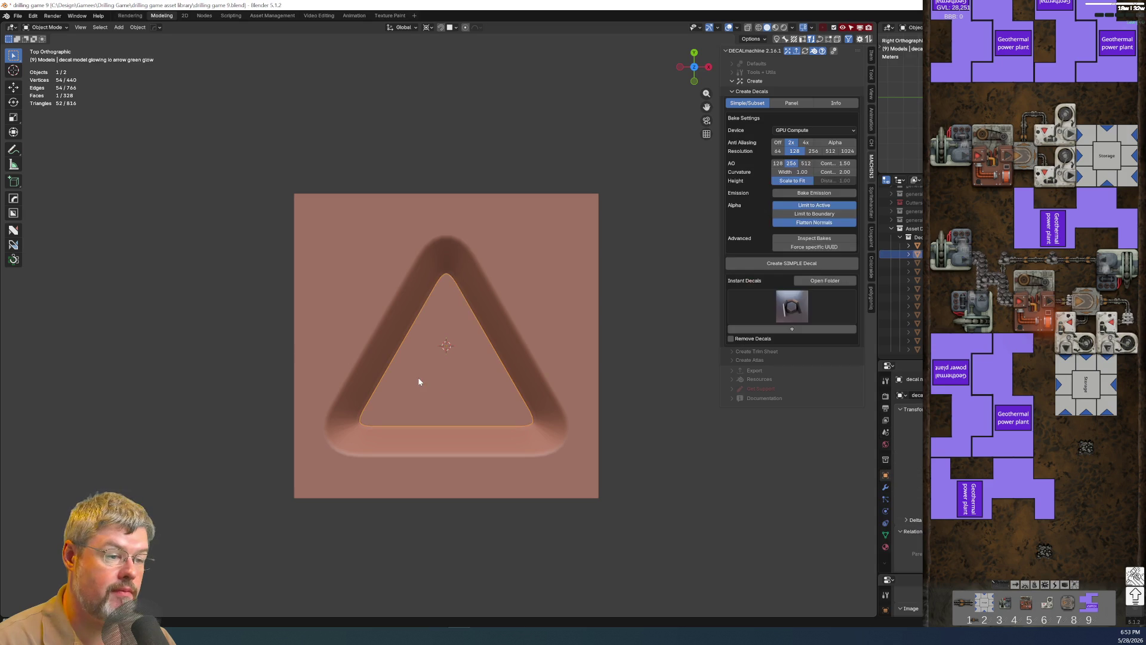
shift+click(576, 282)
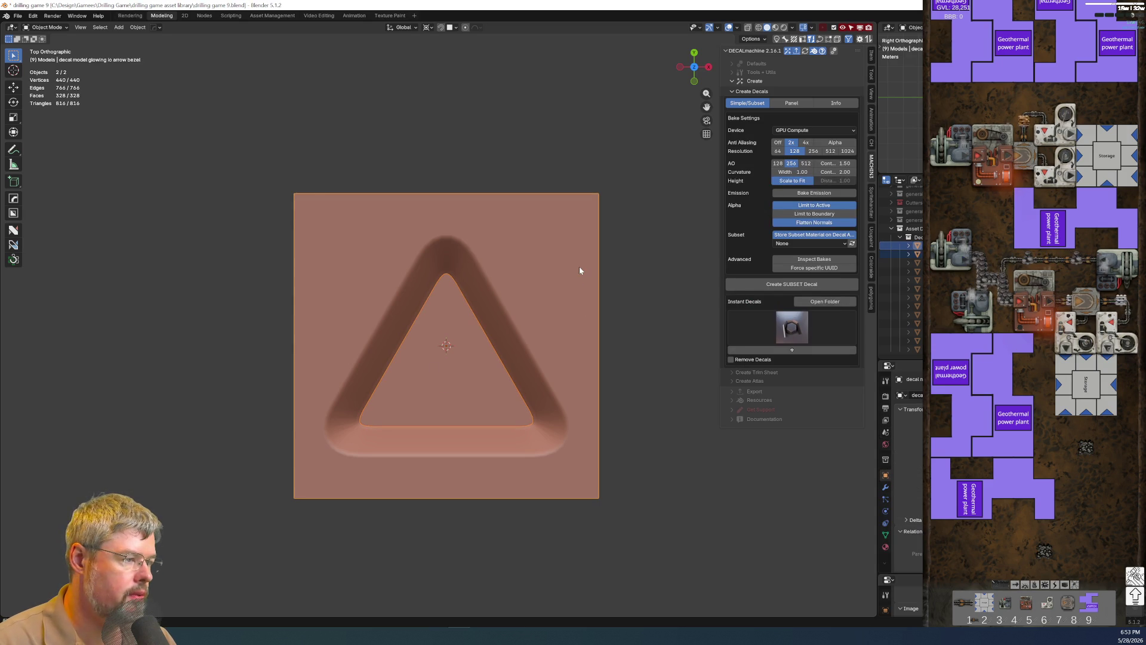
click(751, 288)
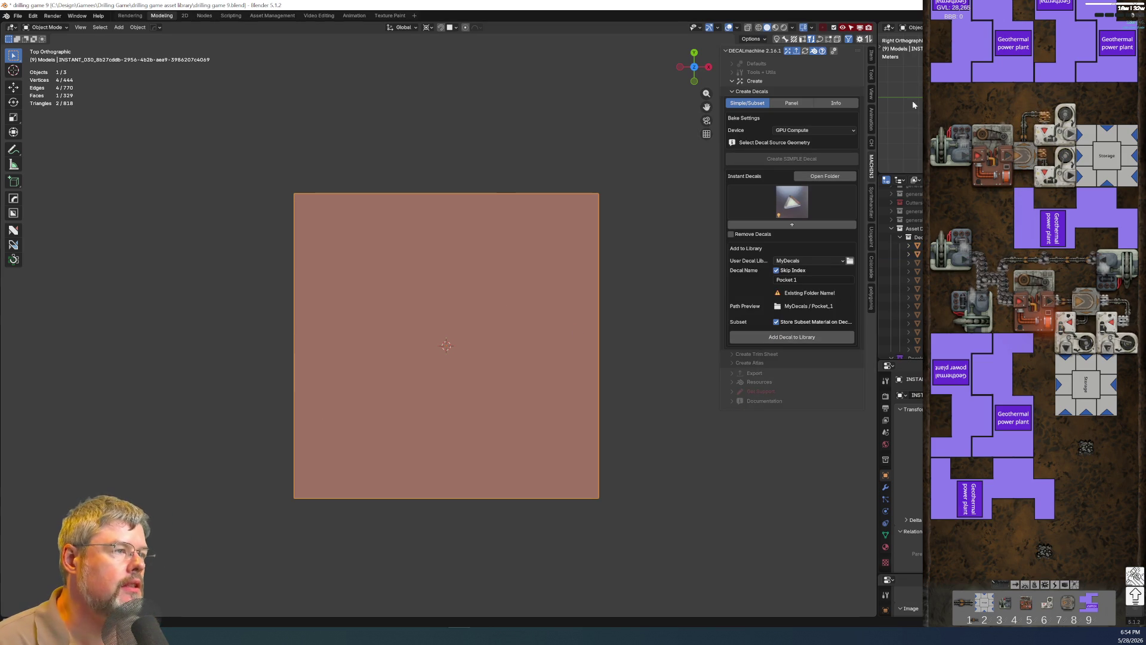
Show the scene rendered and slide the new decal along Y beside its source.
click(784, 29)
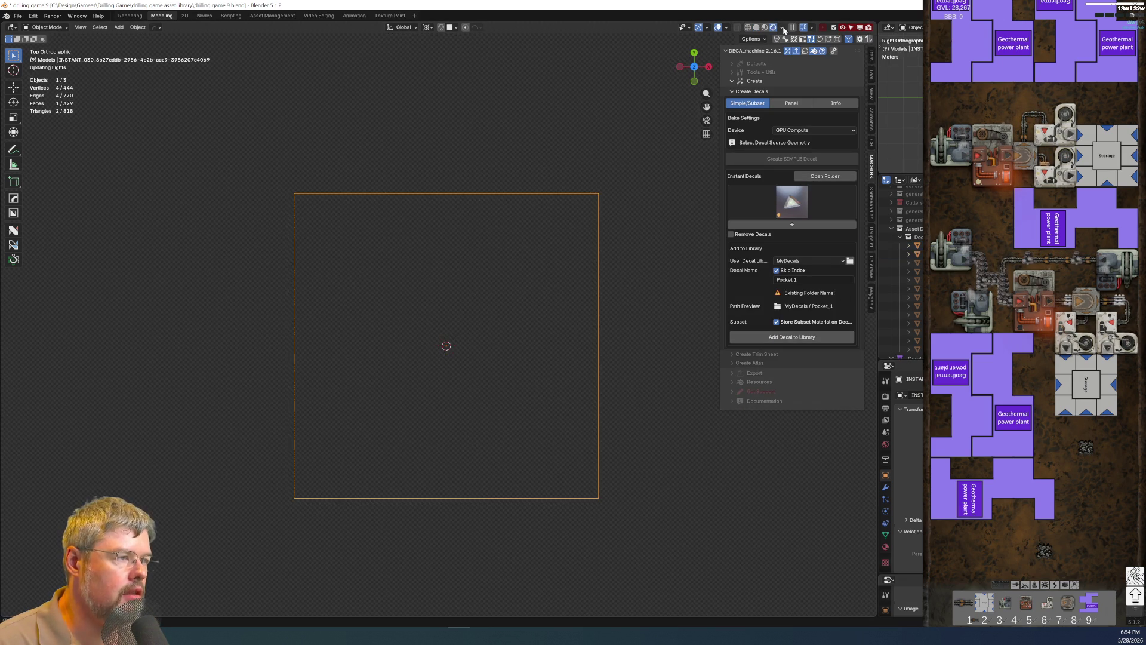
middle_drag(629, 350, 564, 285)
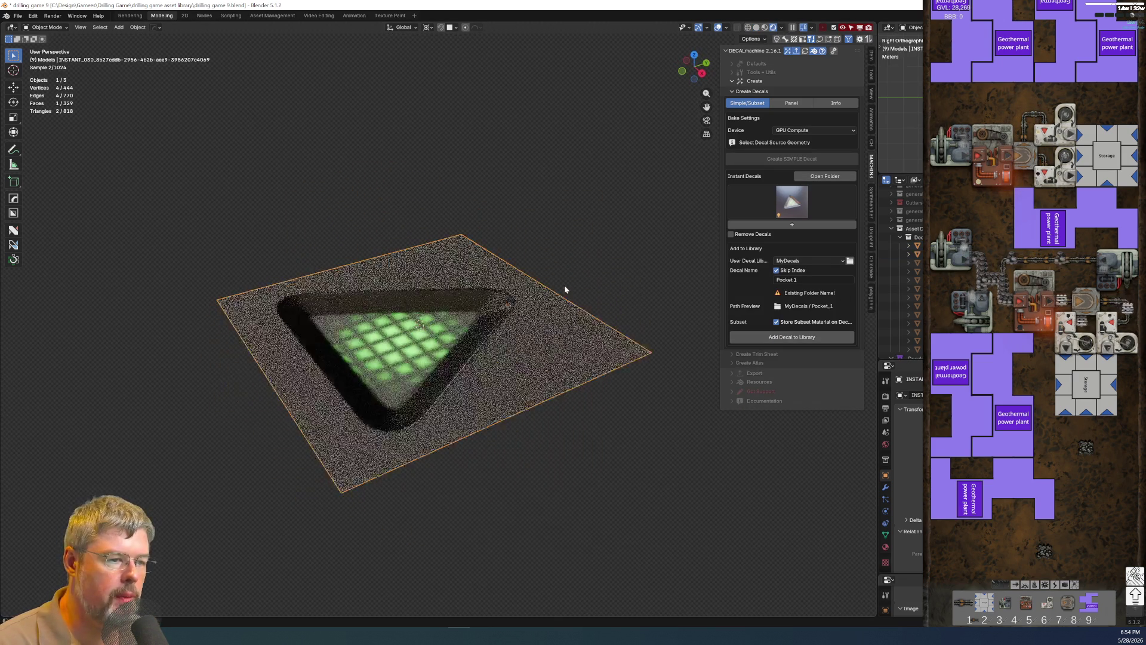
scroll(528, 365, down, 3)
key(g)
key(y)
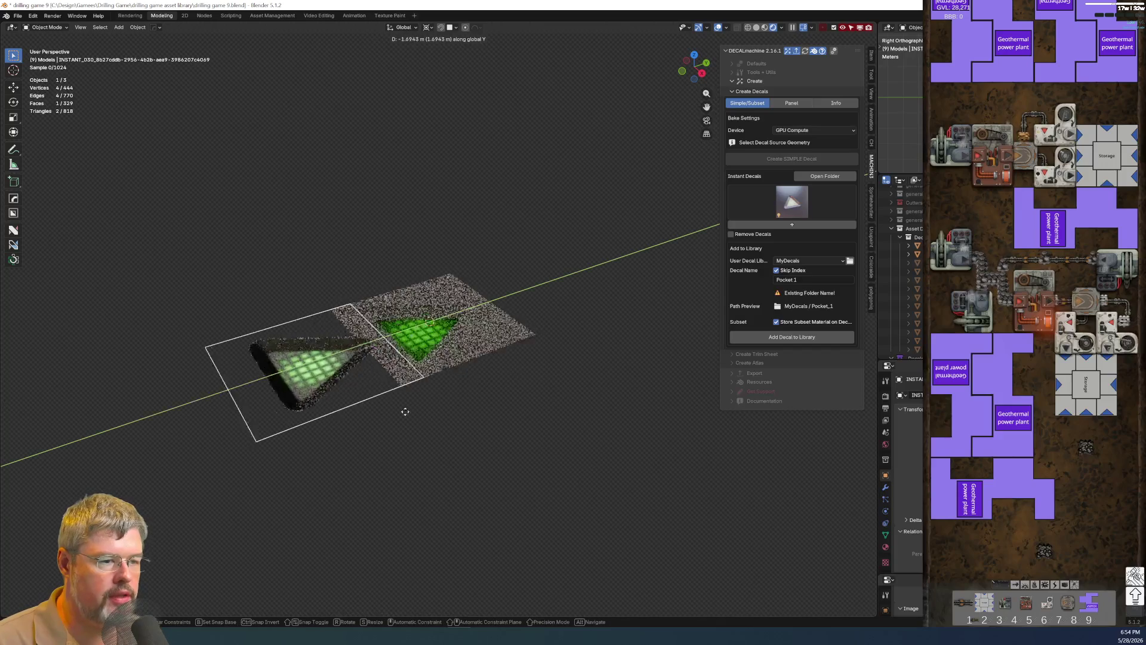
click(361, 434)
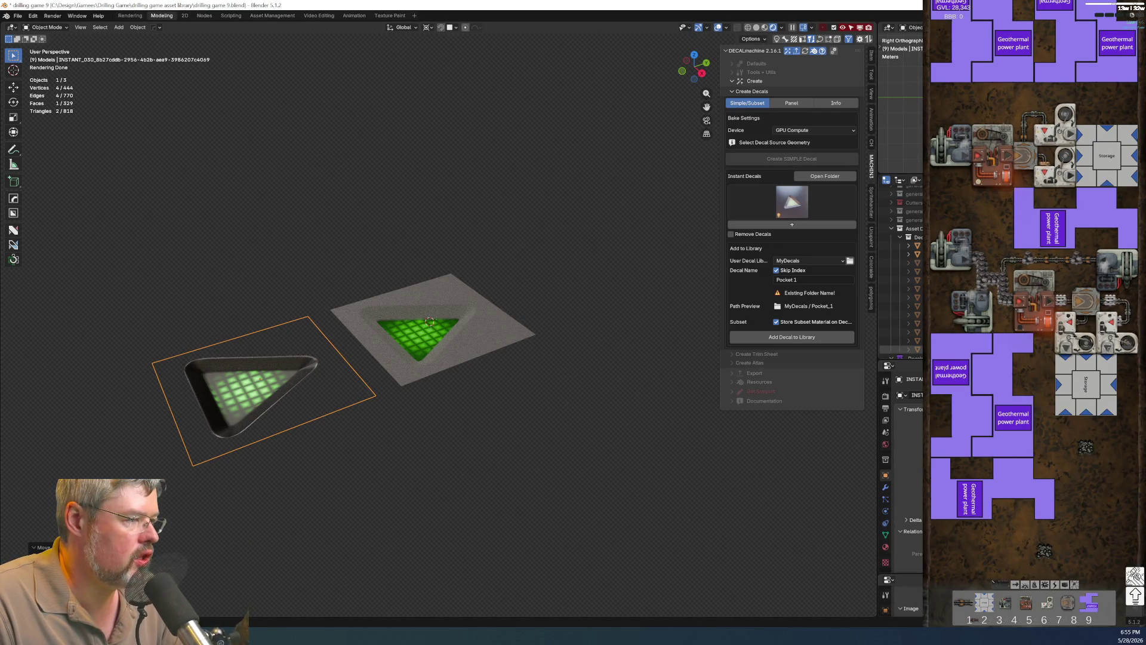
Add a large red ground plane and lower the decal toward it along Z.
mouse_move(389, 399)
middle_down()
mouse_move(416, 493)
mouse_move(311, 379)
middle_up()
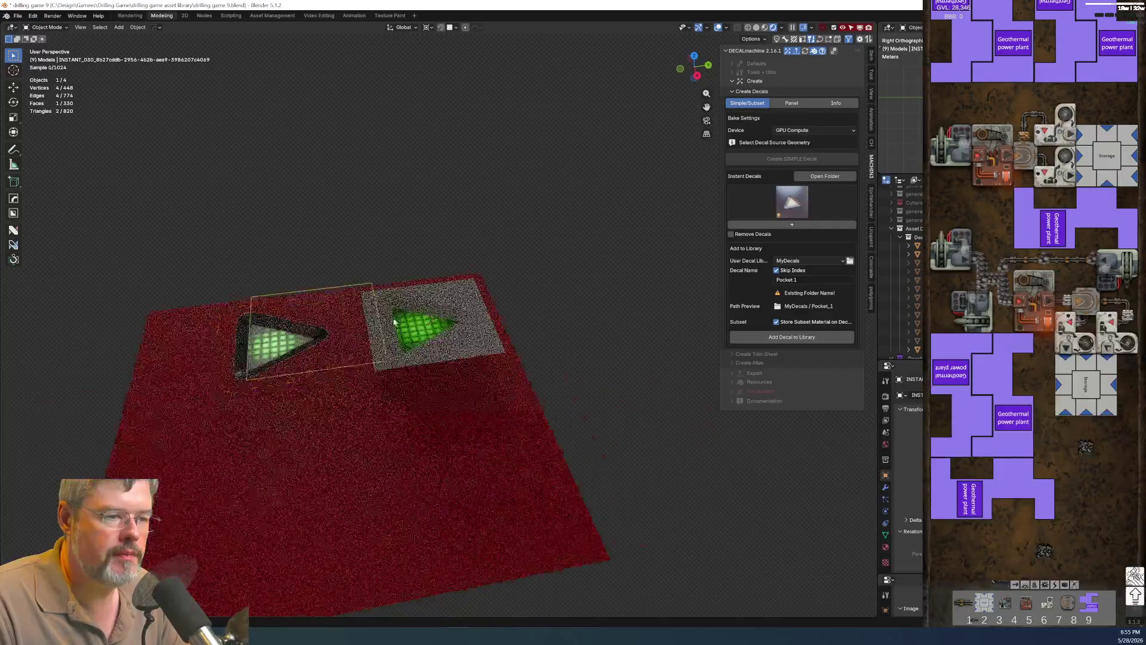
middle_drag(311, 379, 390, 314)
key(g)
key(z)
click(389, 315)
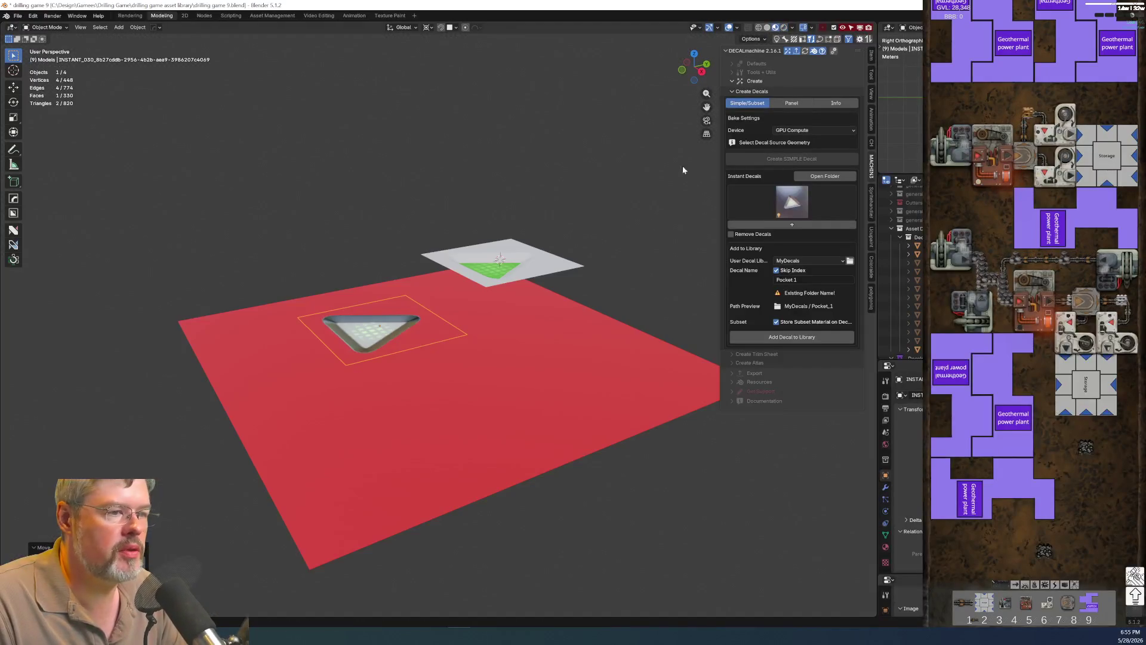
Lower the decal further along Z until it rests on the red plane.
middle_drag(682, 166, 439, 382)
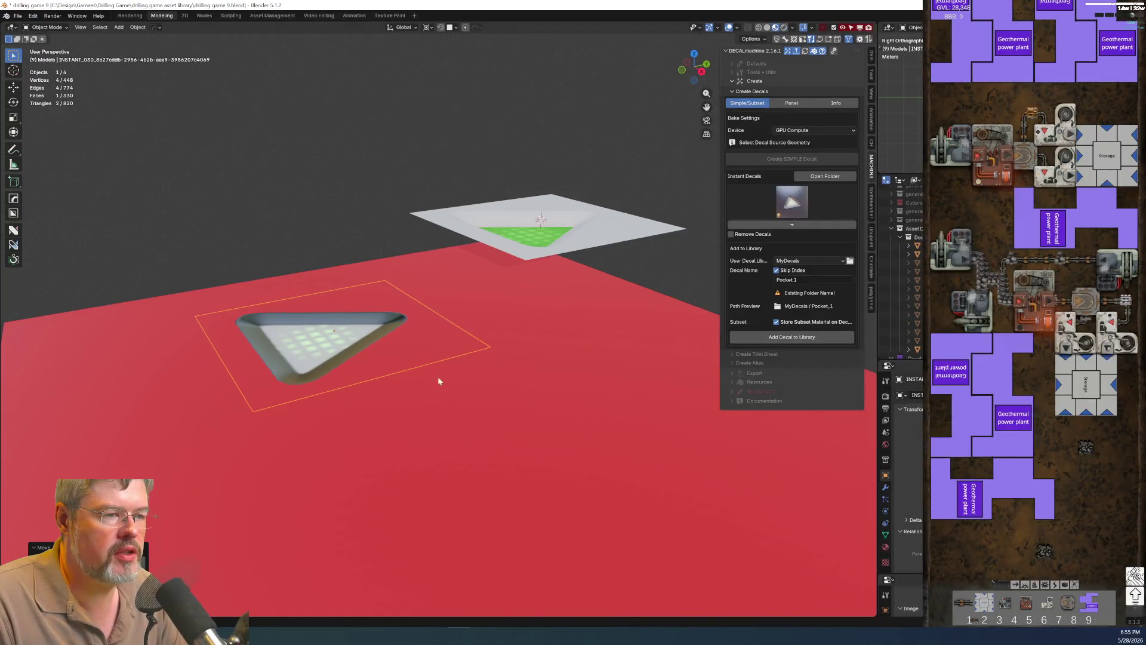
key(g)
key(z)
click(410, 382)
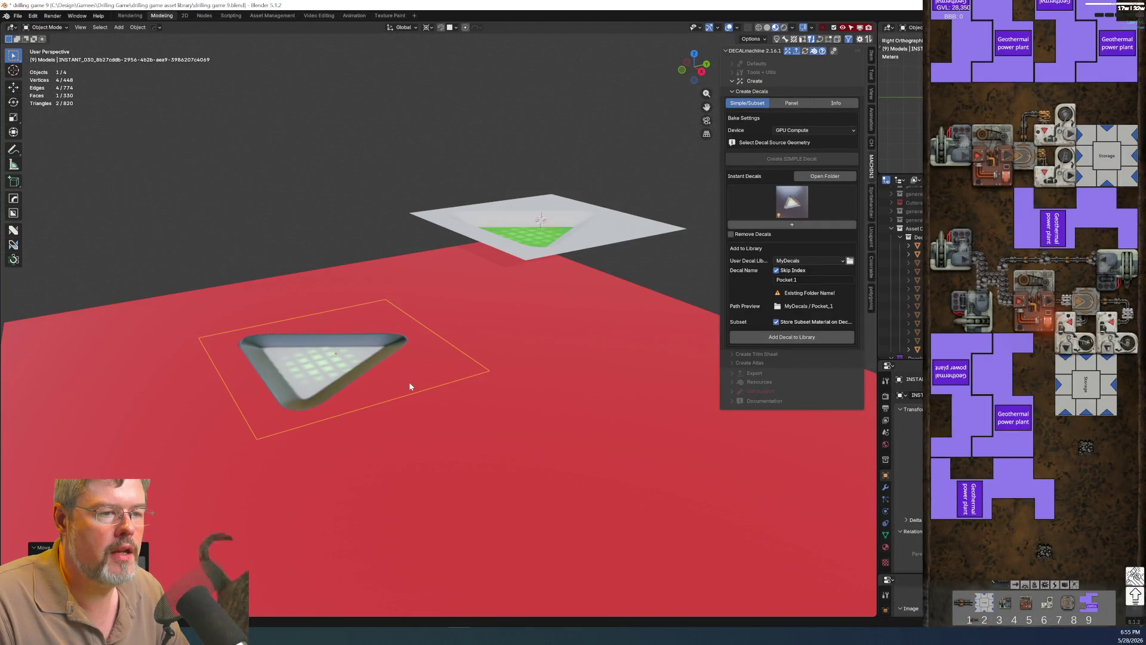
key(q)
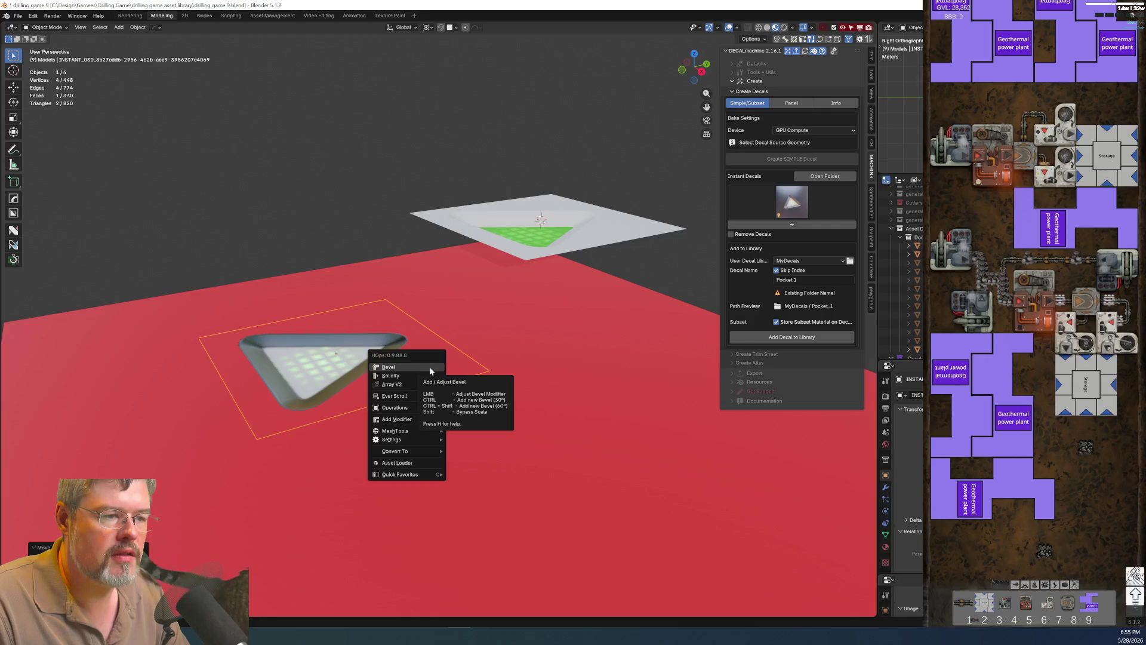
Re-apply the triangle decal via the DECALmachine menu so it blends into the red plate.
key(Escape)
key(d)
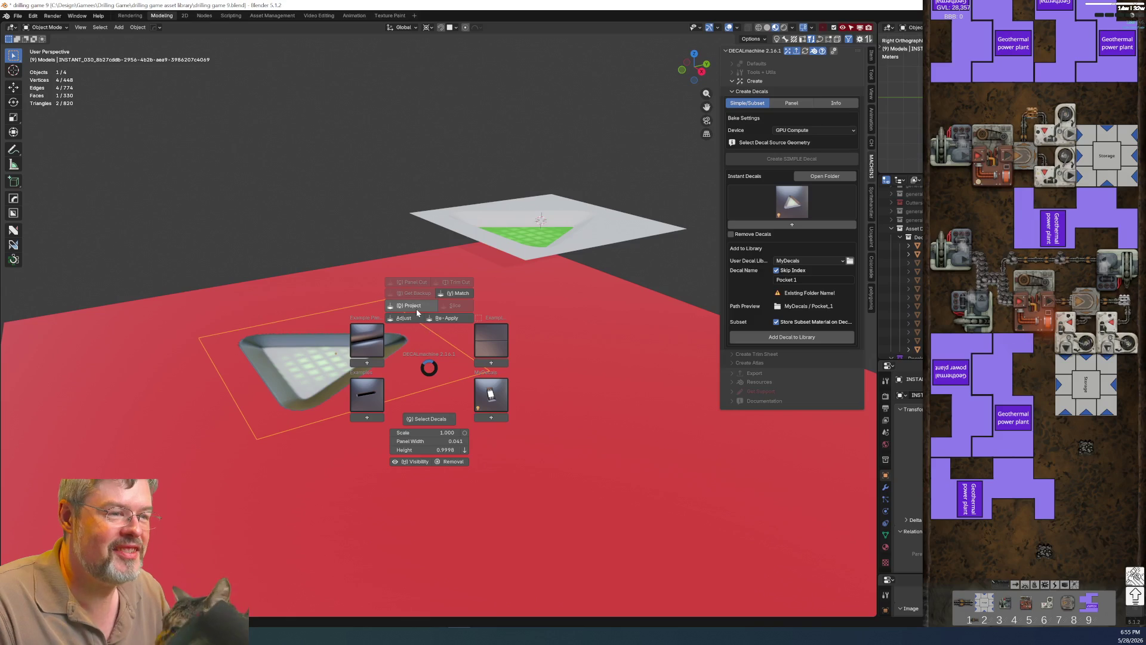
click(446, 320)
mouse_move(433, 332)
middle_down()
mouse_move(452, 402)
mouse_move(683, 98)
middle_up()
scroll(683, 98, up, 2)
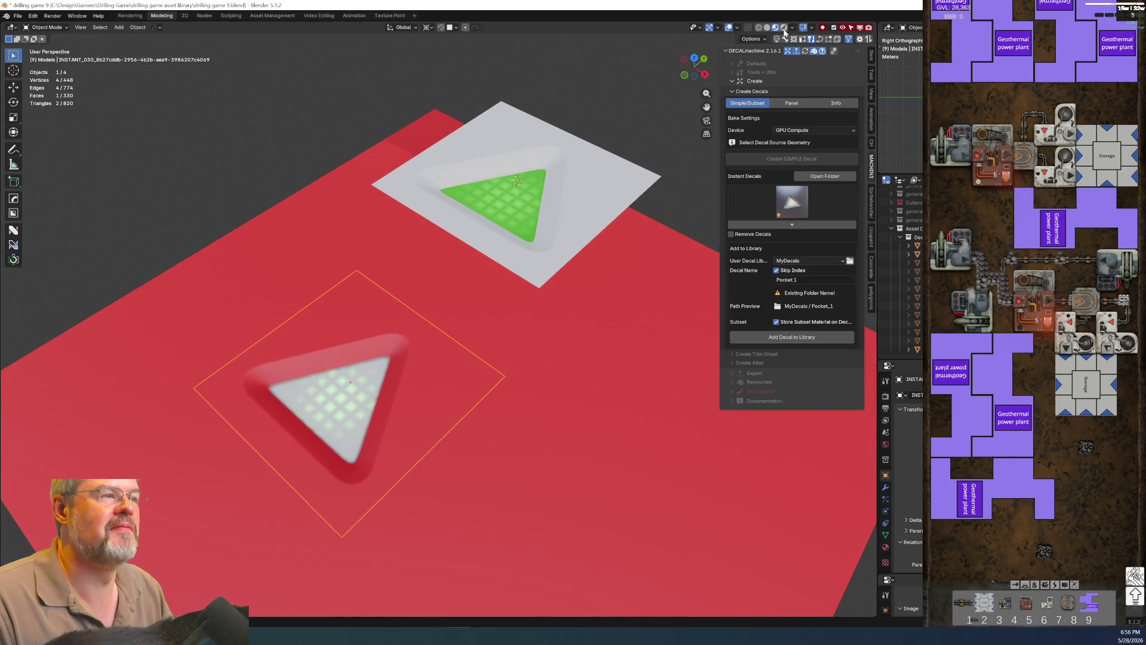
Switch the viewport to Rendered shading and orbit close to inspect the glowing decal.
click(787, 27)
mouse_move(424, 341)
middle_down()
mouse_move(349, 404)
mouse_move(332, 389)
middle_up()
scroll(327, 380, up, 2)
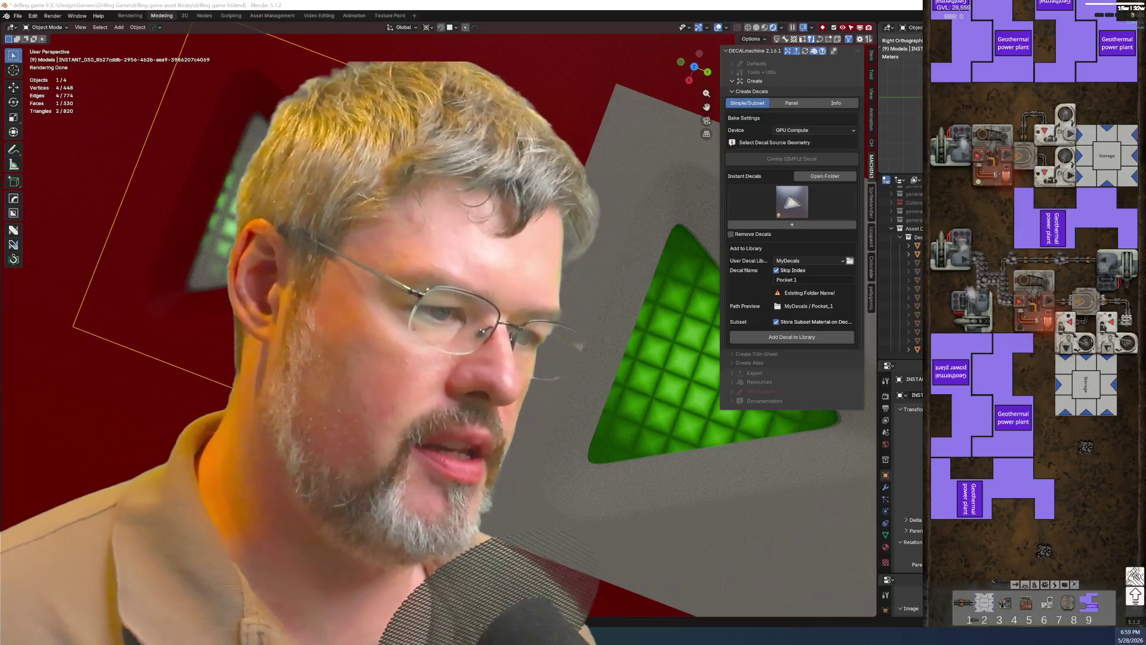
middle_drag(448, 358, 484, 341)
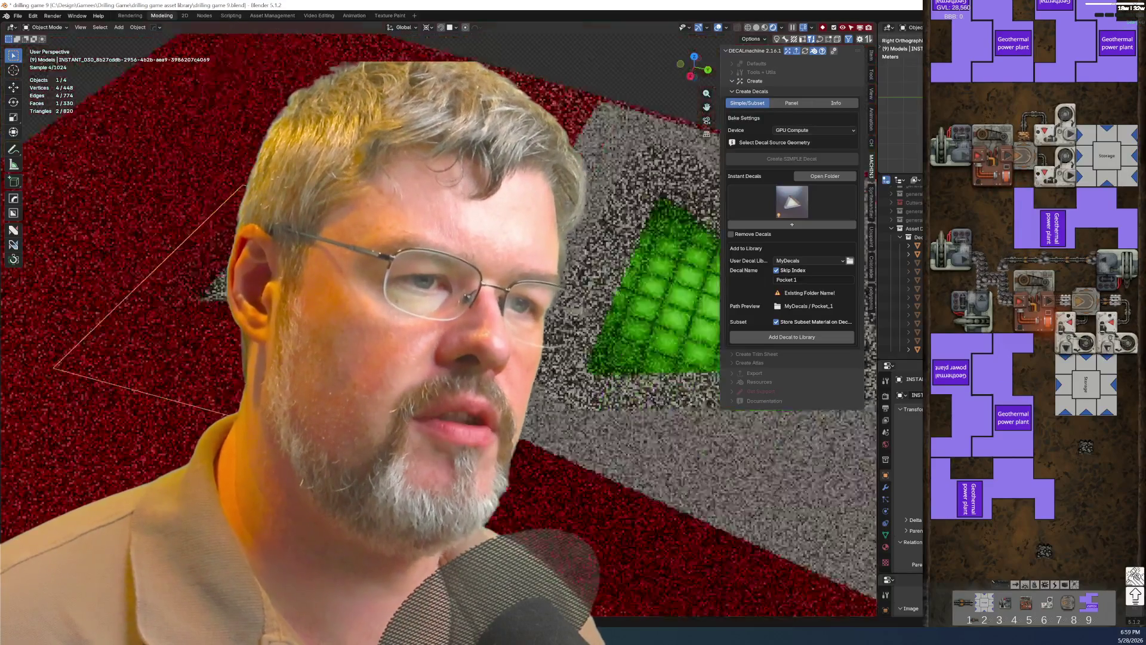
middle_drag(502, 268, 590, 162)
click(590, 162)
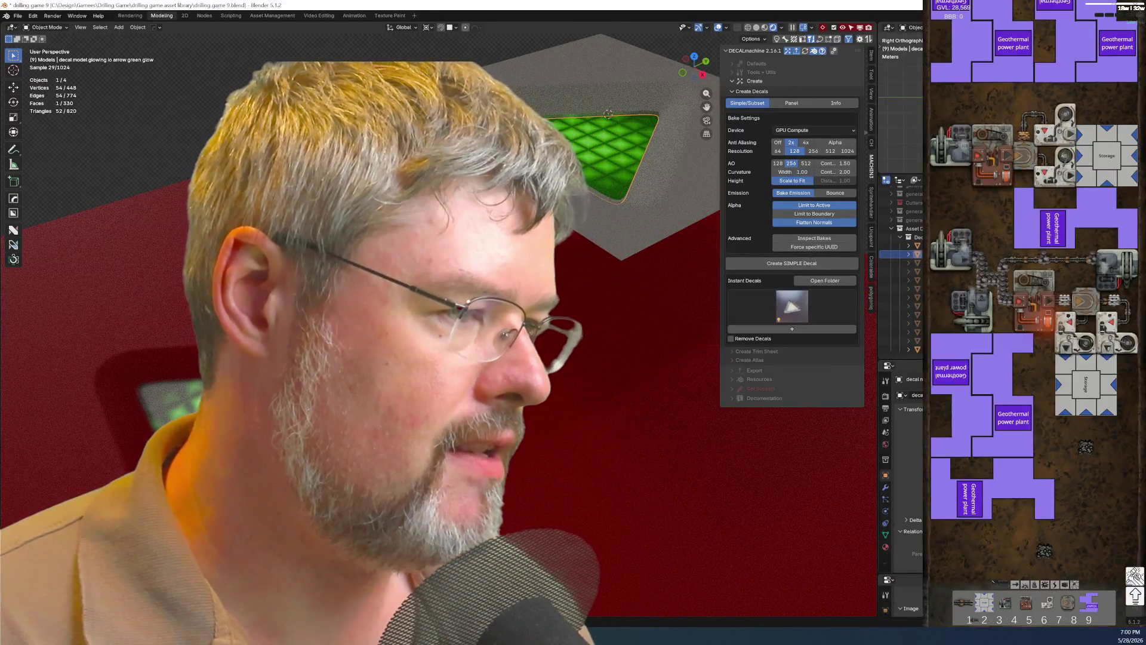
middle_drag(358, 358, 402, 314)
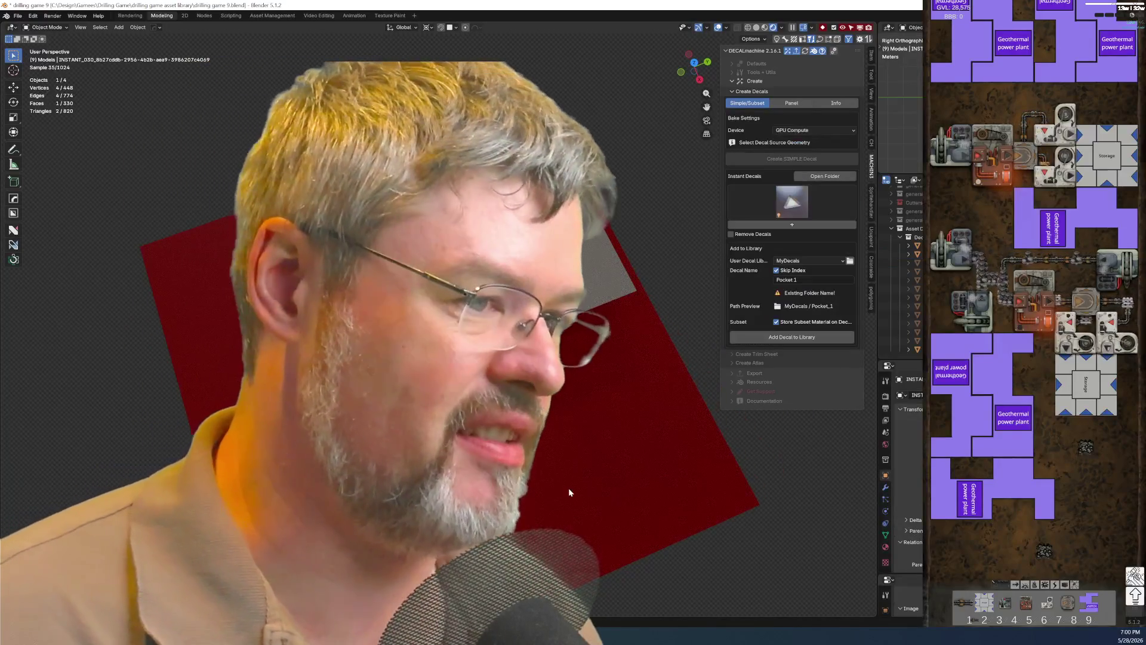
middle_drag(569, 492, 650, 399)
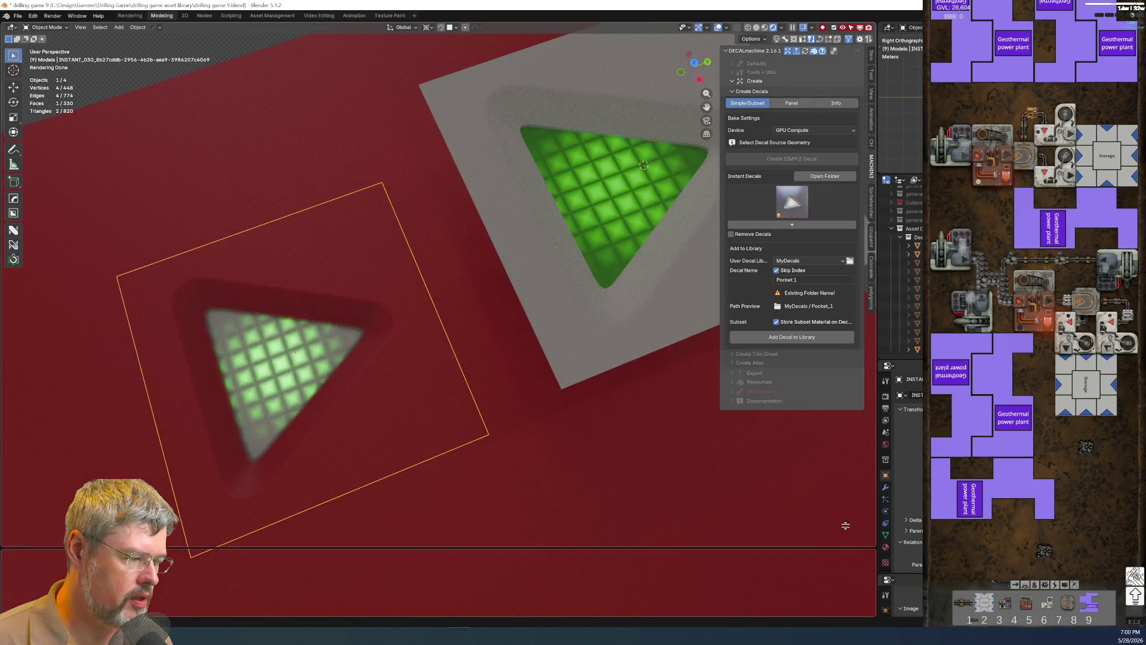
drag(872, 614, 5, 428)
Turn the lower area into a Shader Editor showing the green triangle decal's material.
click(11, 436)
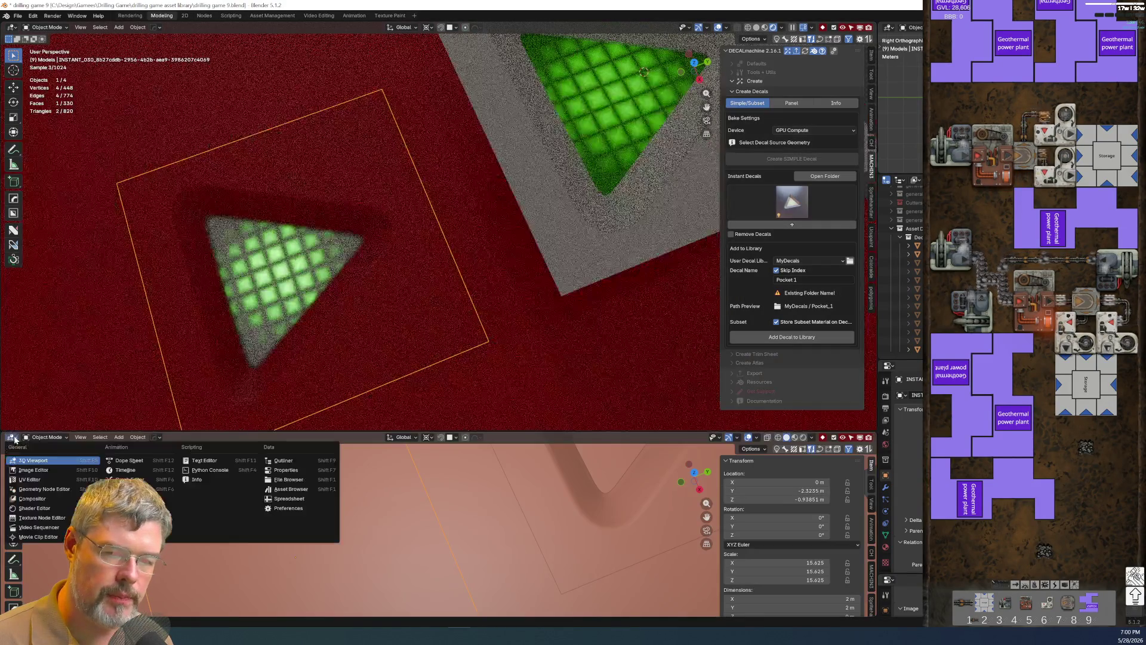
click(41, 511)
scroll(482, 544, up, 2)
scroll(340, 506, up, 2)
scroll(404, 546, up, 2)
scroll(440, 581, up, 2)
middle_drag(357, 563, 366, 566)
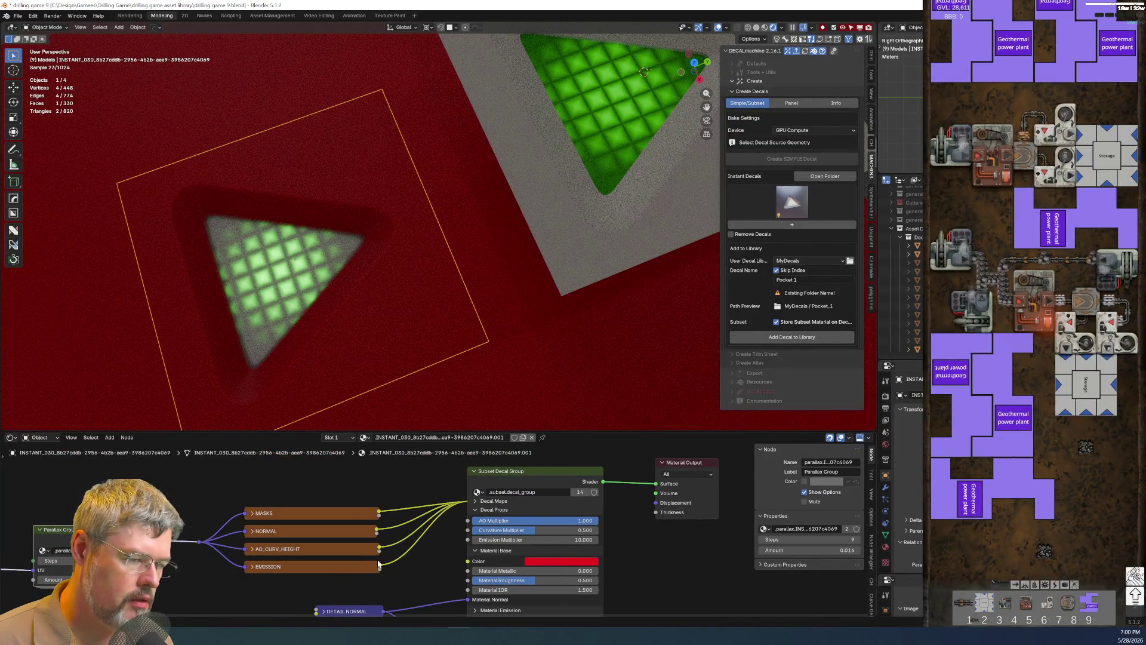
click(667, 164)
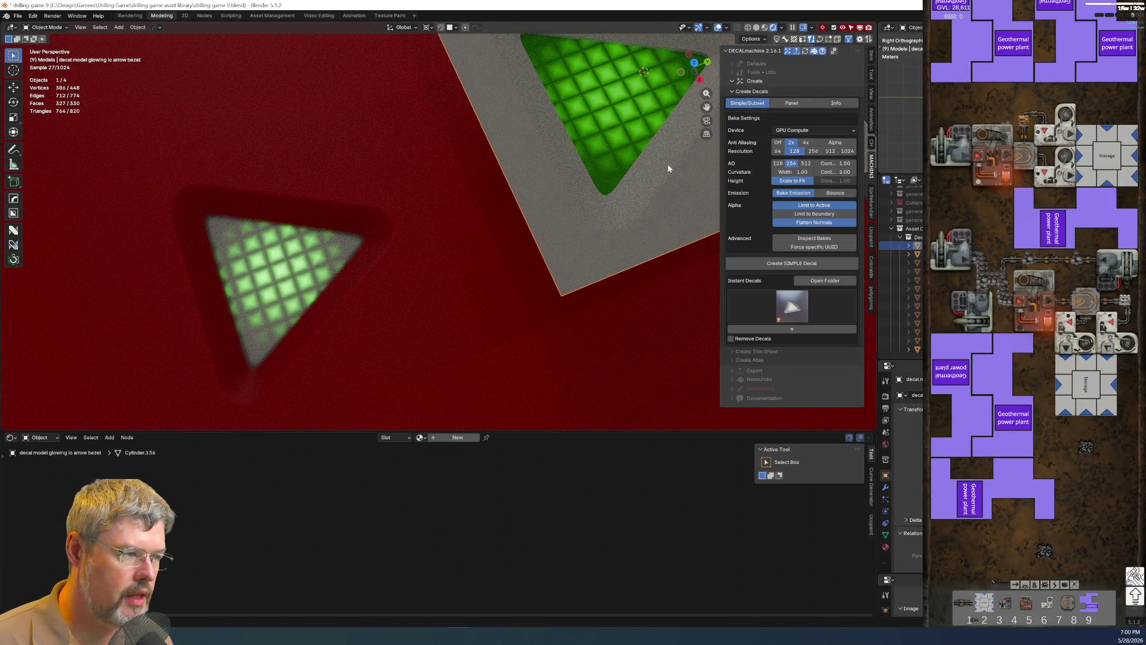
click(603, 141)
Set the glow's Map Range To Min to 3 and bake a subset decal including the grey bezel.
middle_drag(373, 566, 386, 537)
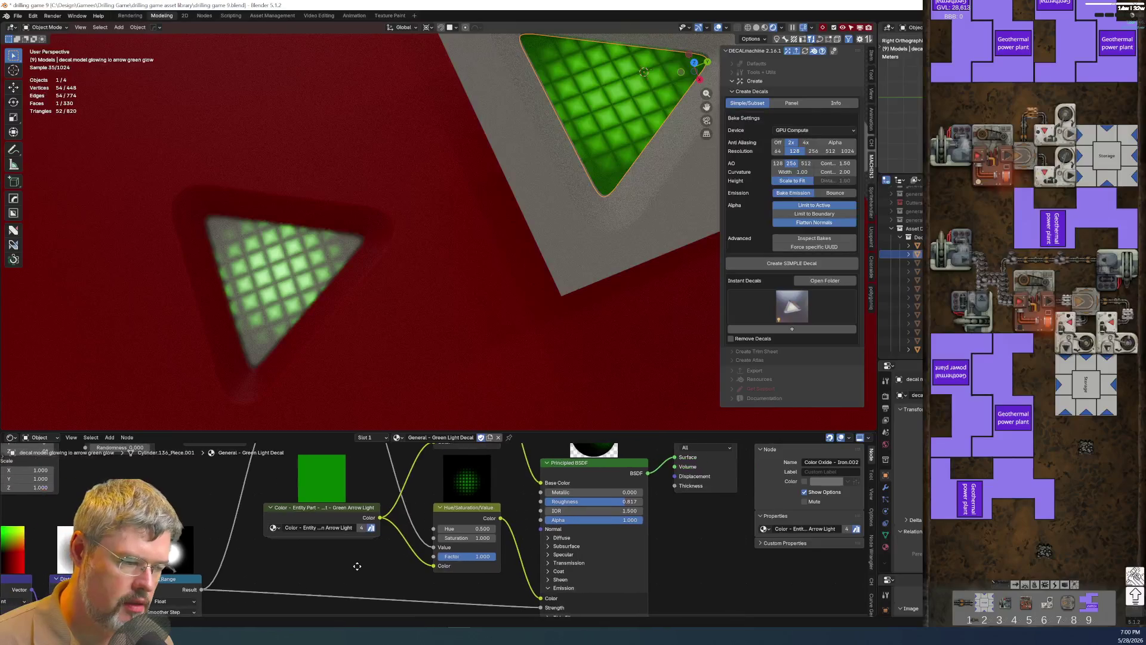
scroll(350, 549, up, 2)
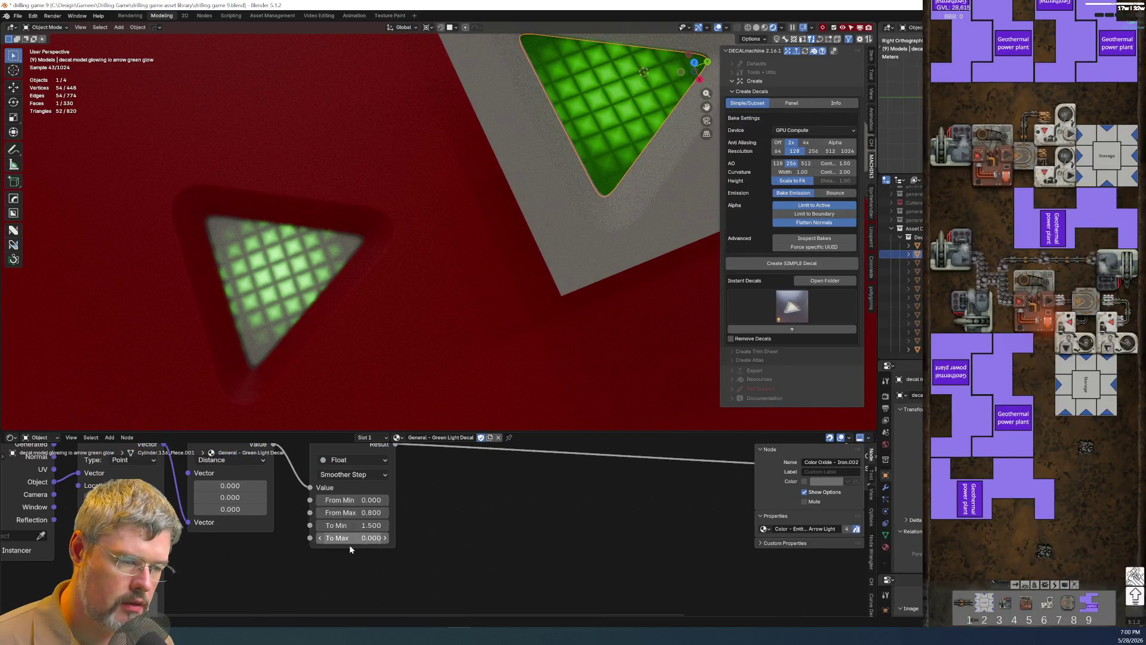
click(364, 525)
text(3)
key(Return)
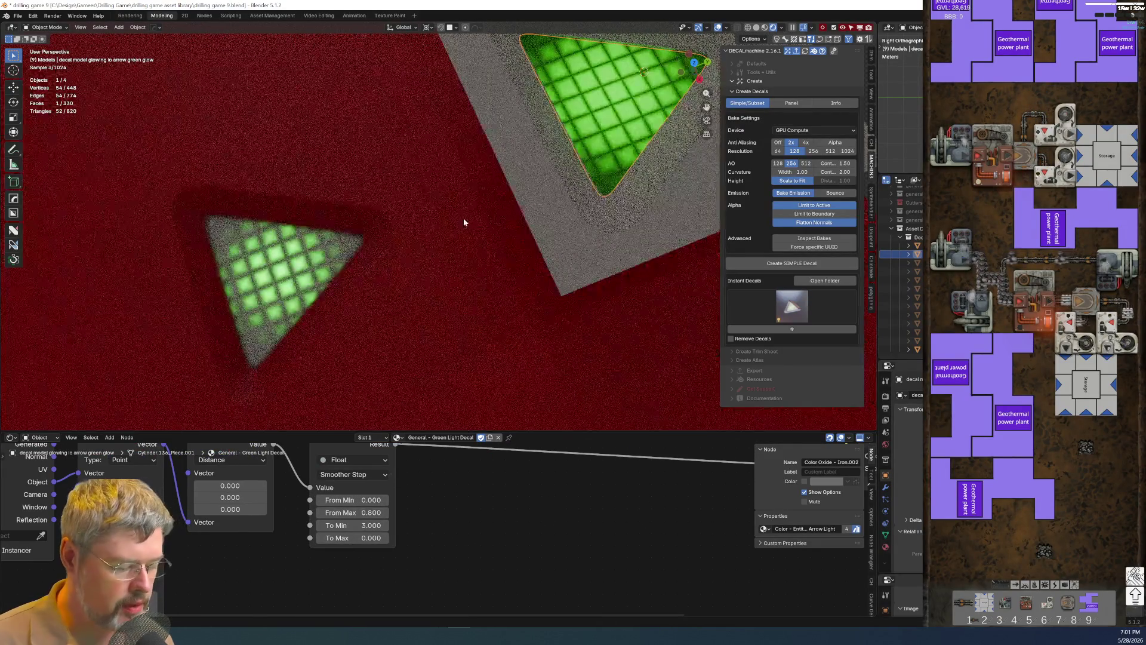
shift+click(639, 234)
click(743, 284)
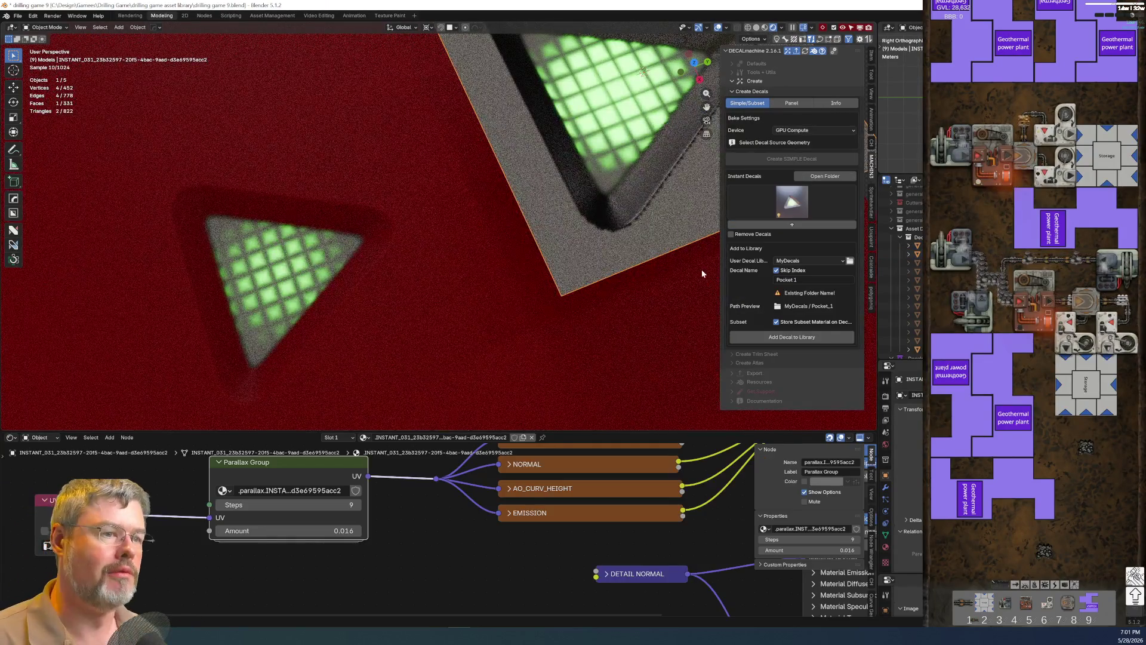
scroll(577, 260, down, 3)
Delete the new subset decal and the small triangle decal on the red plate.
middle_drag(577, 260, 542, 231)
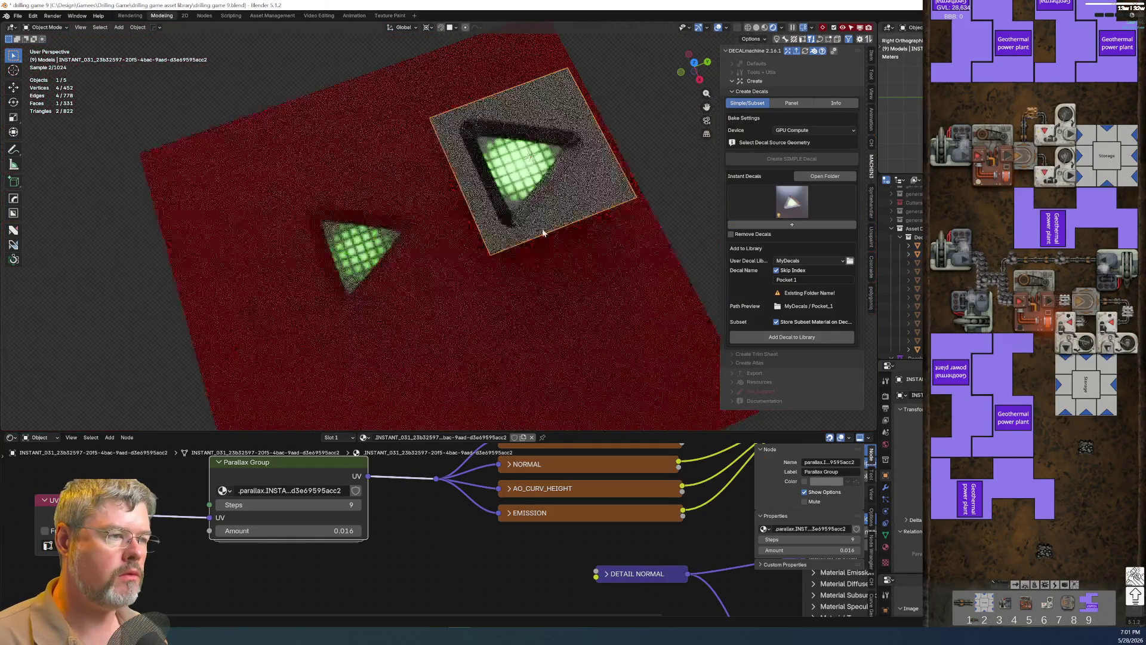
key(x)
key(x)
click(534, 231)
scroll(455, 309, up, 4)
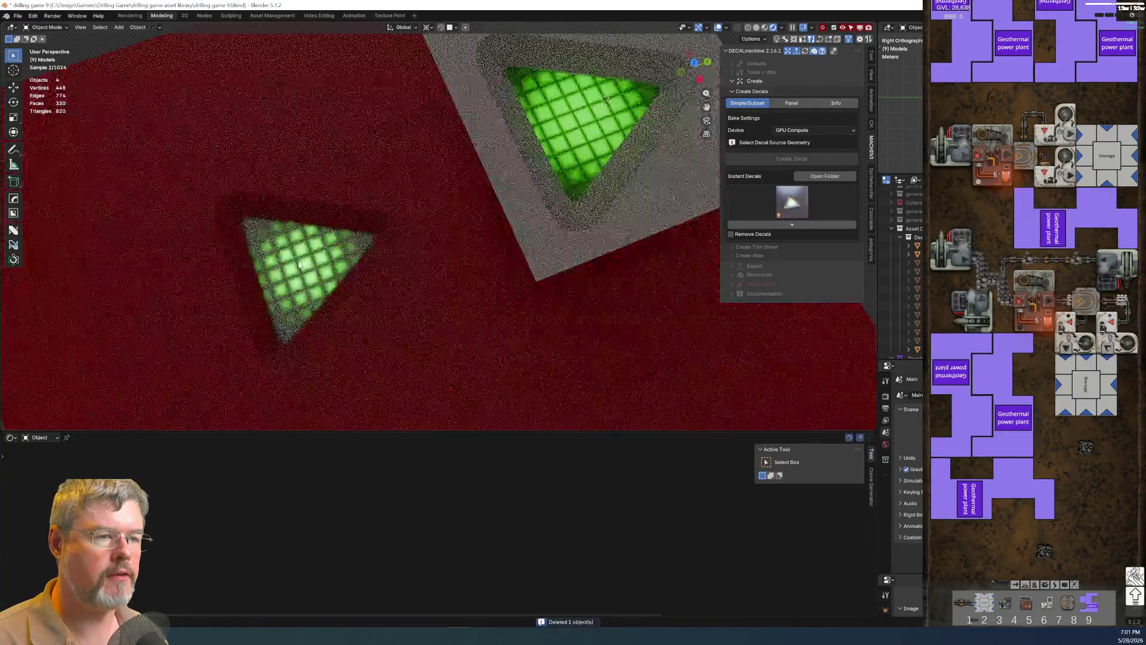
click(296, 269)
key(x)
click(285, 262)
Set the green decal's glow Map Range To Min to 1.5 and To Max to 0.75.
click(576, 231)
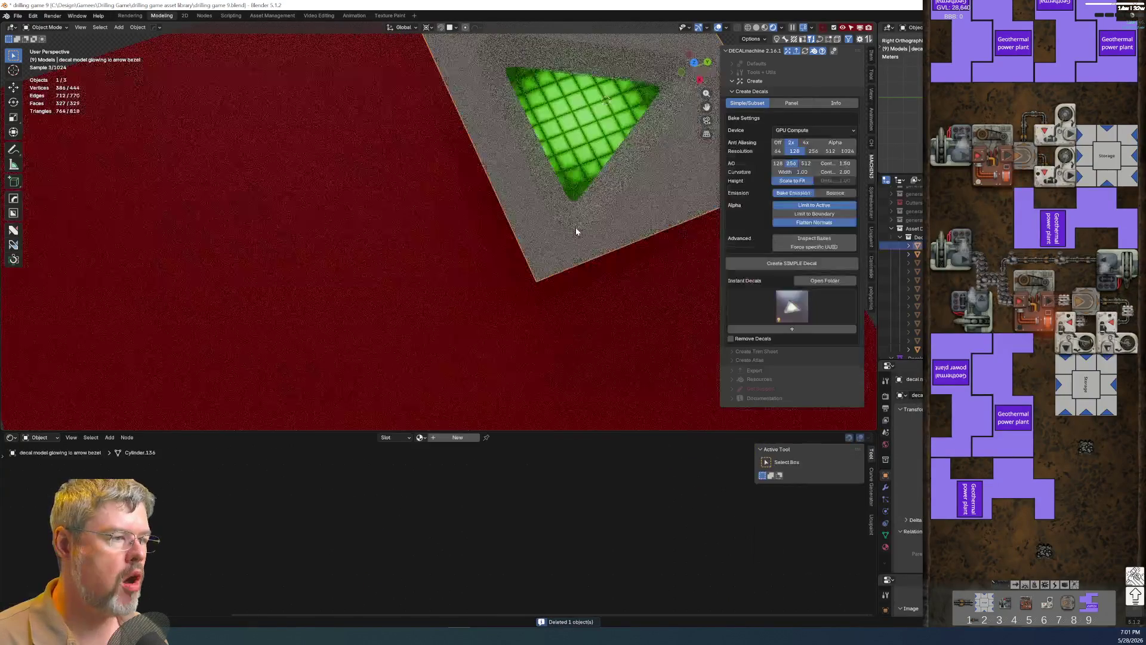
click(568, 176)
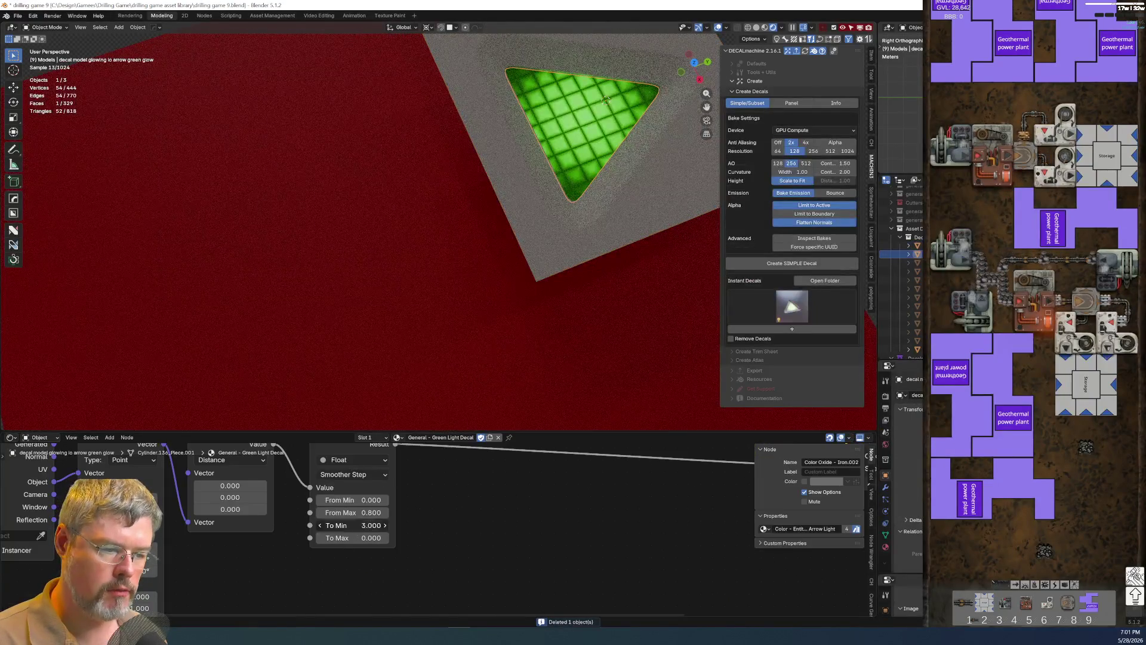
key(Tab)
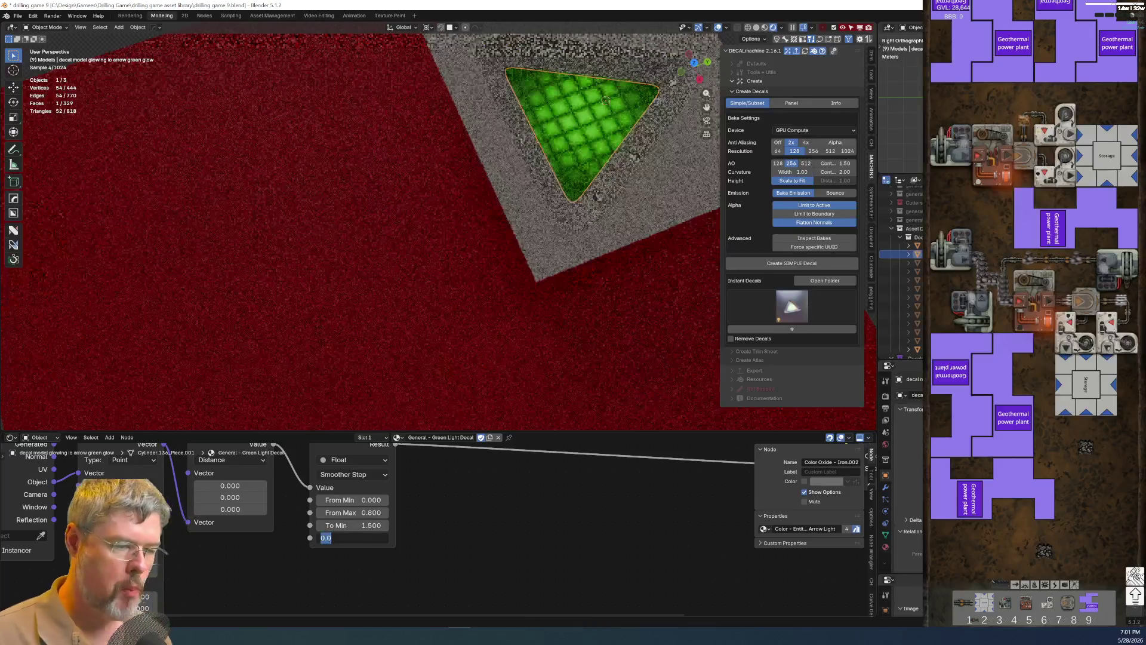
text(.75)
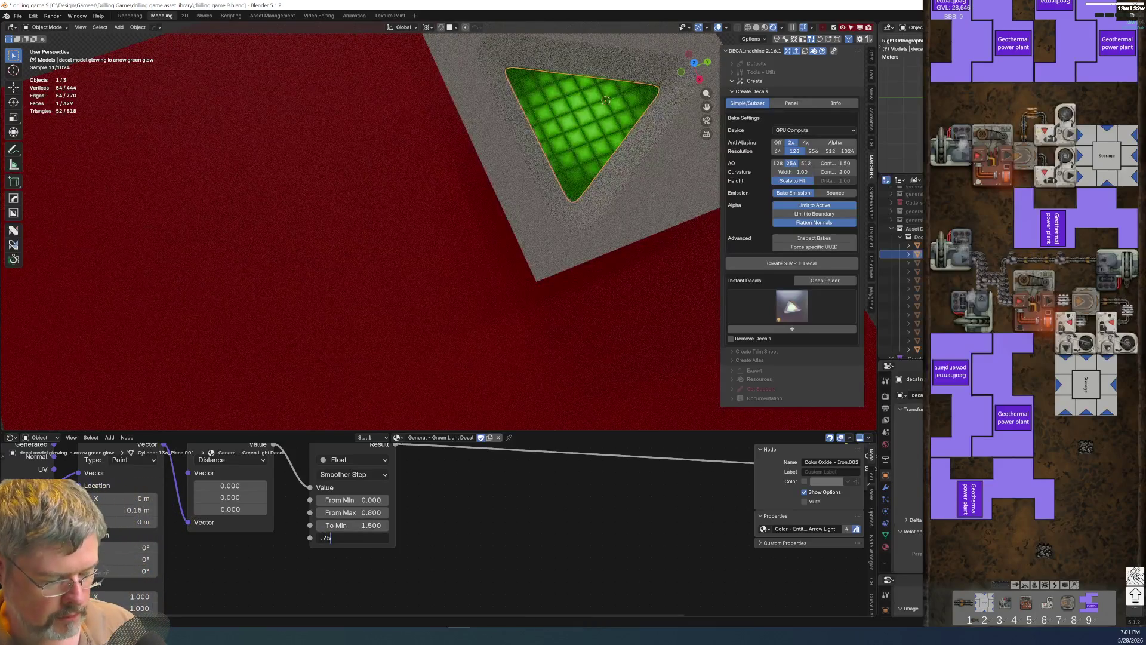
key(Return)
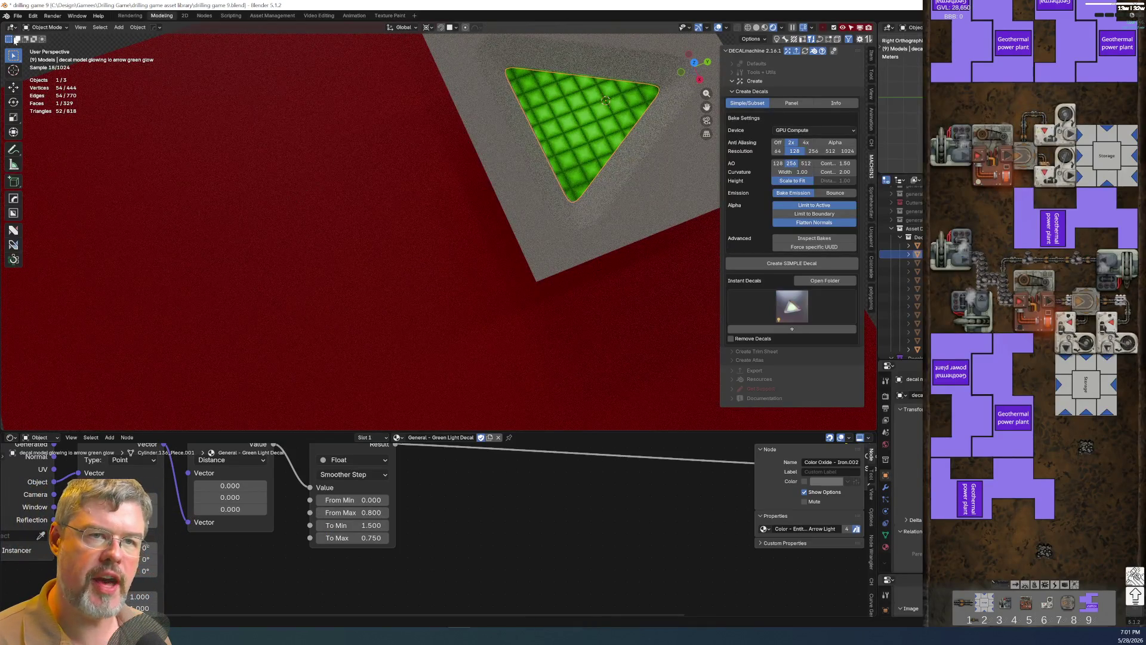
click(18, 15)
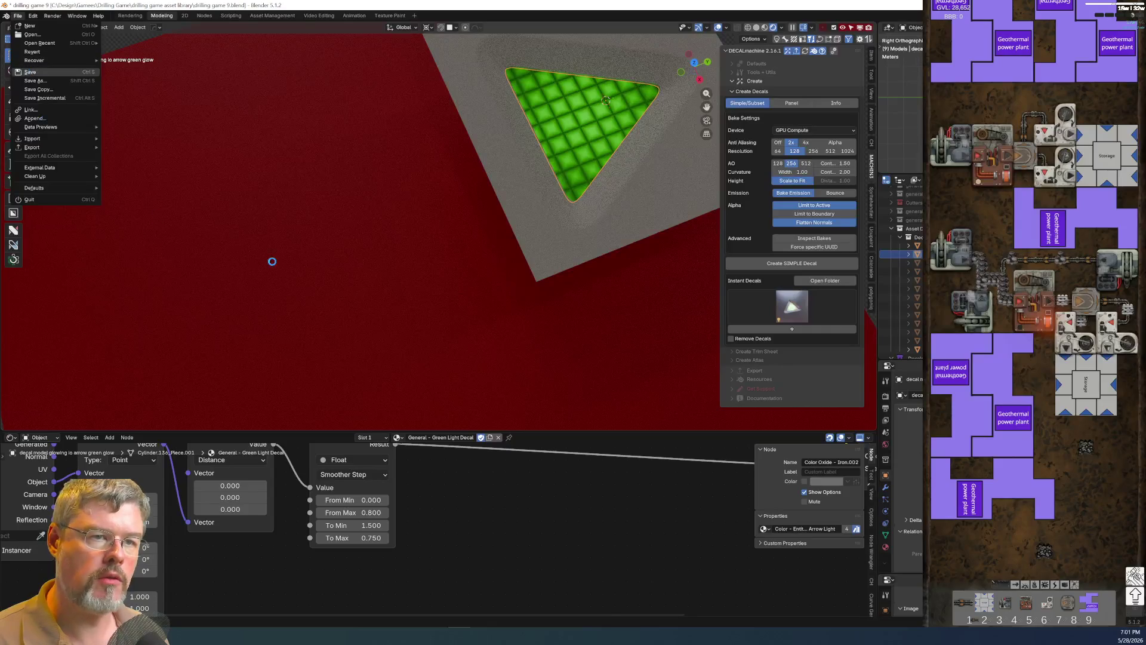
Save drilling game 9.blend and select the grey plate for a new subset decal.
key(Return)
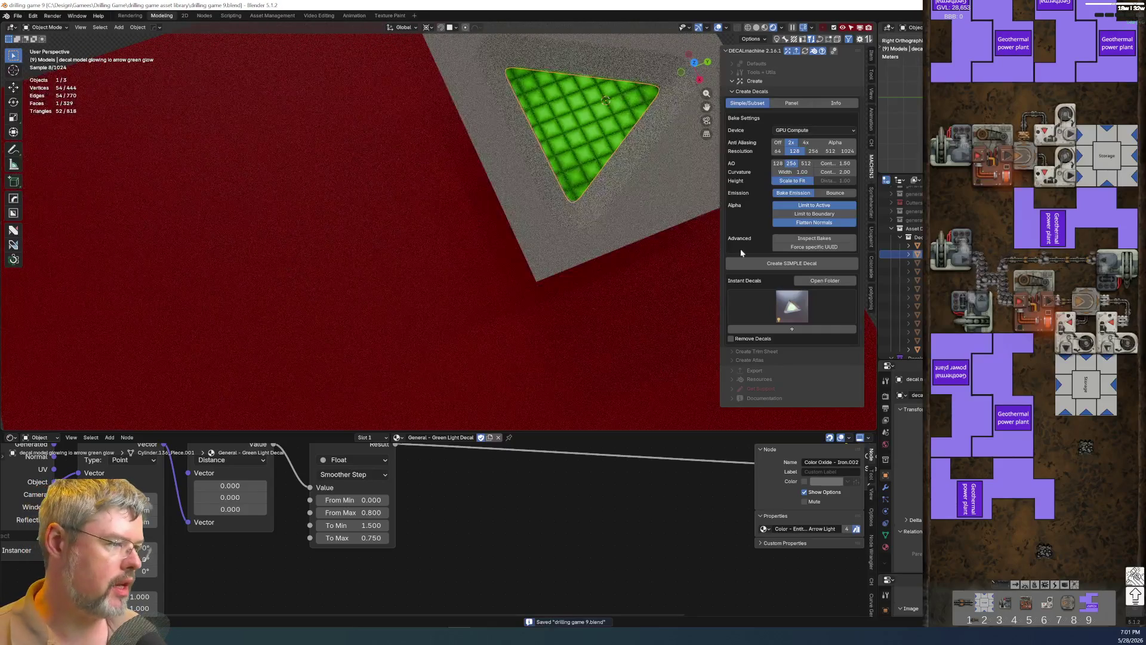
shift+click(647, 215)
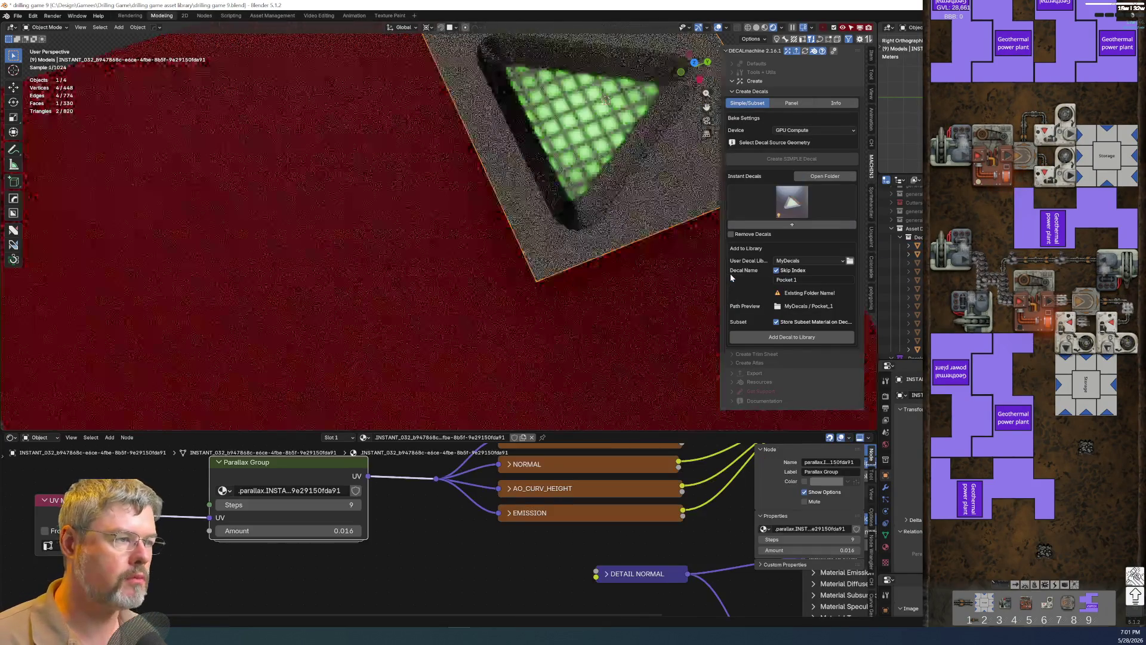
scroll(501, 242, down, 5)
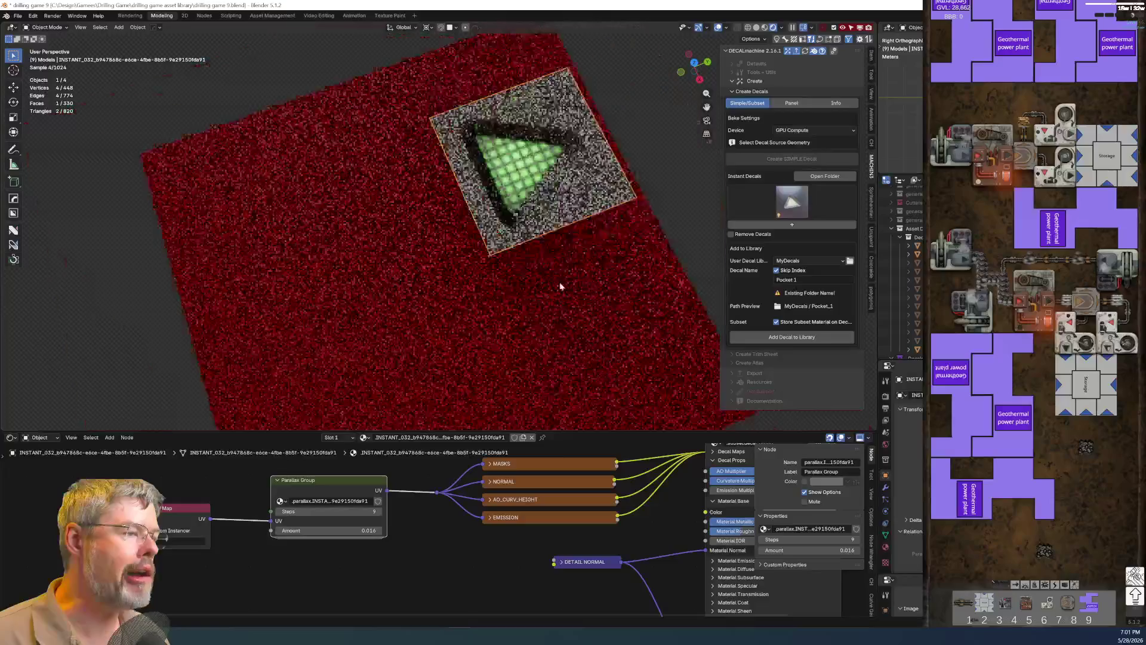
Move the new triangle decal along Y over to the red plate.
key(g)
key(x)
key(y)
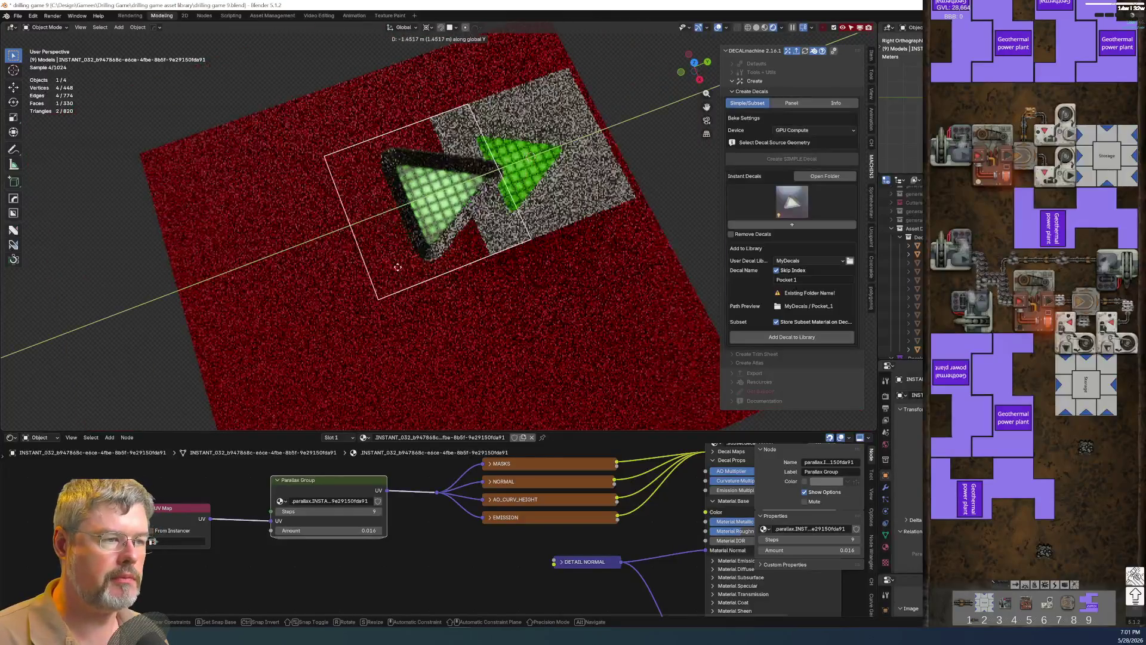
click(317, 292)
Lower the decal along Z, re-apply it into the red plate, and deselect to let the render finish.
key(g)
key(z)
click(350, 335)
key(d)
click(341, 324)
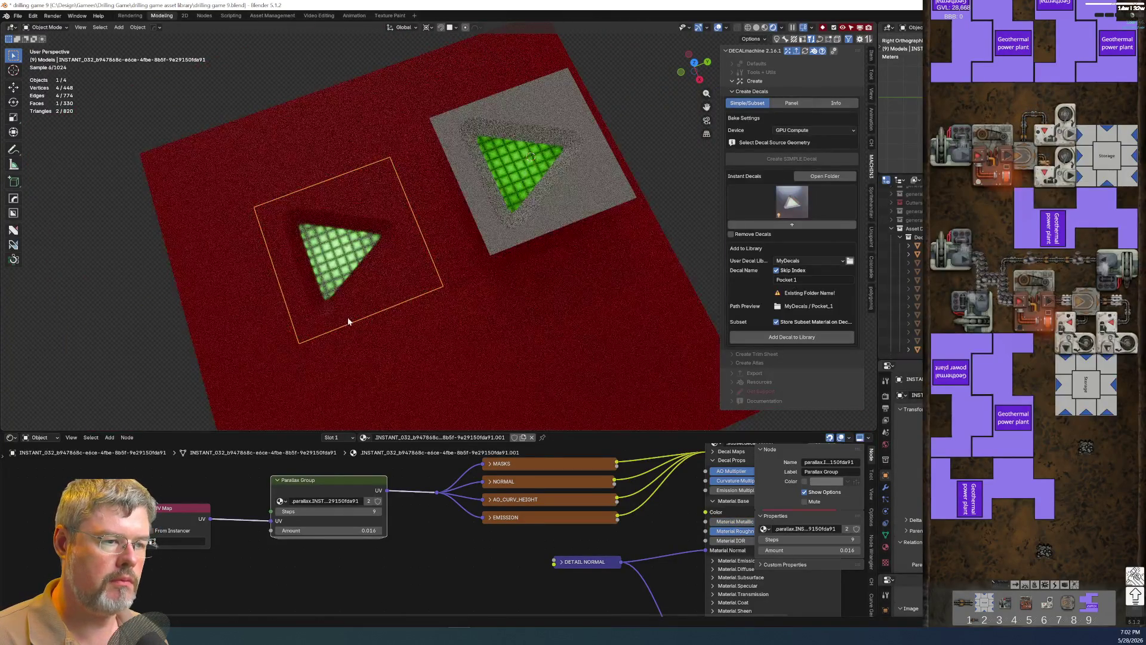
click(140, 338)
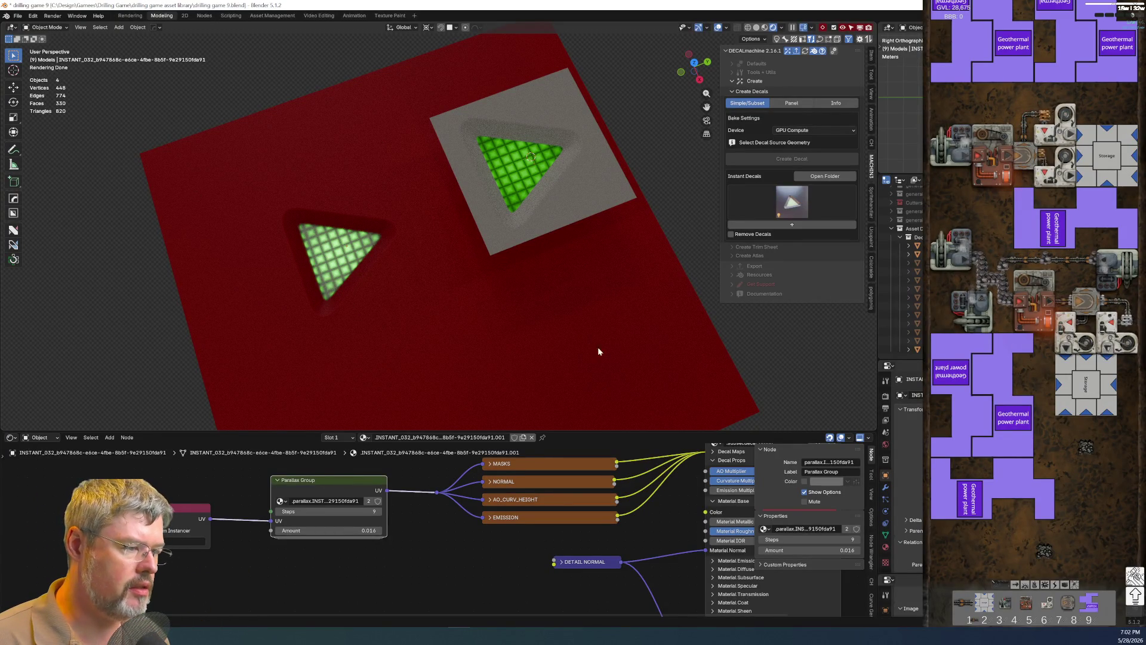
Raise the green glow's Hue/Saturation Saturation to 2, then select triangle and grey plate together.
click(509, 190)
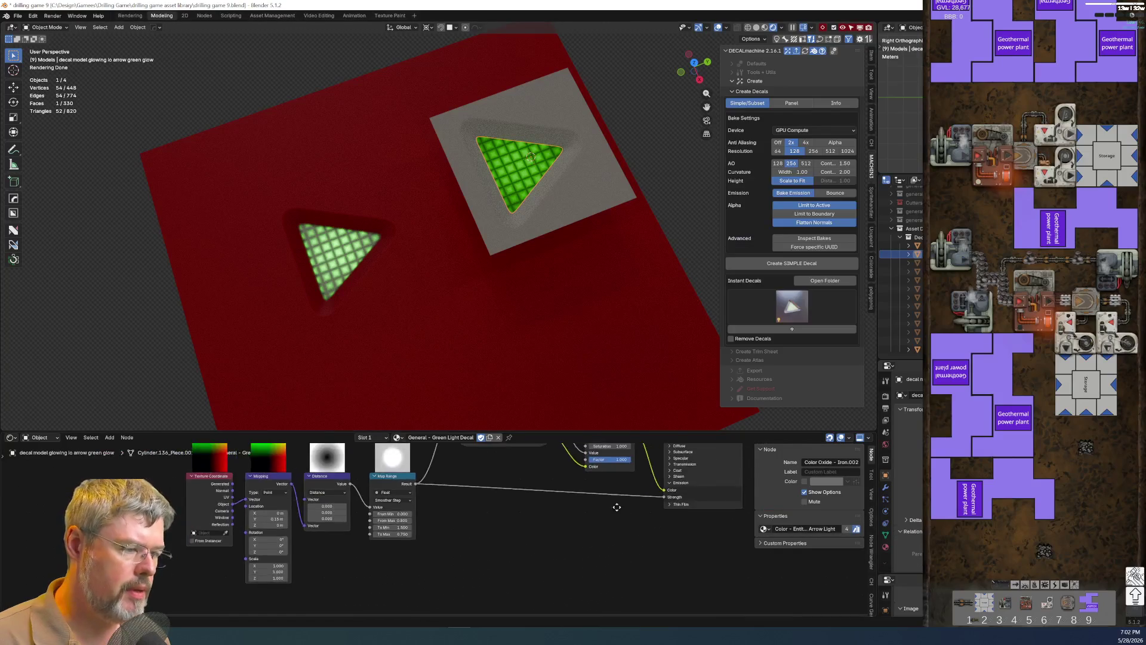
scroll(385, 581, up, 3)
scroll(417, 533, up, 2)
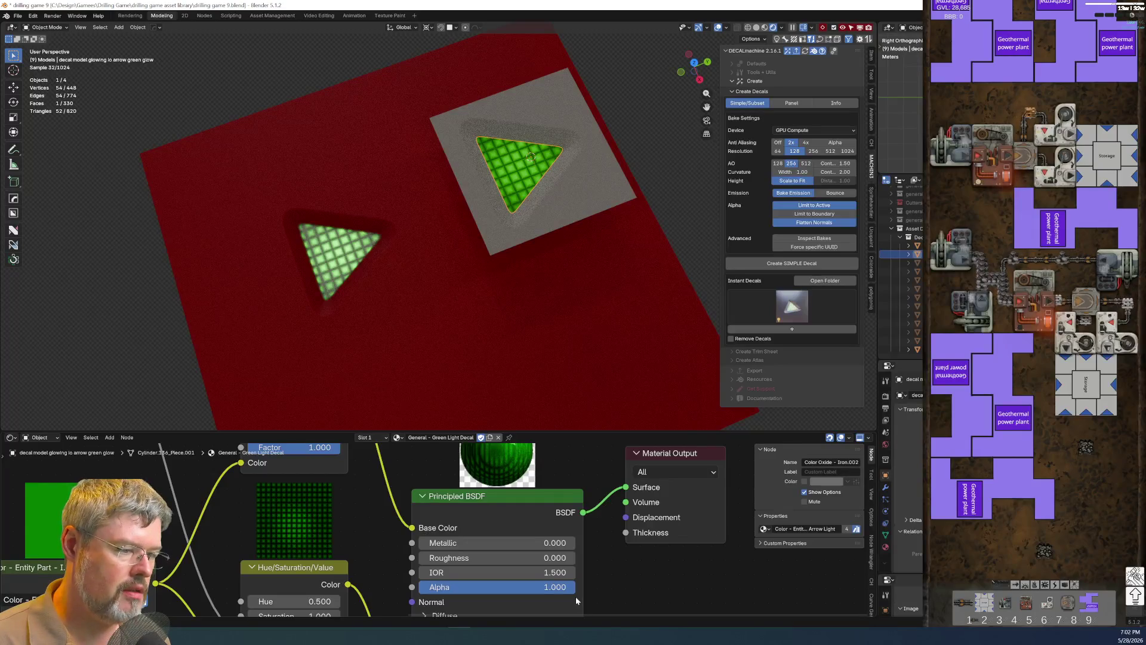
scroll(379, 531, down, 2)
scroll(377, 533, down, 2)
scroll(388, 539, up, 2)
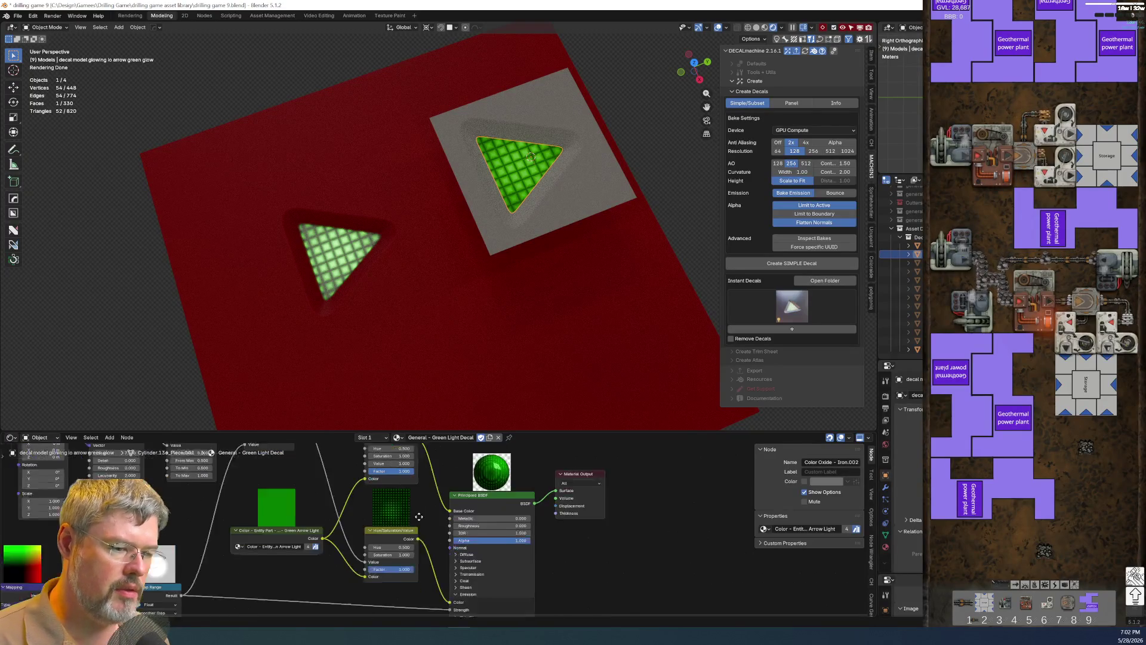
middle_drag(395, 537, 452, 523)
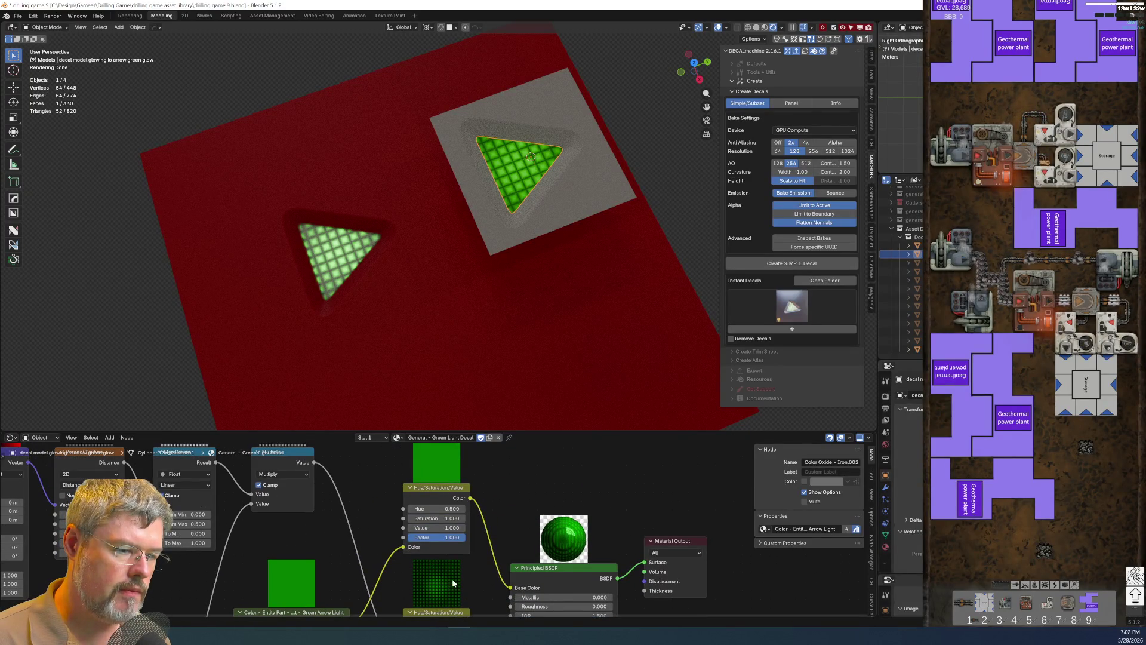
middle_drag(479, 588, 477, 581)
double_click(434, 512)
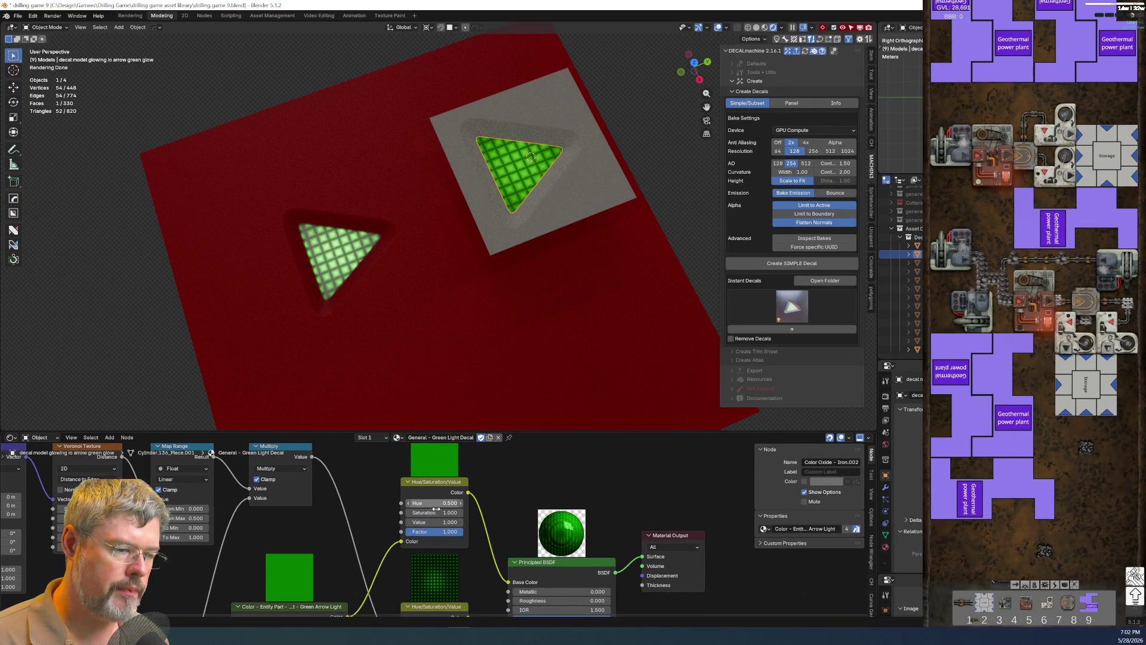
text(2)
key(Return)
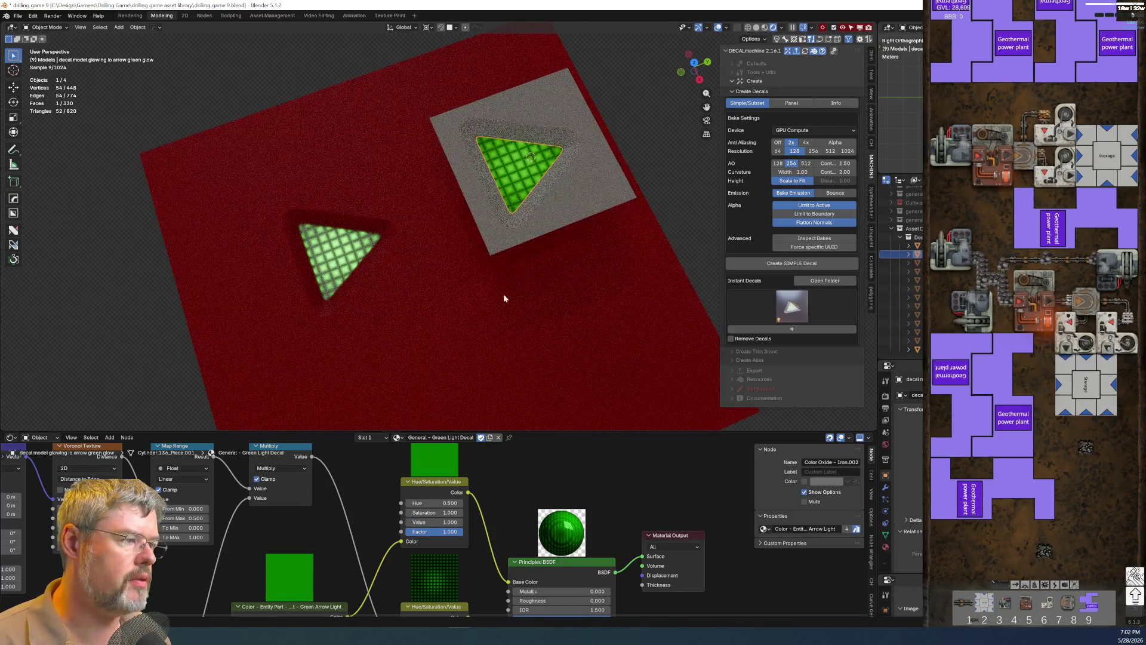
shift+click(585, 184)
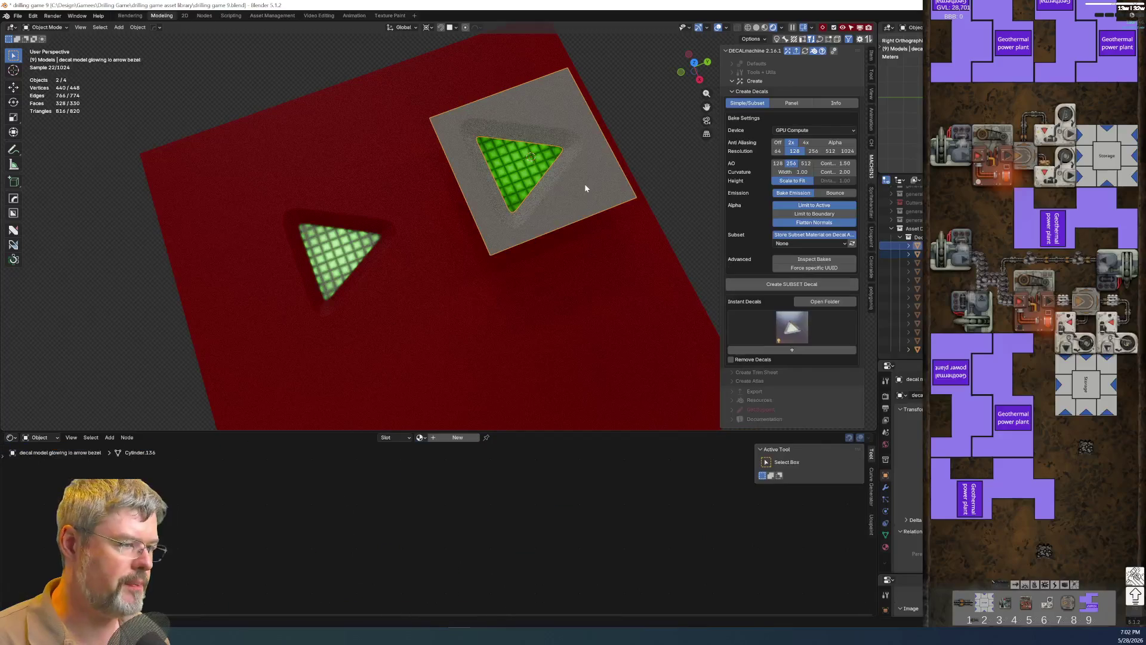
Bake a subset decal from the triangle and bezel and duplicate it over the red plate.
click(792, 288)
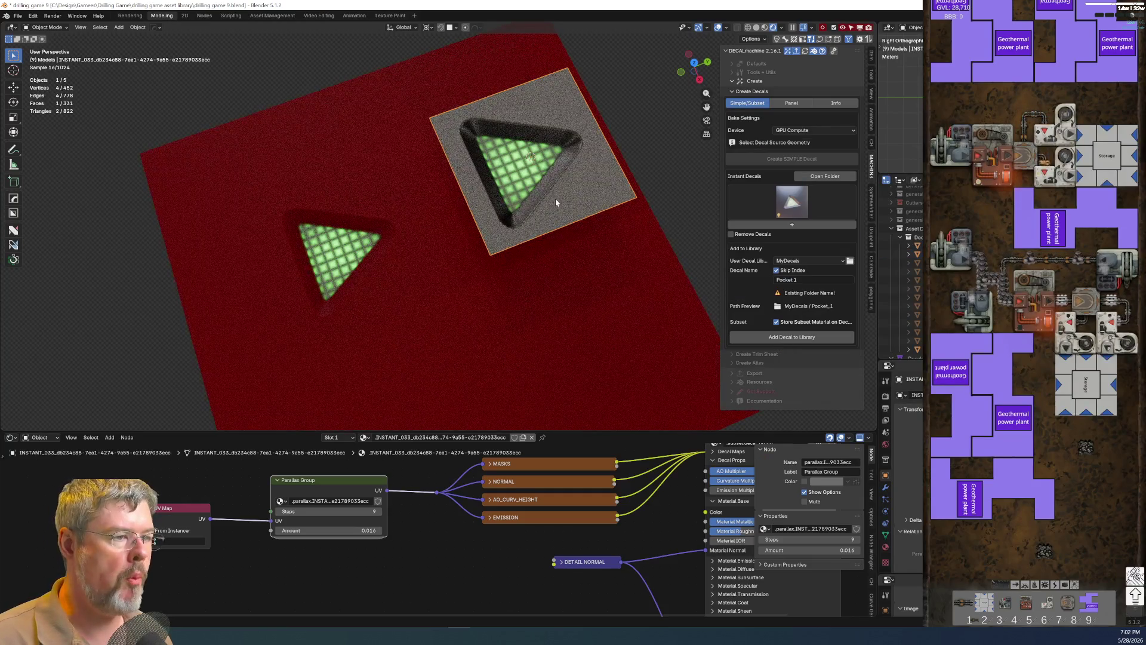
key(shift+d)
key(x)
click(605, 351)
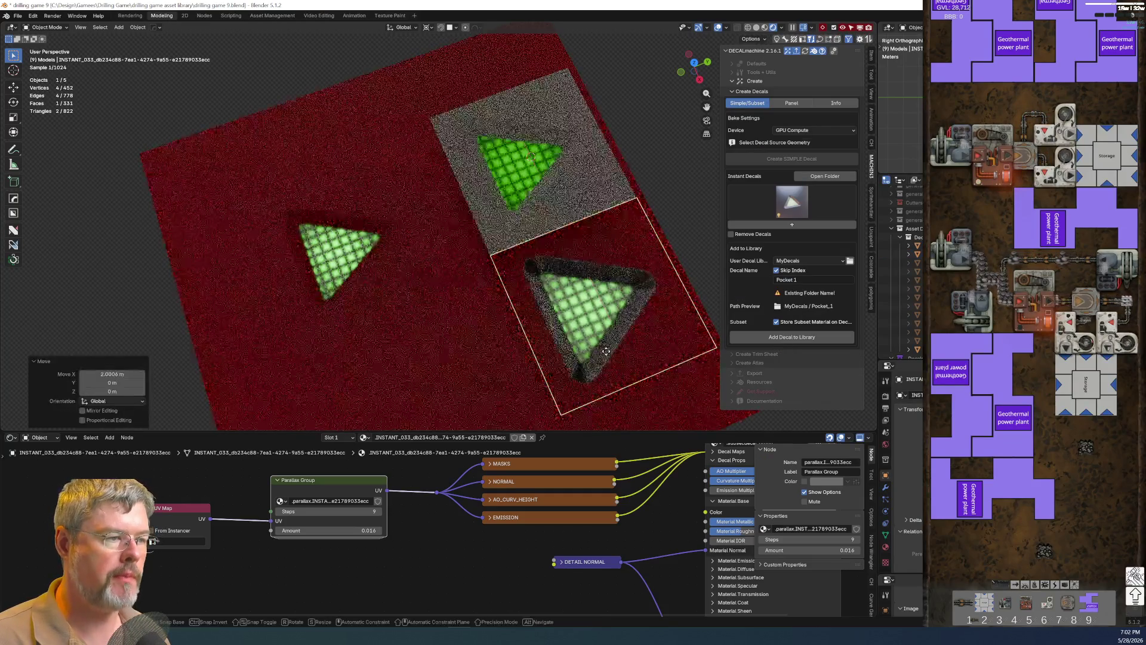
Lower the copy along Z so it sits on the red plate beside the first pocket.
key(g)
key(y)
key(z)
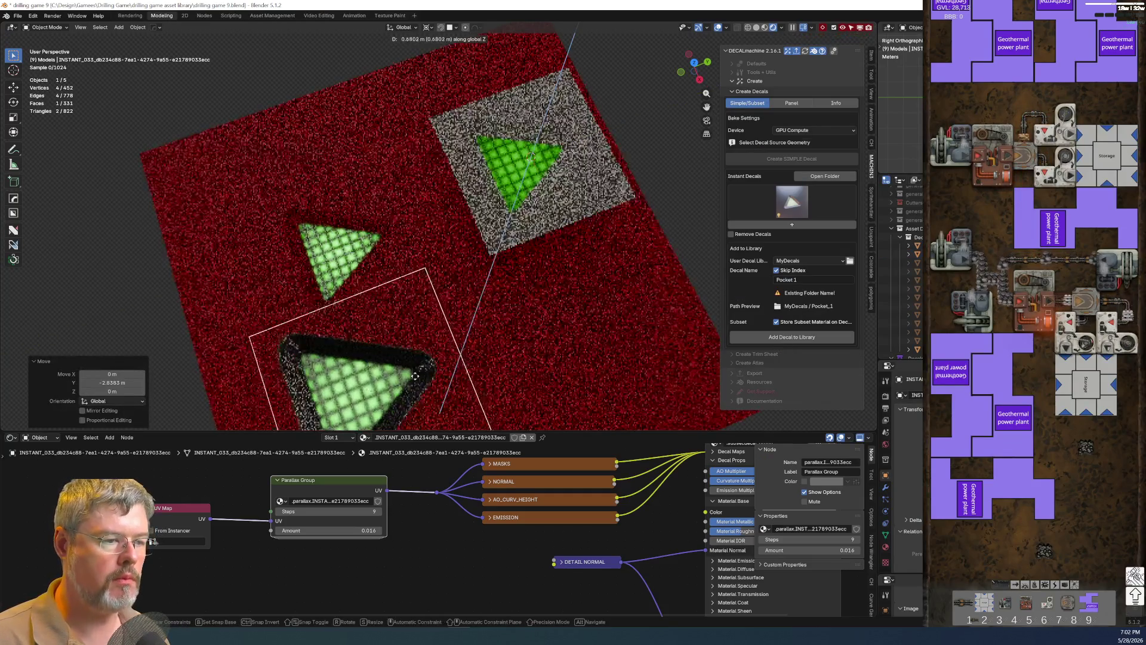
click(461, 376)
mouse_move(461, 376)
middle_down()
mouse_move(363, 335)
mouse_move(411, 177)
mouse_move(375, 320)
mouse_move(458, 286)
mouse_move(412, 306)
middle_up()
Shade the copied decal smooth and apply a HardOps bevel, then view the plate from the top.
right_click(412, 306)
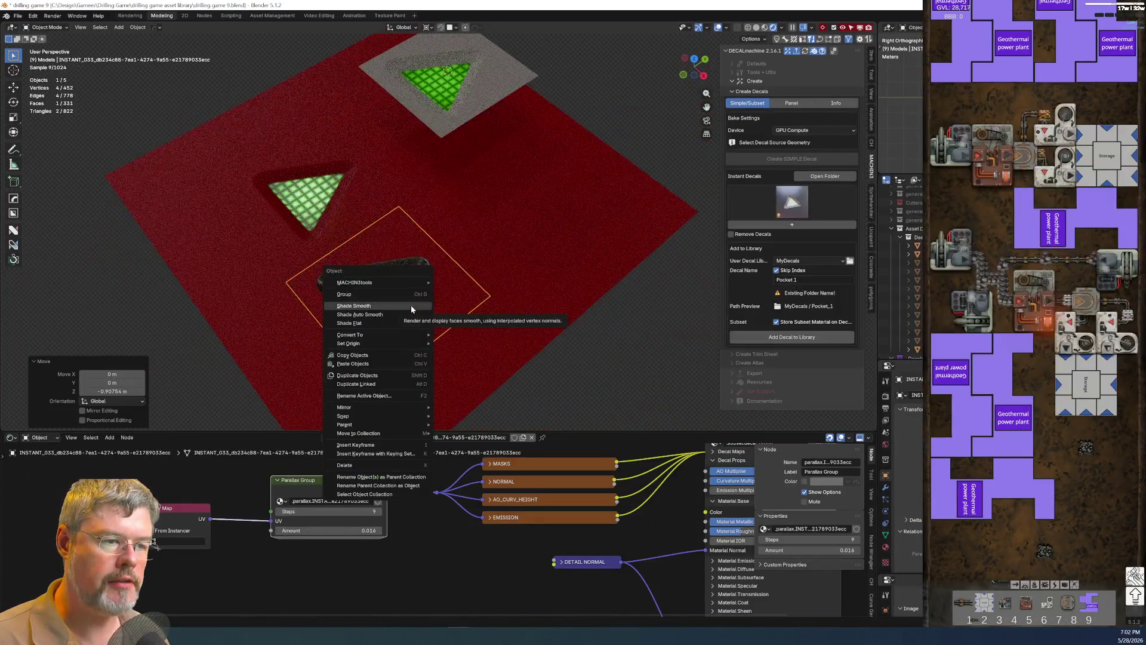
click(412, 306)
key(q)
click(411, 305)
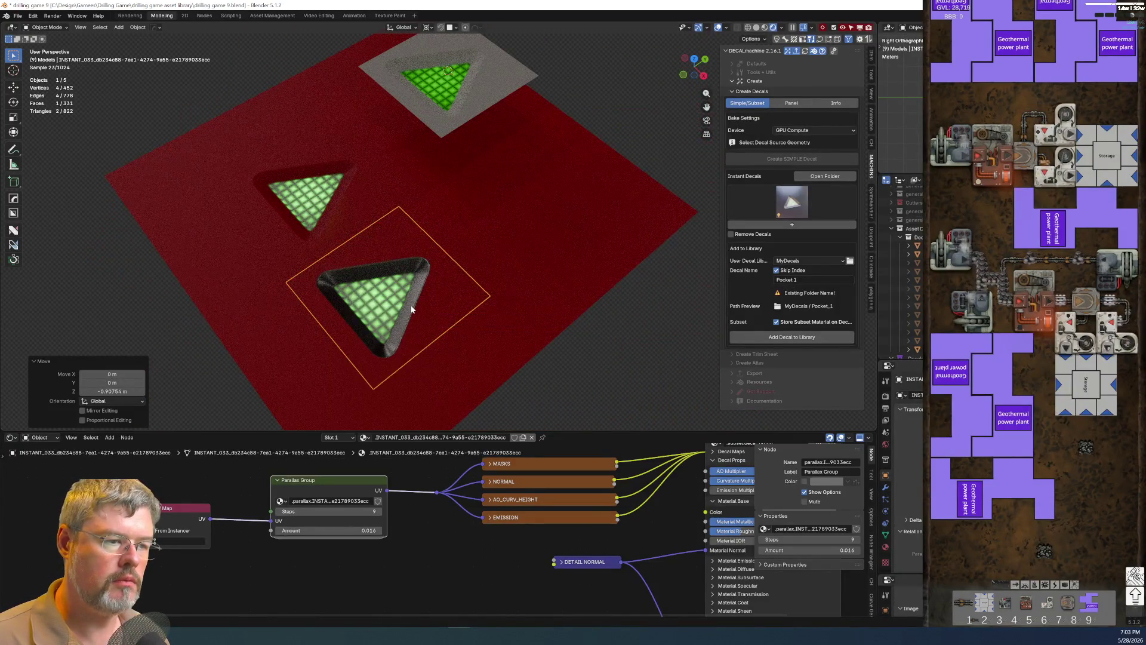
mouse_move(412, 304)
middle_down()
mouse_move(397, 323)
mouse_move(368, 289)
middle_up()
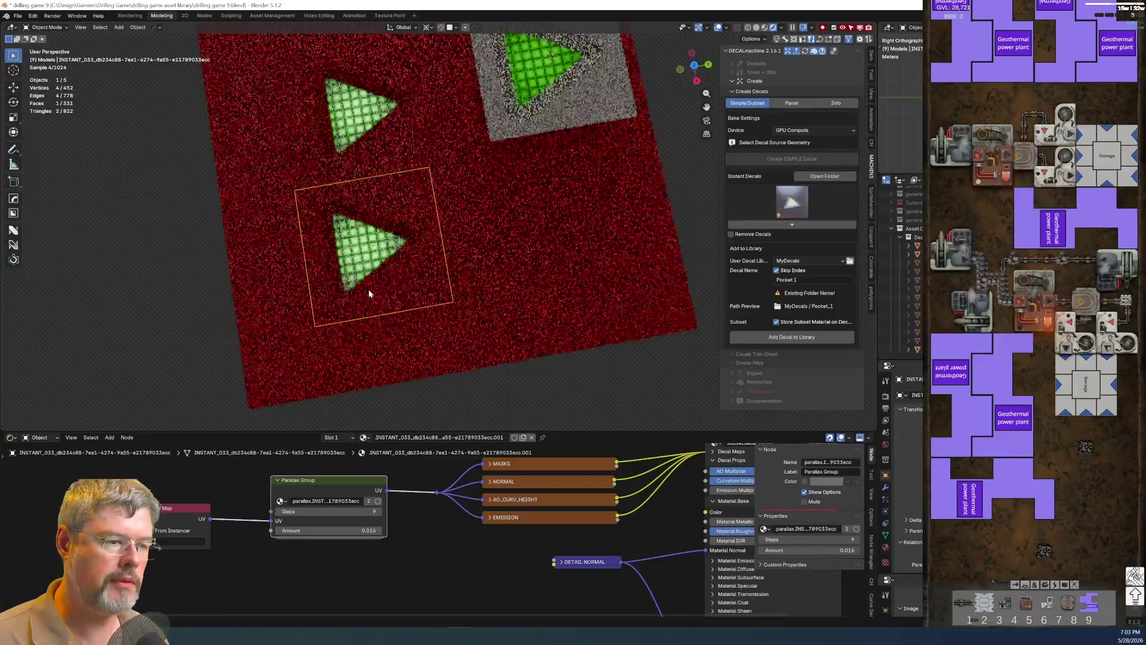
key(KP_7)
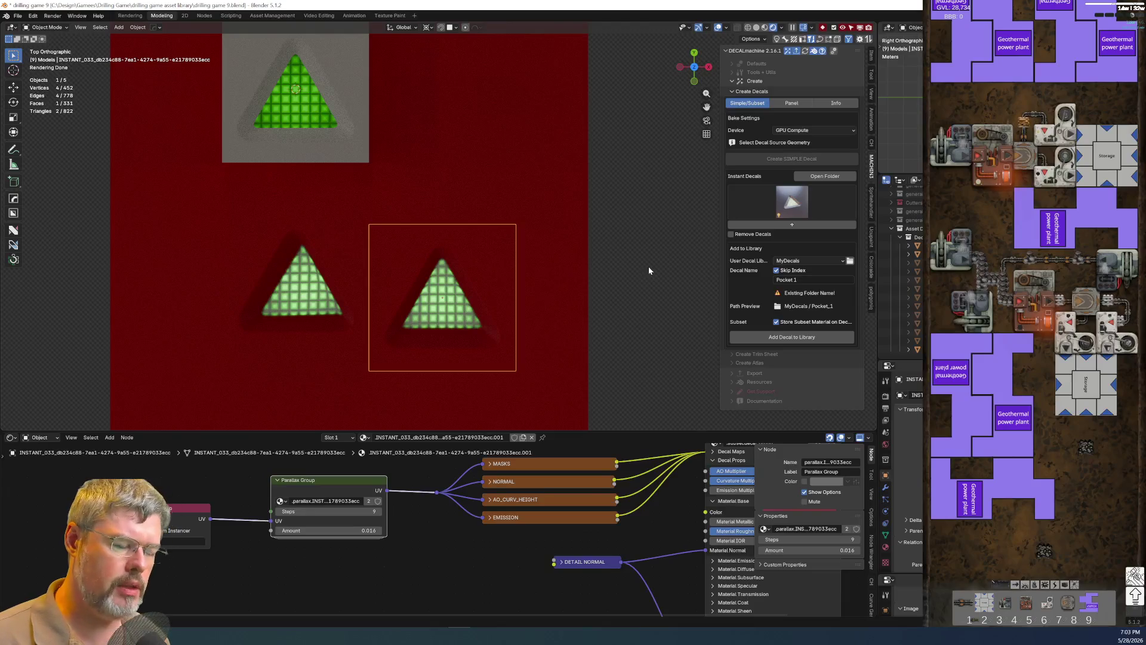
Retune the top arrow glow's Map Range To Min and To Max output values.
click(307, 124)
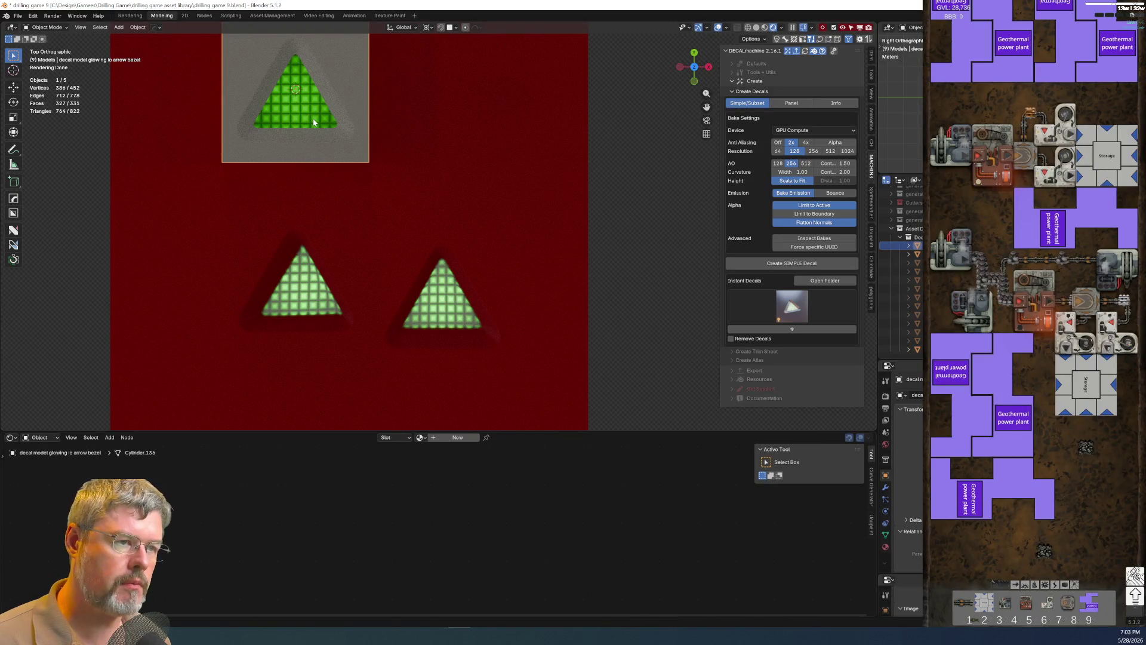
scroll(578, 470, down, 3)
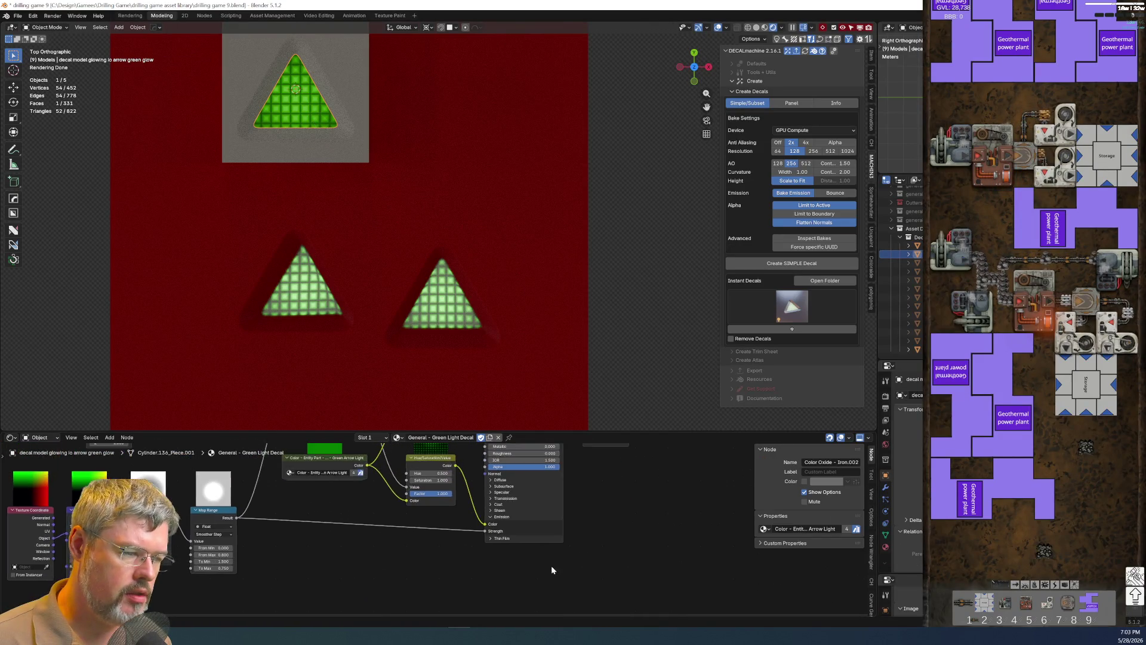
scroll(484, 565, up, 1)
scroll(424, 549, up, 2)
scroll(412, 537, down, 2)
scroll(439, 598, up, 2)
mouse_move(439, 598)
middle_down()
mouse_move(397, 538)
mouse_move(409, 511)
middle_up()
click(231, 563)
key(BackSpace)
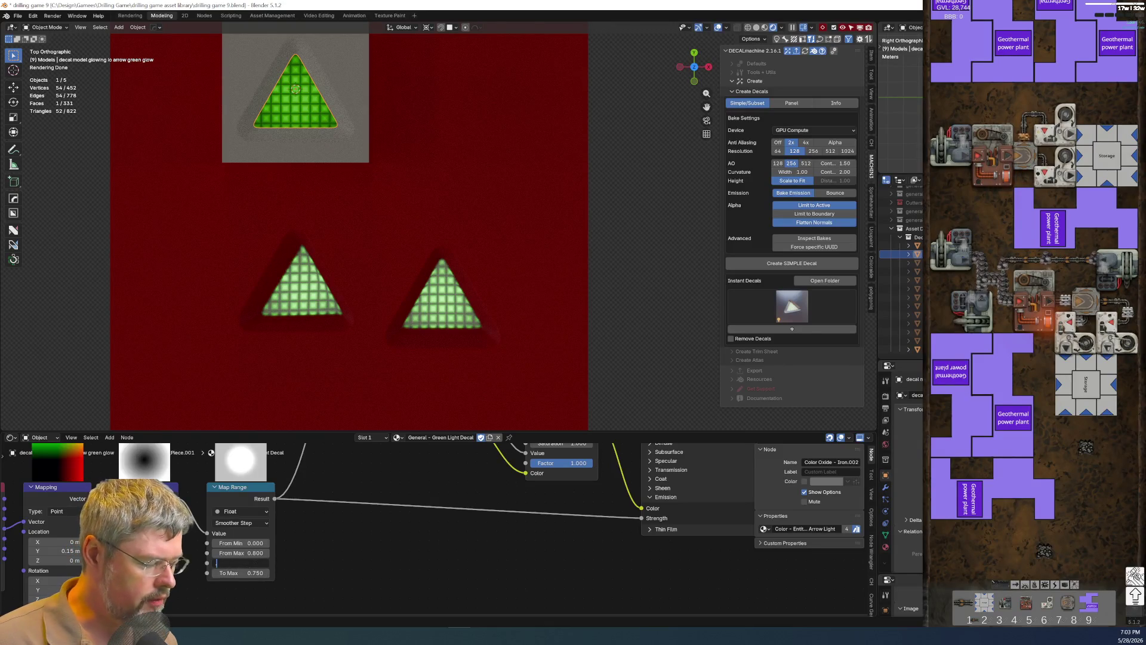
text(.750)
key(Return)
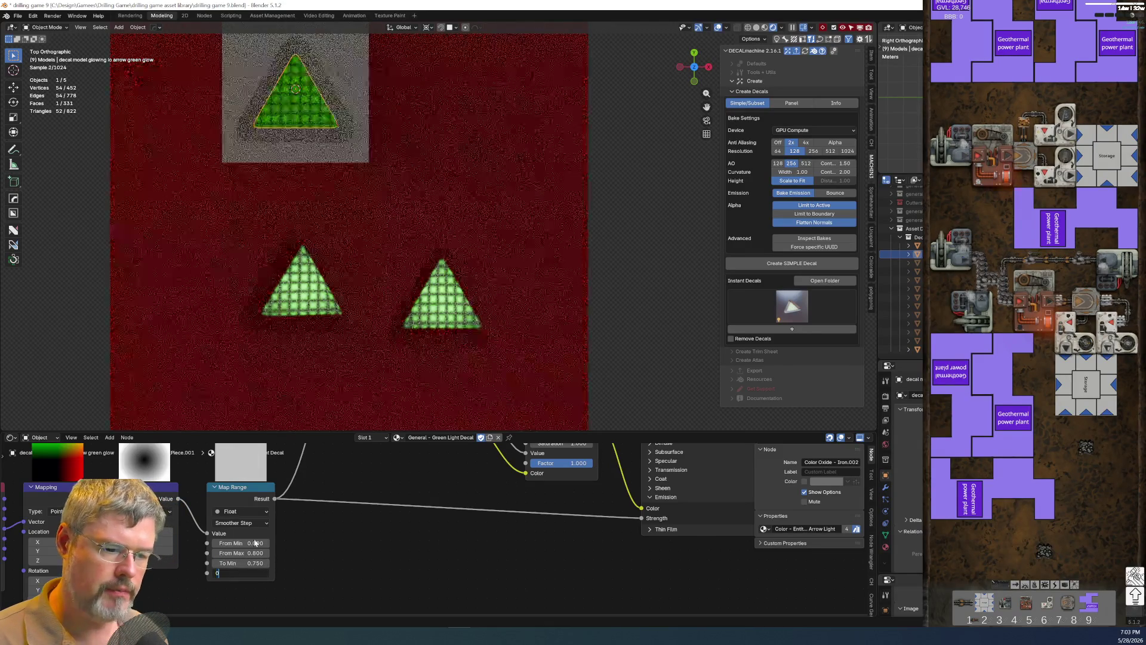
key(Return)
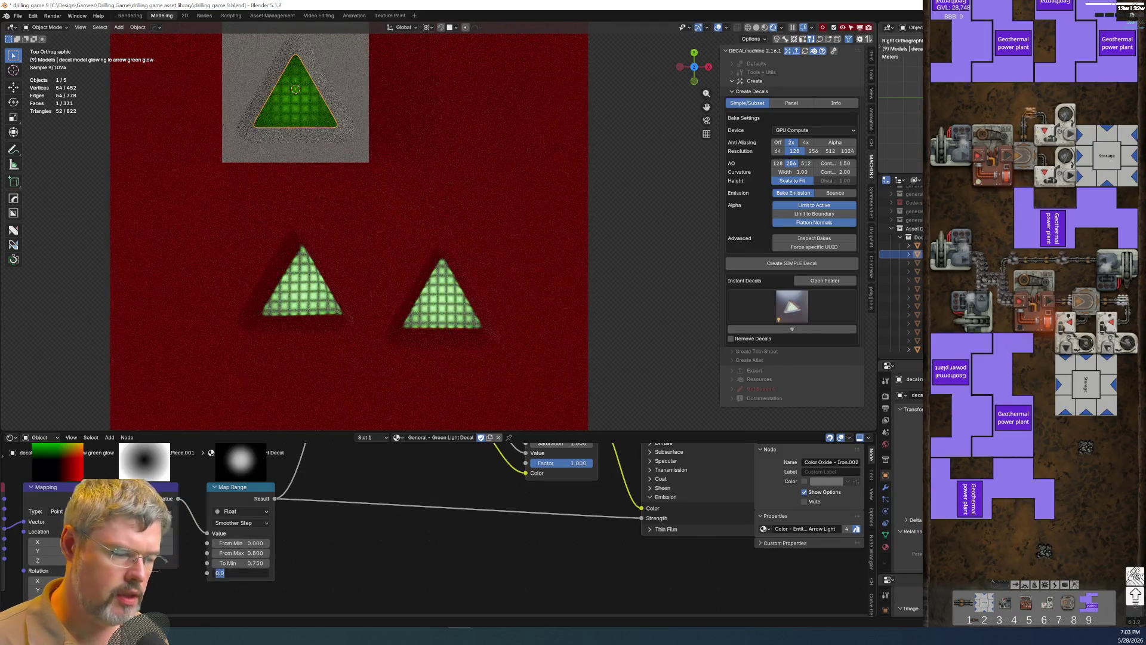
drag(237, 573, 251, 573)
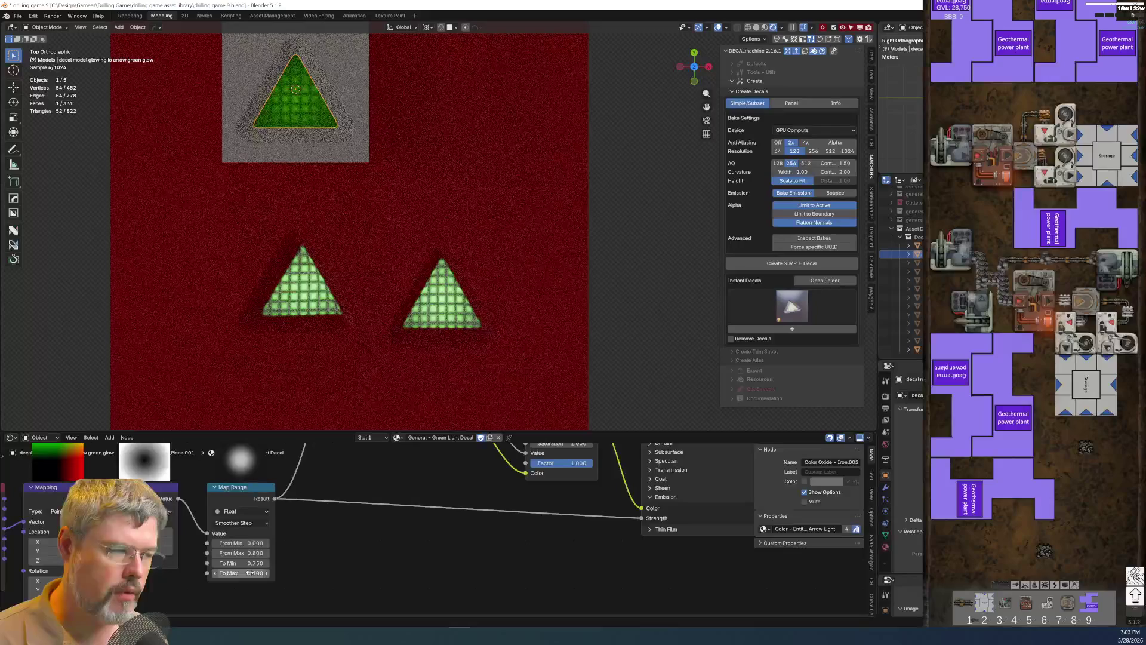
Add the grey plate to the selection as the subset decal source.
shift+click(452, 179)
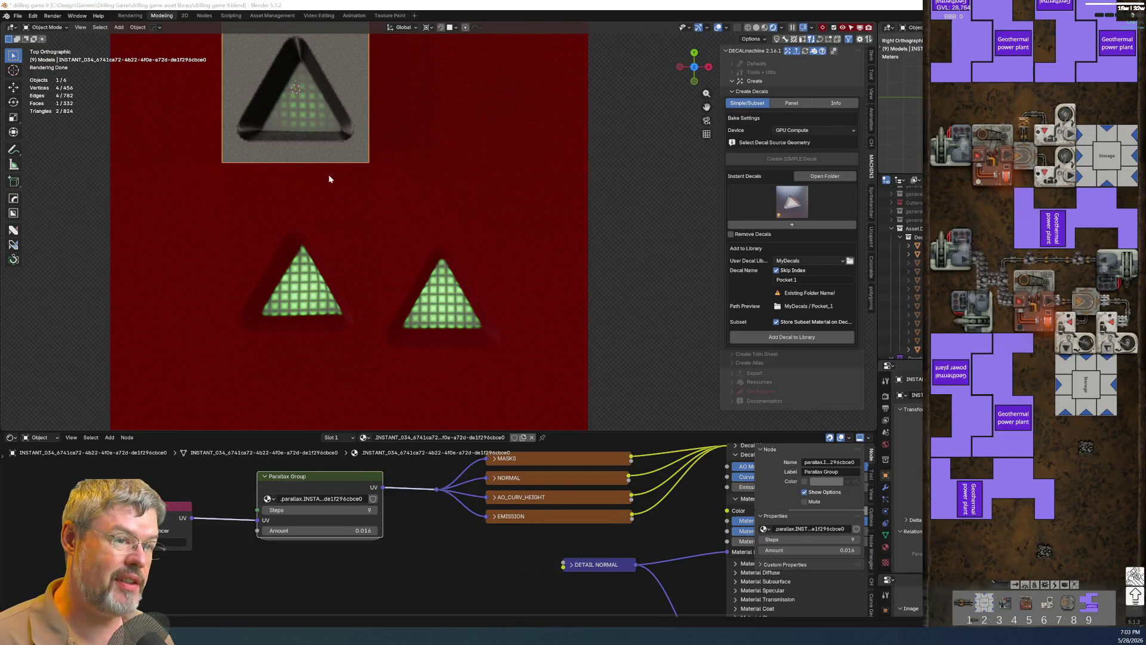
Move the new arrow decal right of the grey plate and adjust its height along Z.
key(g)
click(501, 157)
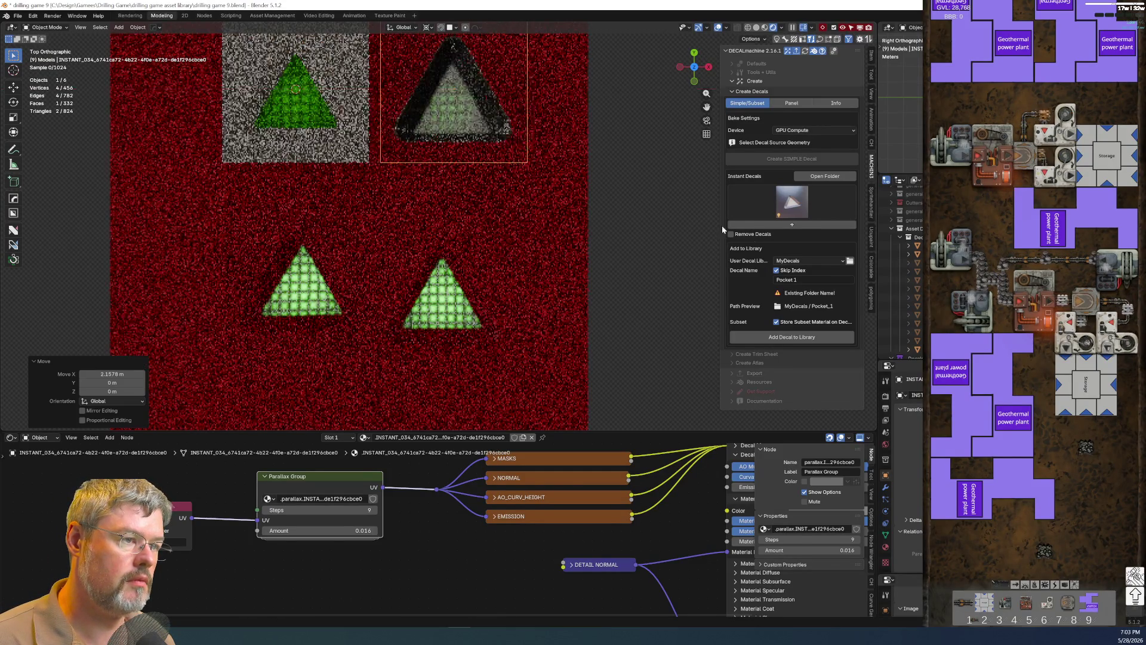
key(g)
key(z)
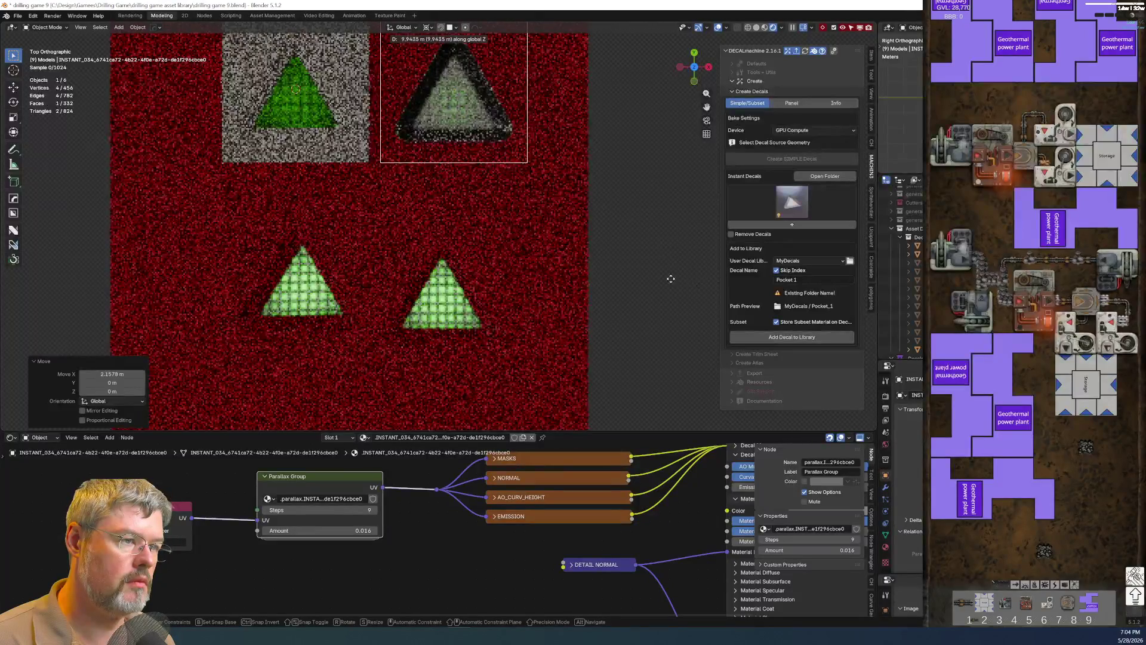
click(309, 133)
key(g)
key(z)
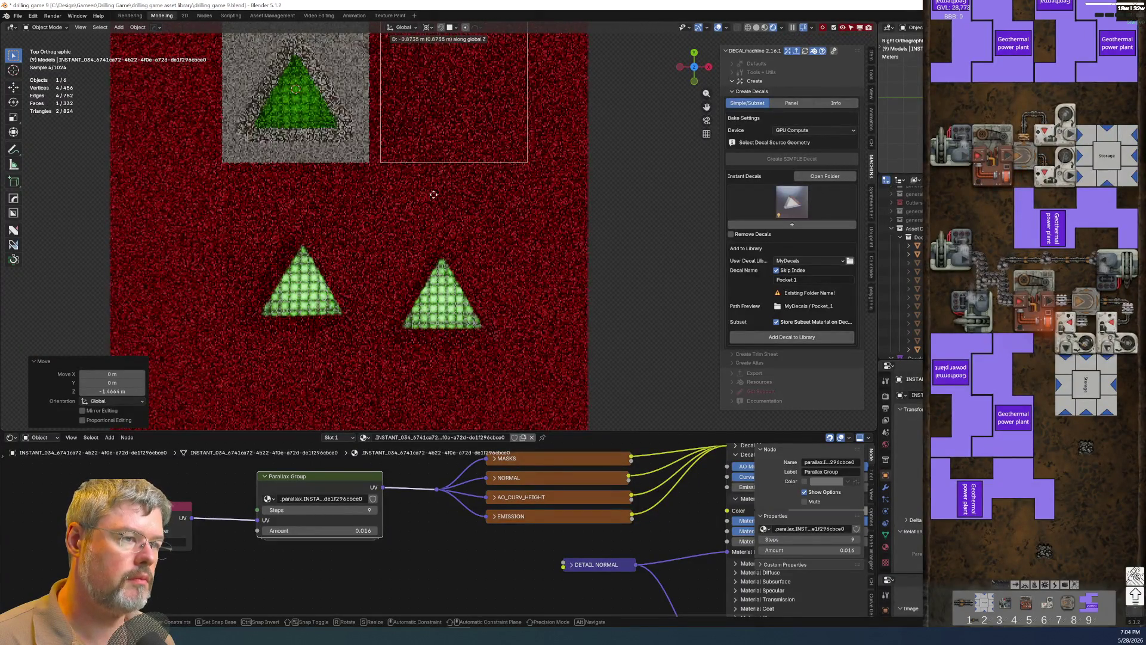
key(Escape)
mouse_move(511, 185)
middle_down()
mouse_move(639, 290)
mouse_move(615, 255)
mouse_move(514, 309)
middle_up()
key(g)
key(z)
click(586, 246)
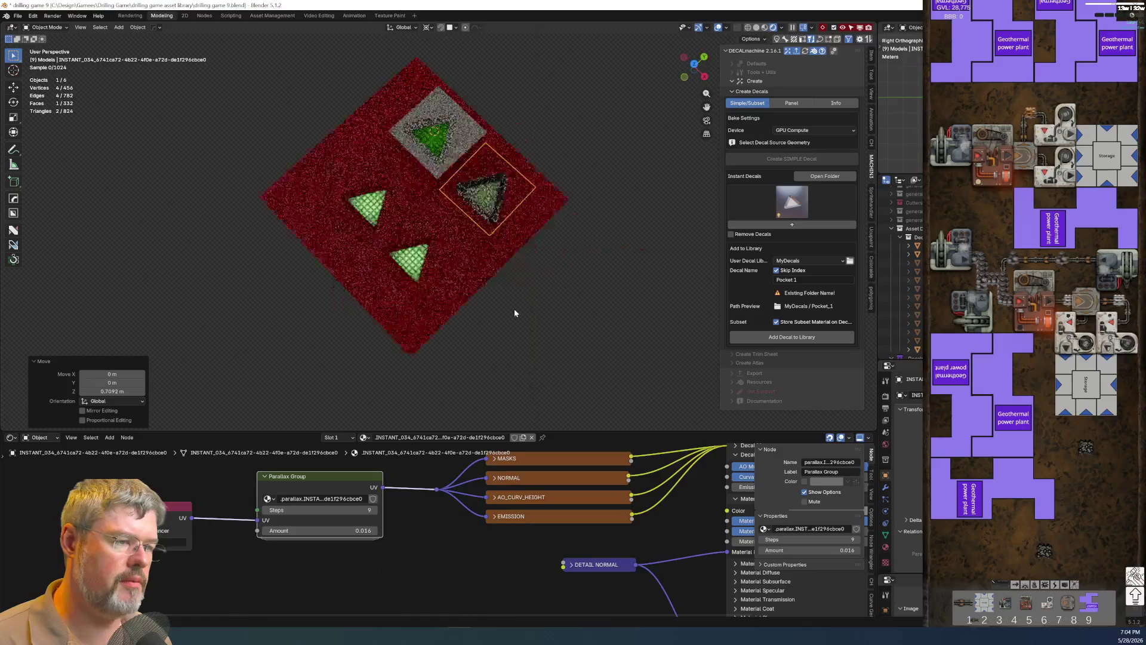
Give the decal its own single-user material copy, then select the left plate and arrow.
key(d)
click(530, 183)
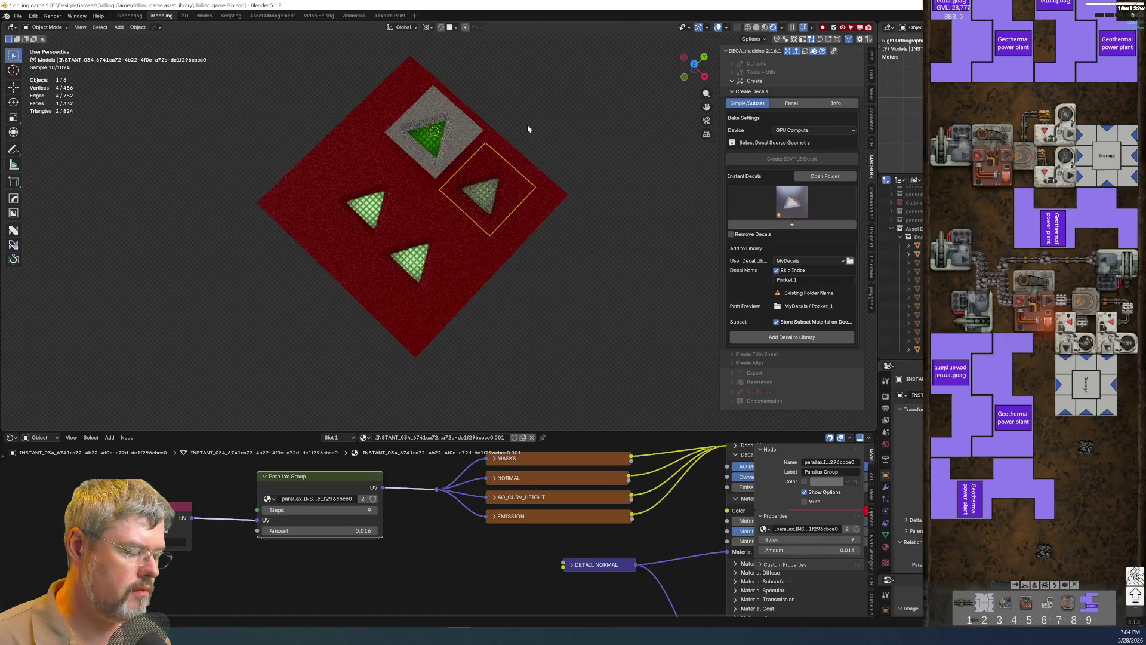
key(KP_7)
scroll(527, 125, up, 5)
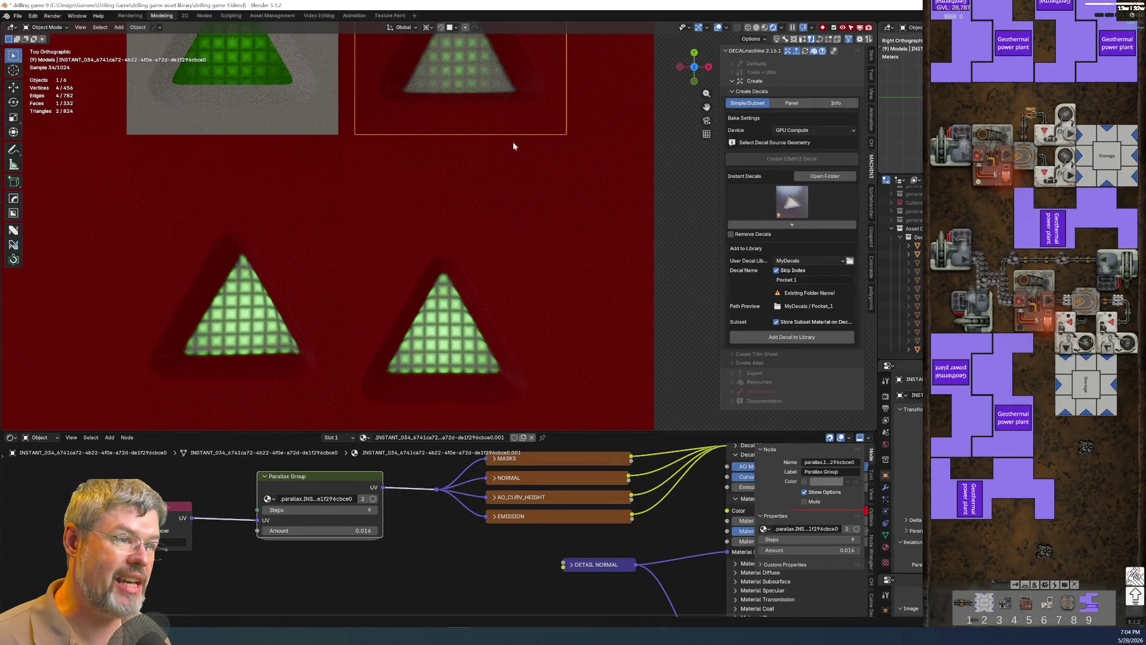
shift+middle_drag(523, 240, 527, 348)
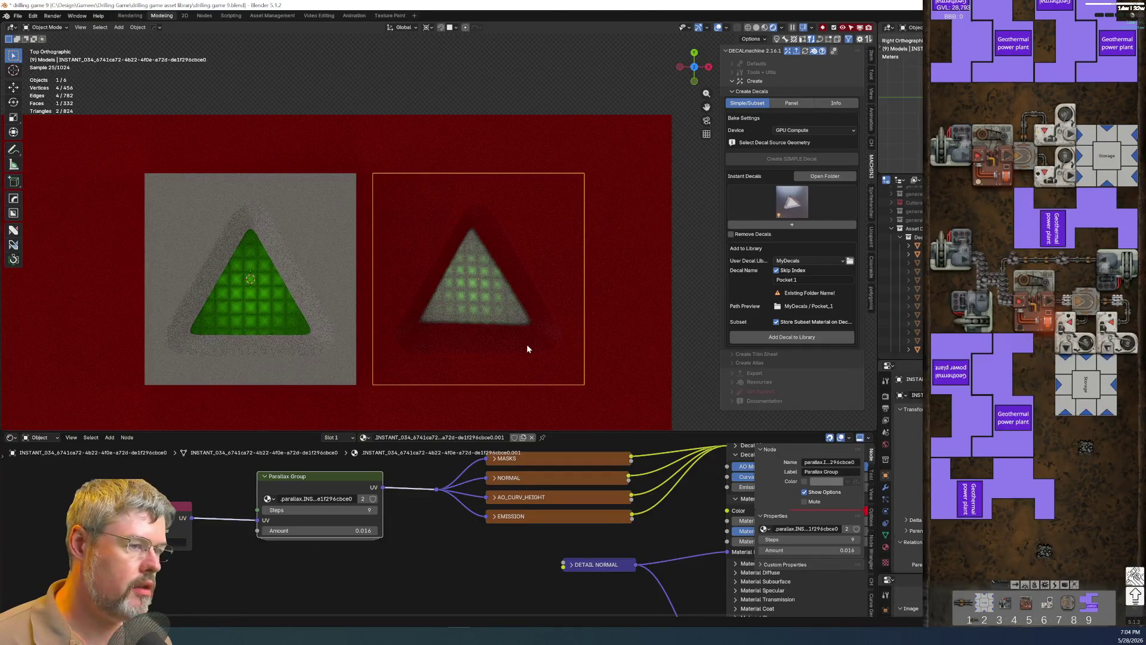
click(270, 321)
shift+click(331, 278)
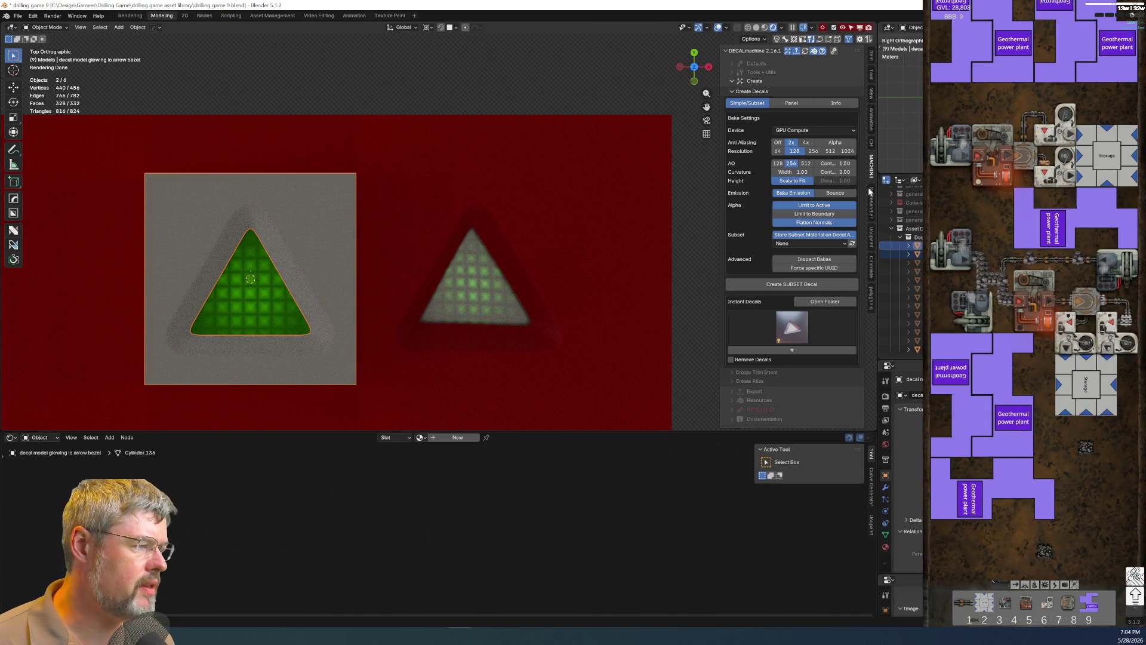
Enable emission bounce baking and delete the trial decal and its leftover object.
click(836, 194)
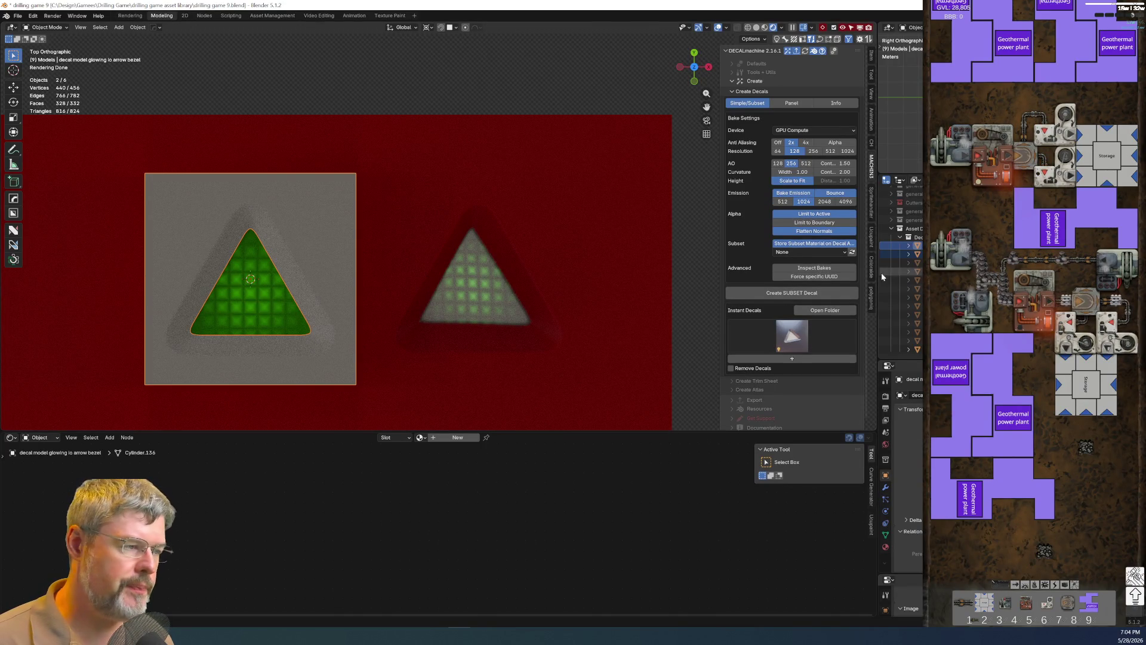
click(292, 311)
shift+click(319, 278)
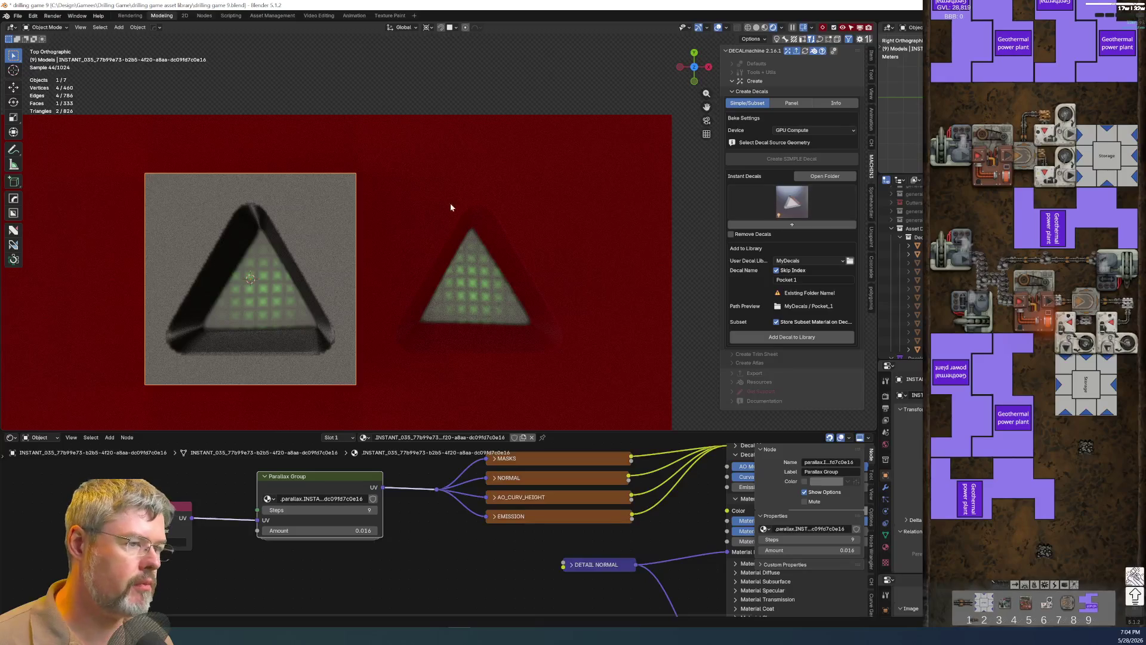
key(x)
click(323, 262)
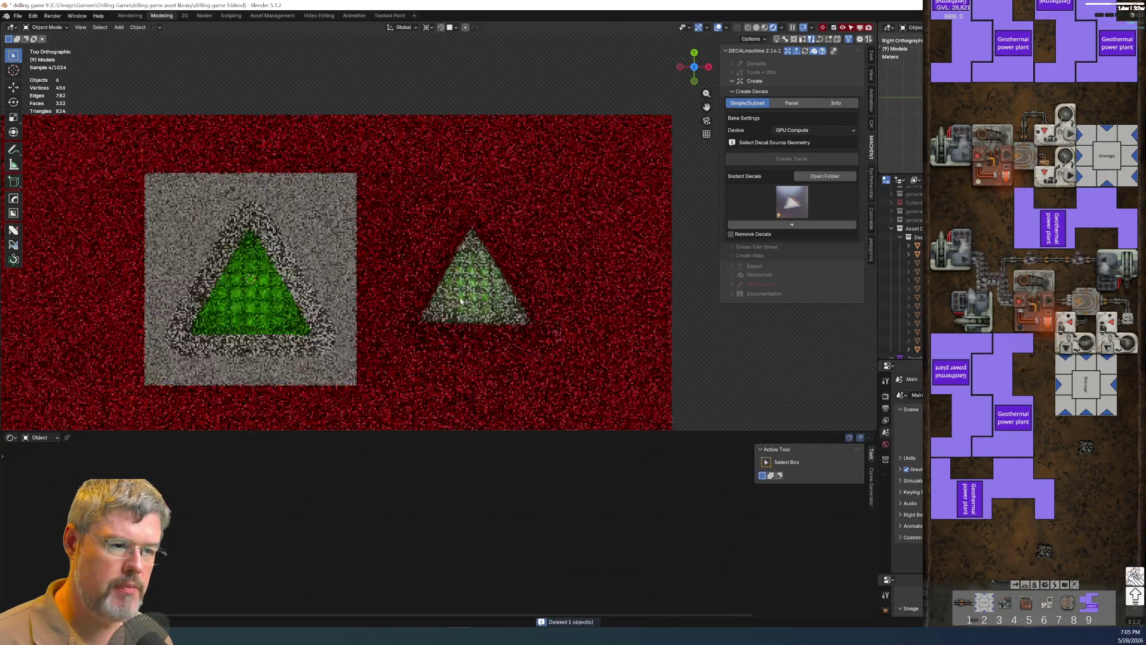
key(x)
click(547, 324)
scroll(535, 367, down, 3)
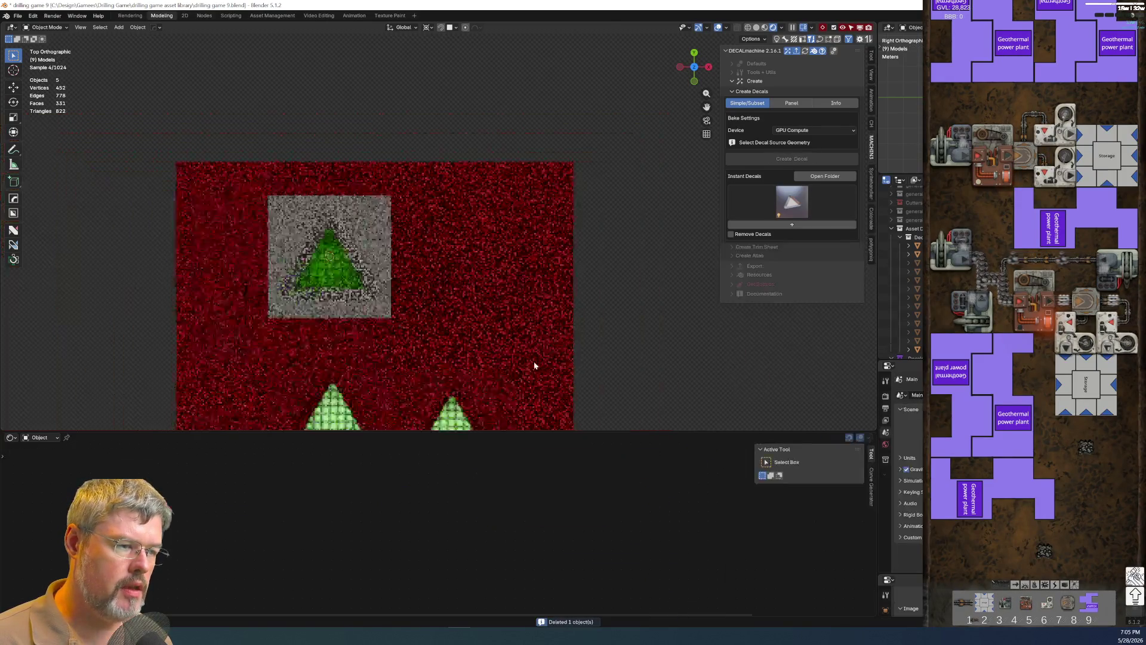
Select the green glowing arrow decal to show its material nodes for editing.
shift+middle_drag(534, 366, 511, 172)
click(436, 257)
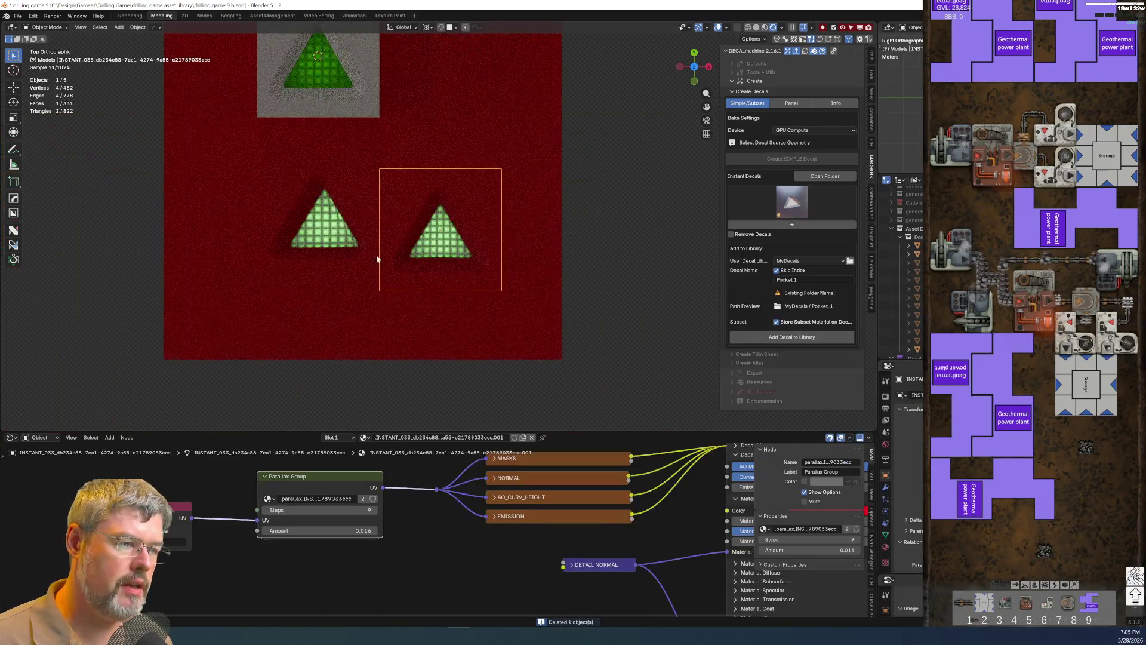
click(328, 245)
shift+middle_drag(328, 247, 354, 316)
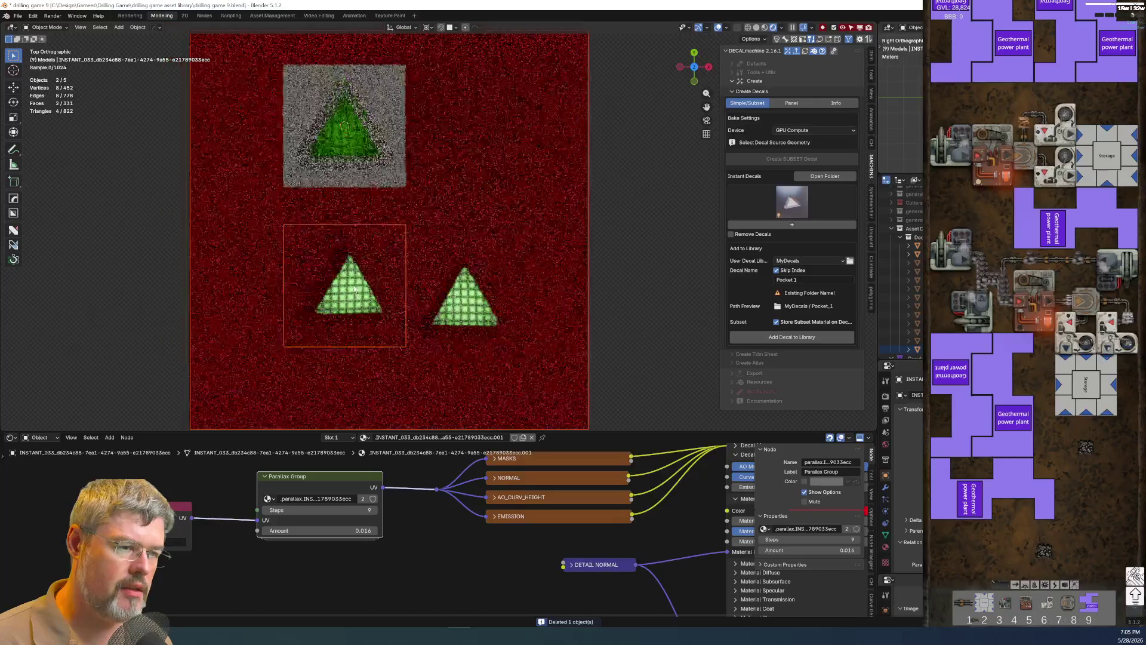
click(358, 137)
click(235, 562)
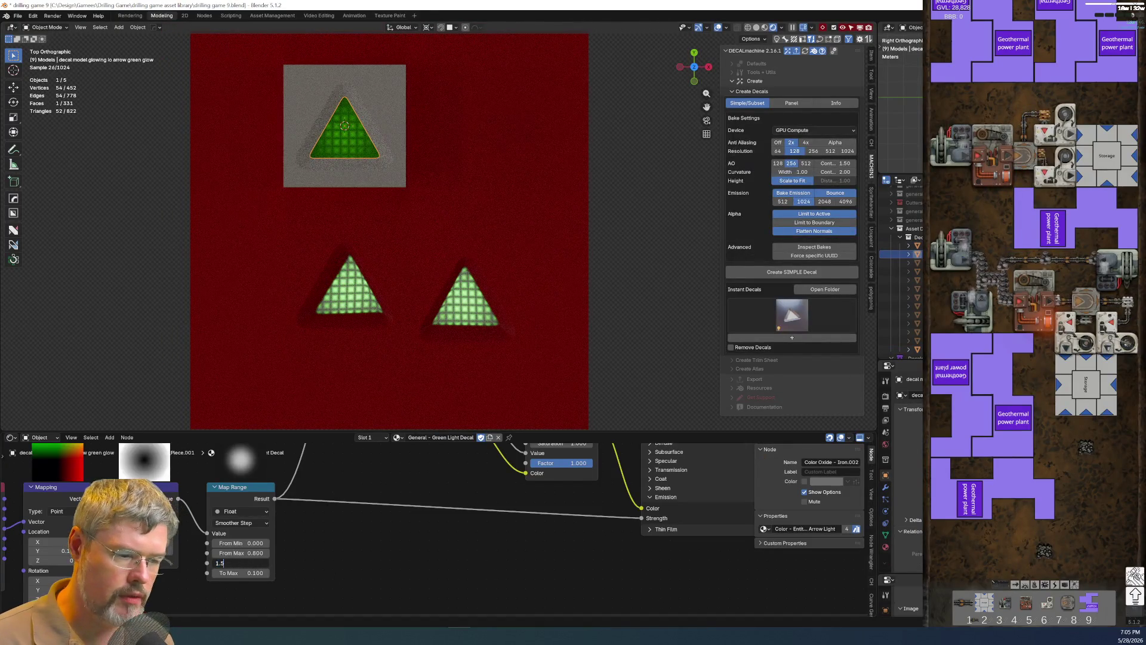
text(1.5)
Set the glow's Map Range To Min to 1.200 and To Max to 0.600 after a 0.750 trial.
key(Return)
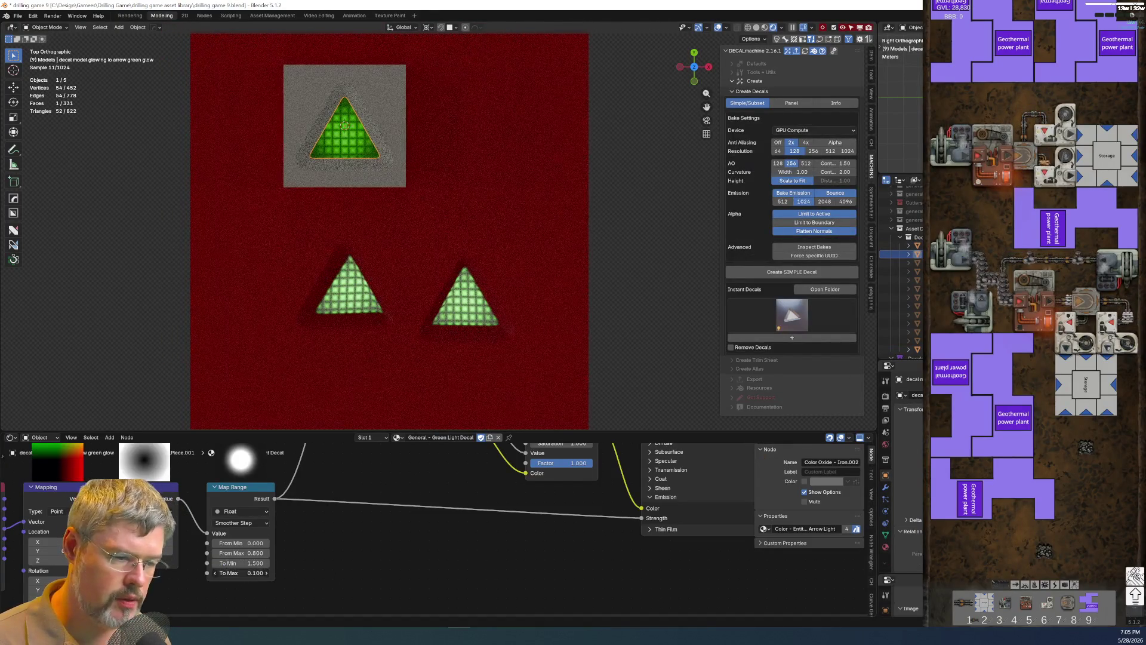
click(240, 573)
key(BackSpace)
text(.75)
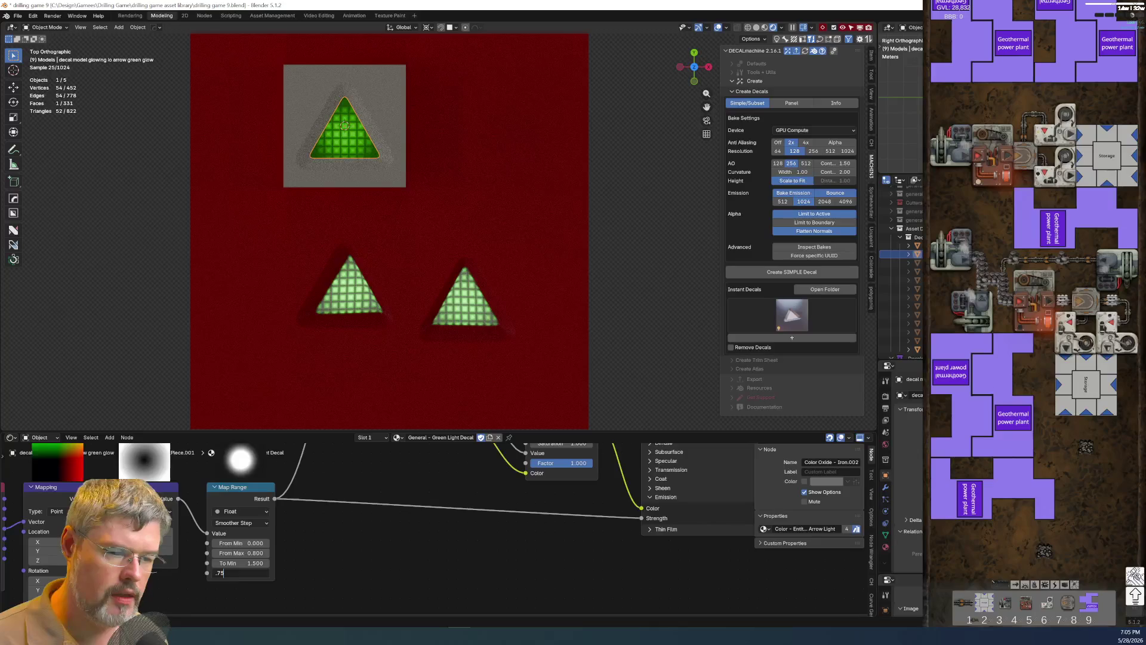
key(Return)
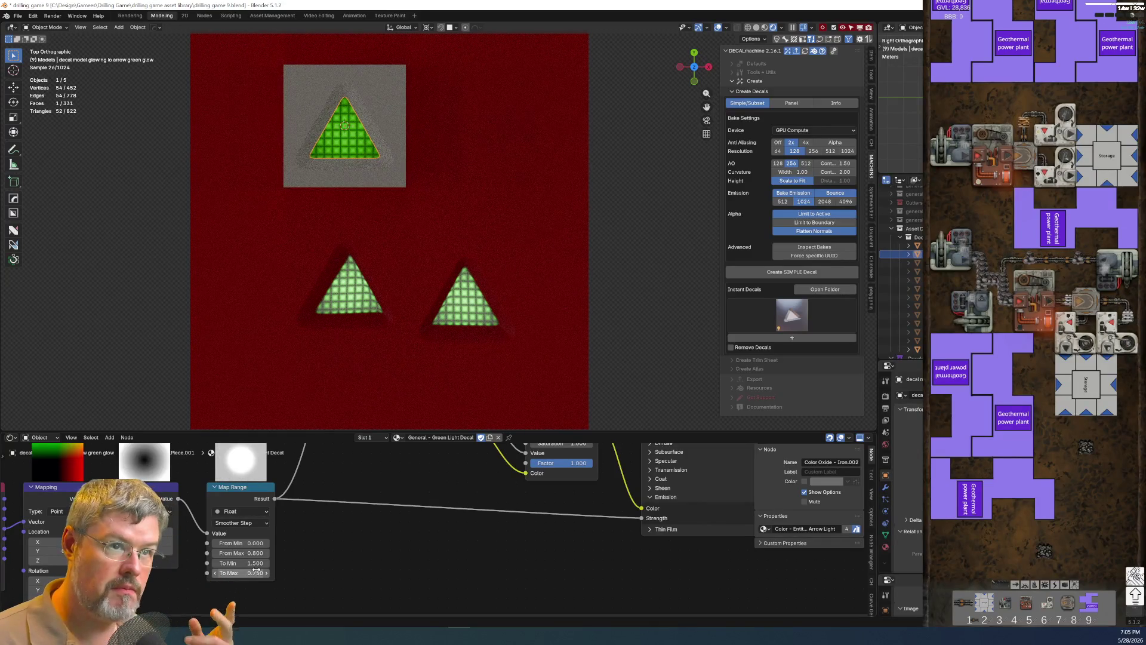
double_click(244, 562)
text(1.2)
key(Return)
double_click(235, 574)
text(0.6)
key(Return)
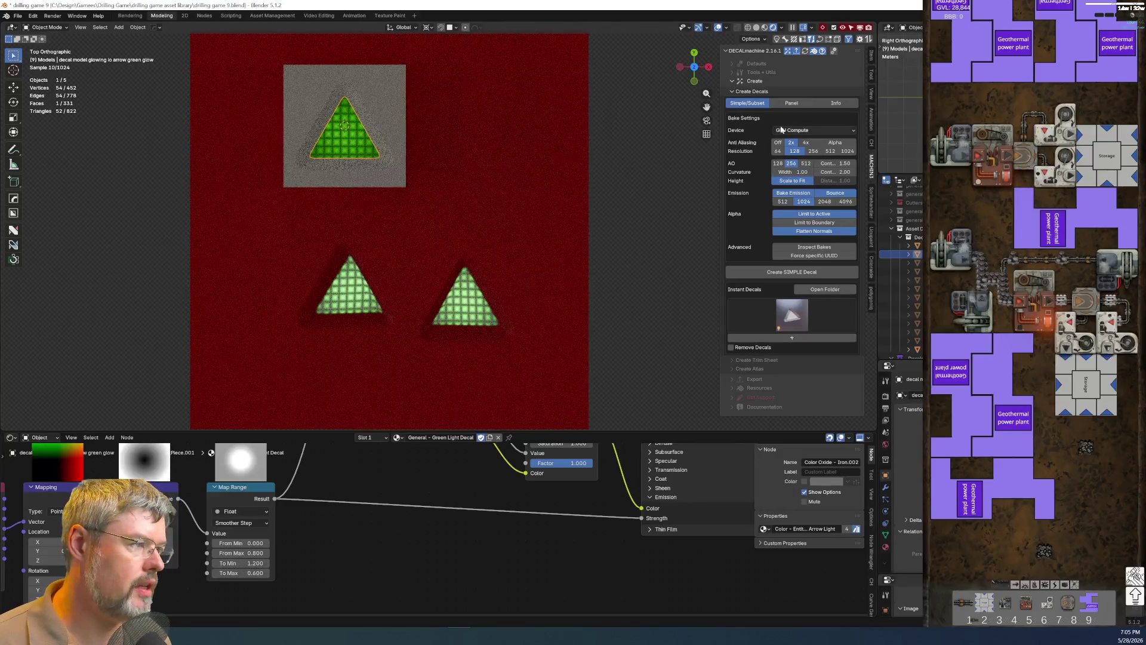
Include the bezel plate in the subset decal source.
shift+click(366, 167)
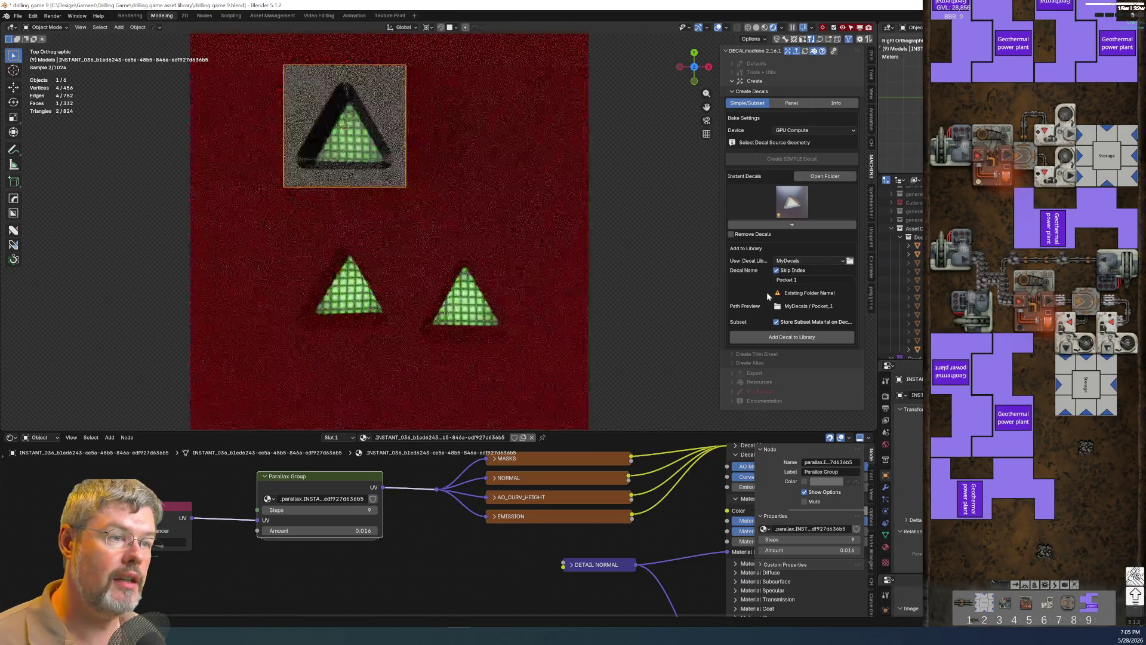
scroll(377, 221, down, 5)
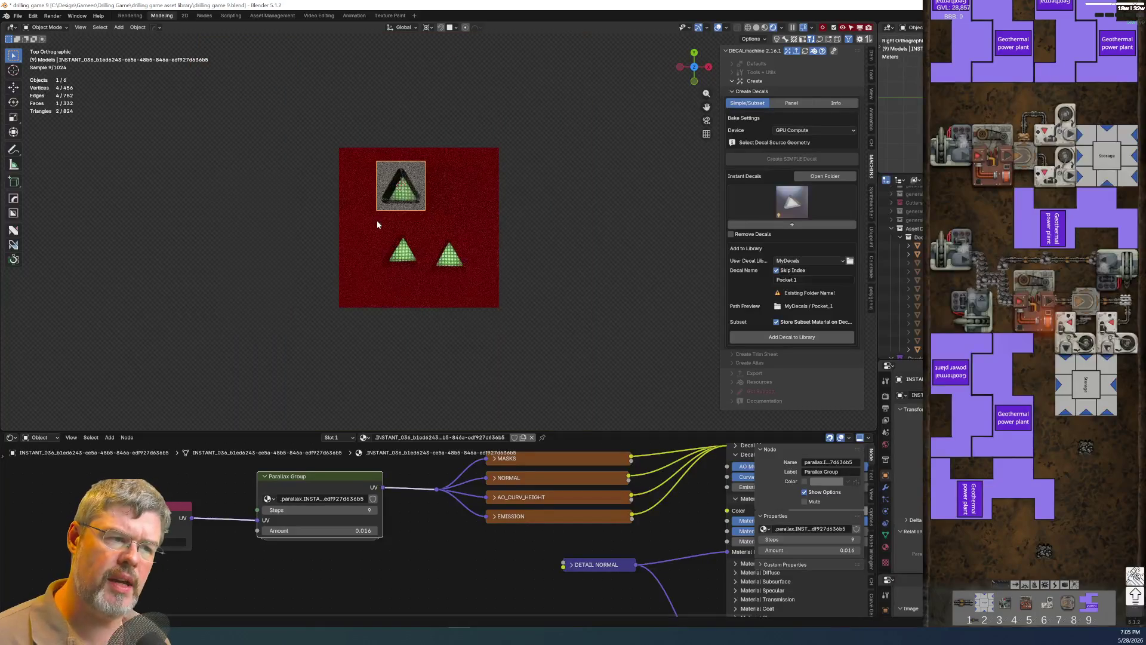
scroll(379, 213, up, 6)
scroll(435, 524, down, 3)
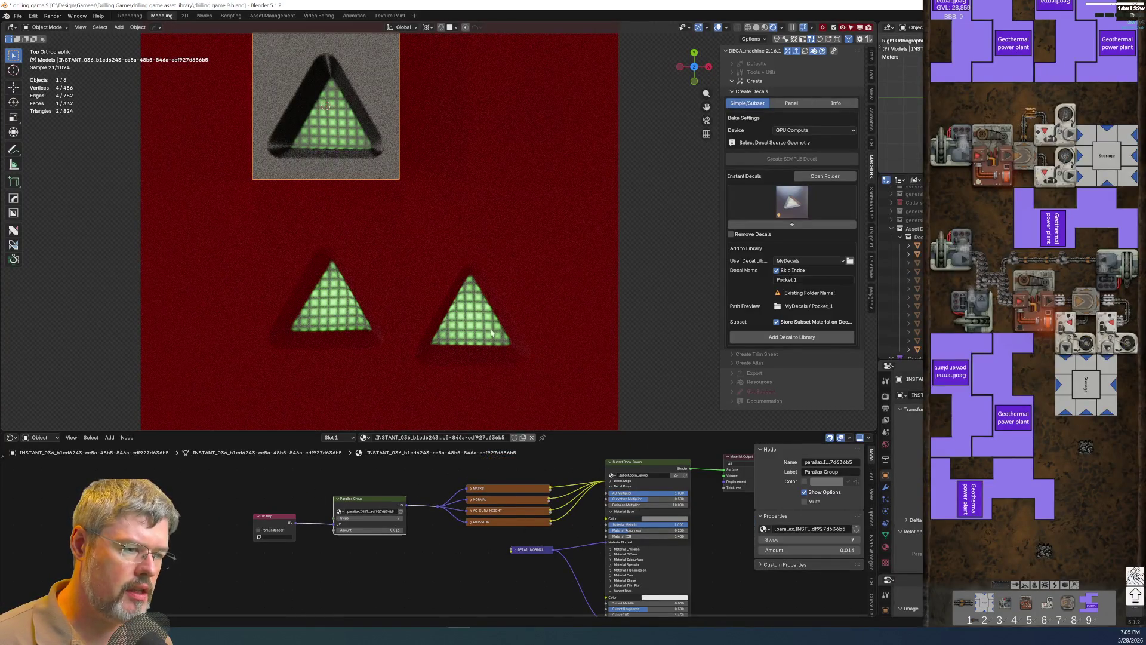
Delete the test subset decal and raise the glow's Saturation to 2.000.
key(x)
click(355, 184)
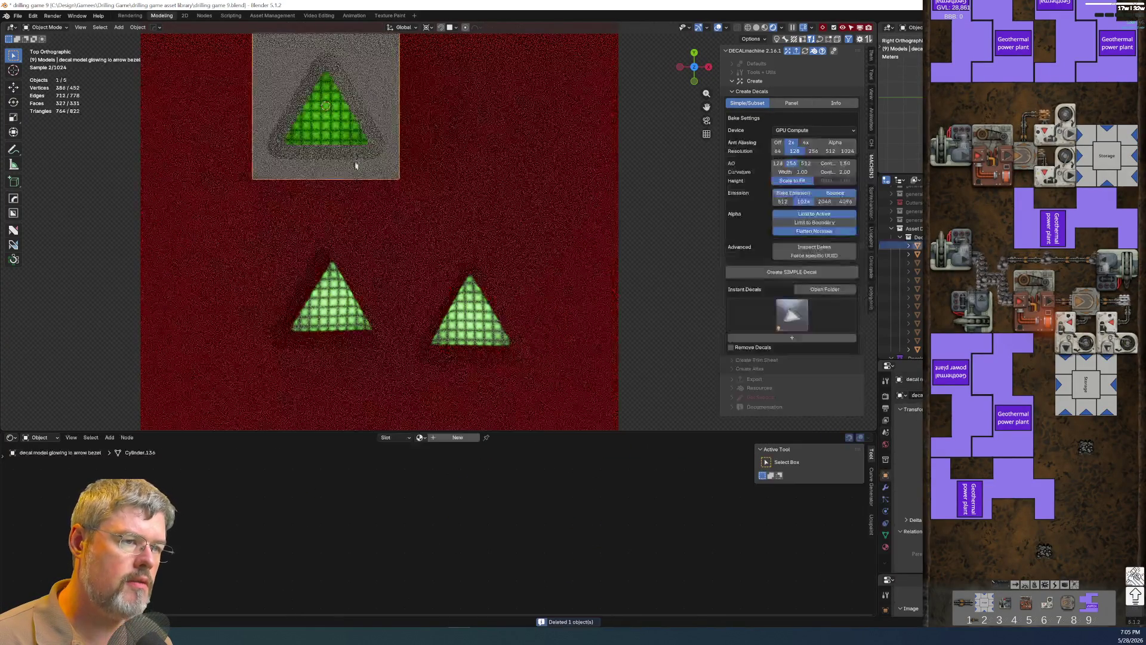
click(359, 132)
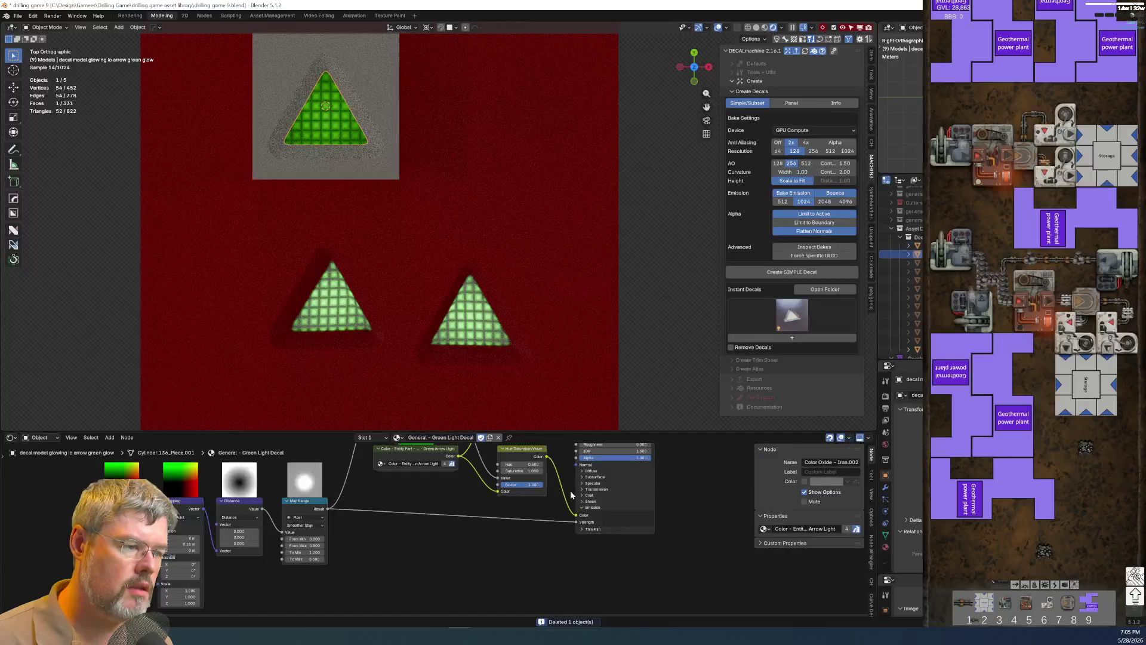
scroll(537, 510, up, 2)
scroll(502, 528, up, 2)
scroll(456, 547, up, 2)
click(452, 535)
text(2)
key(Return)
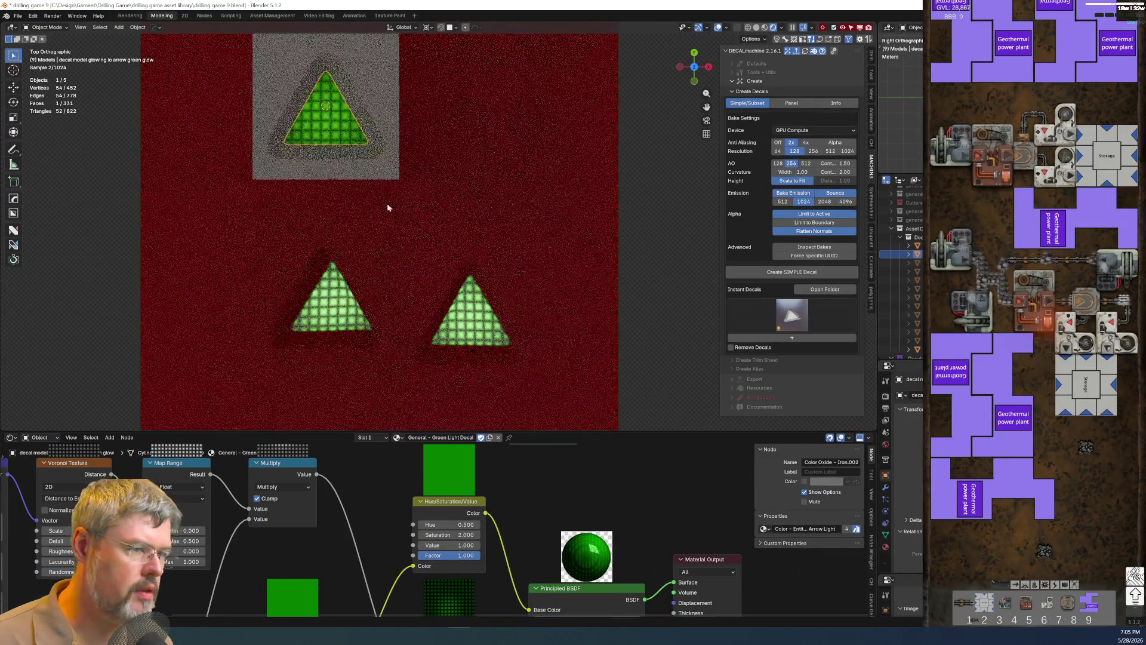
Bake a subset decal from the top arrow and its bezel square.
shift+click(381, 166)
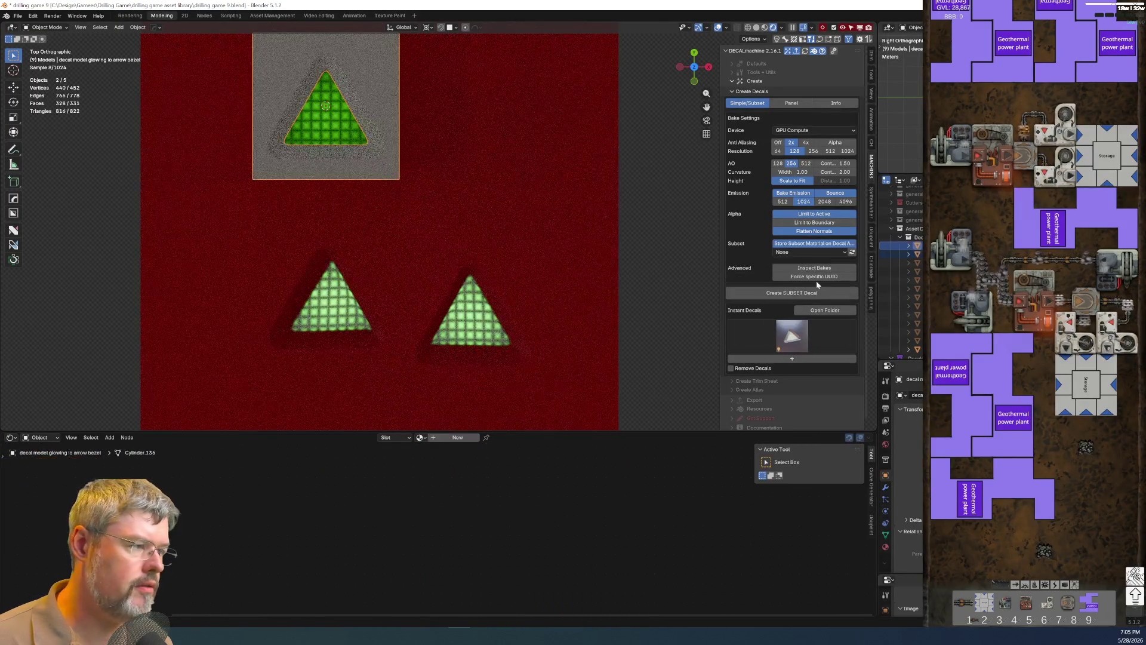
click(788, 292)
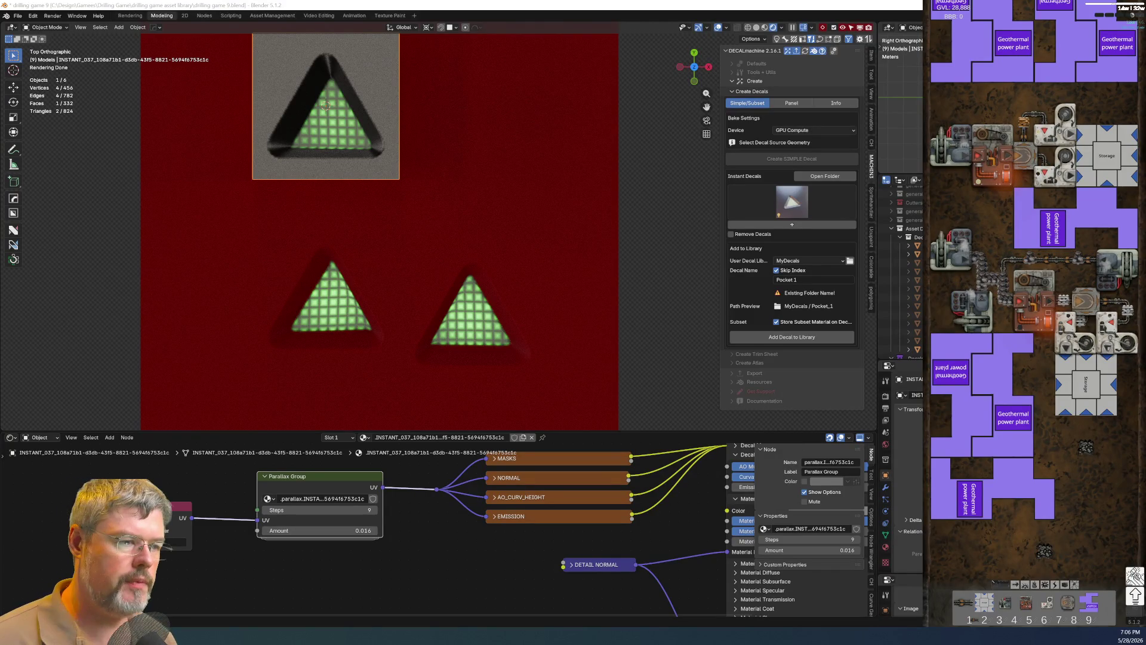
Name the baked decal ID Arrow Green and add it to the MyDecals library.
click(788, 280)
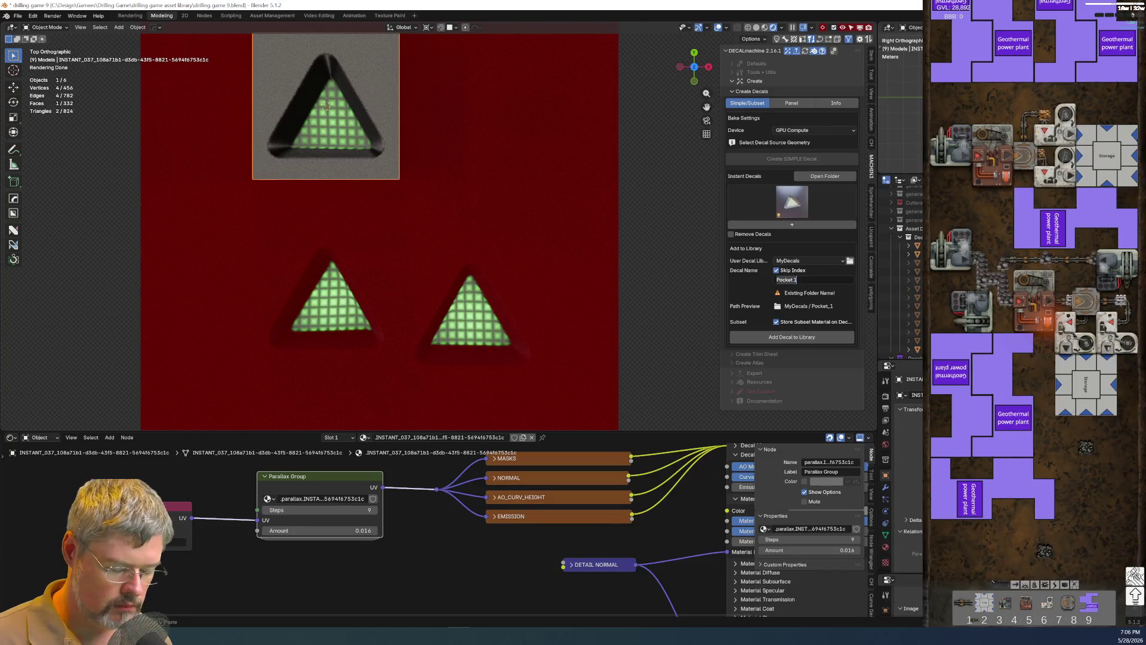
text(lo)
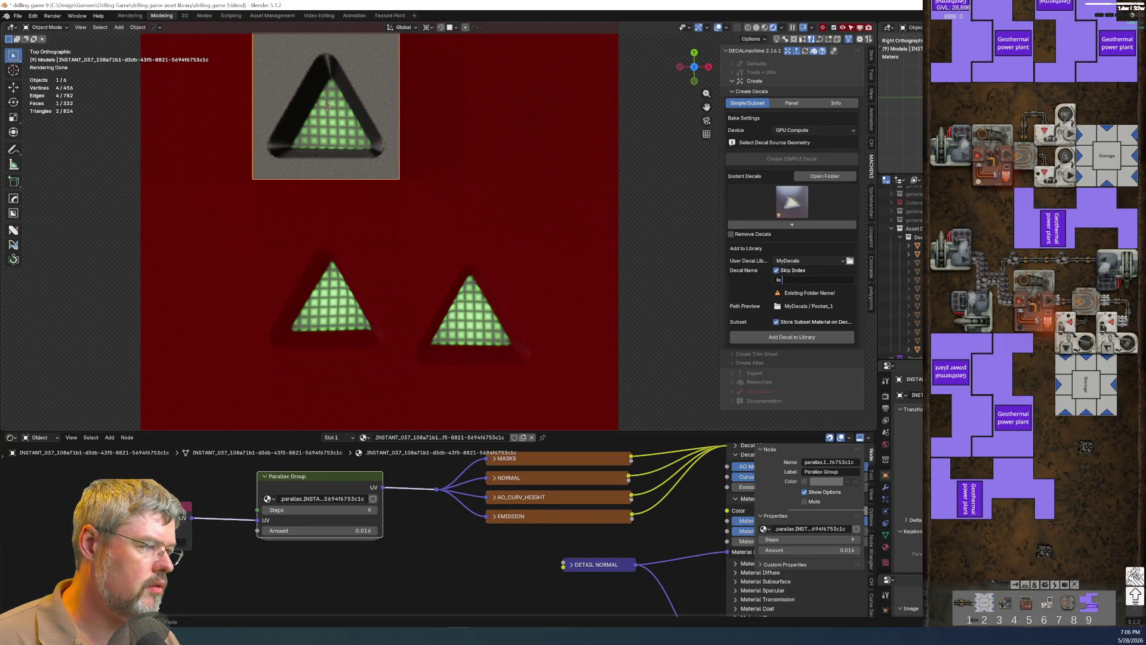
key(BackSpace)
key(BackSpace)
key(BackSpace)
key(BackSpace)
text(D Arrow Green)
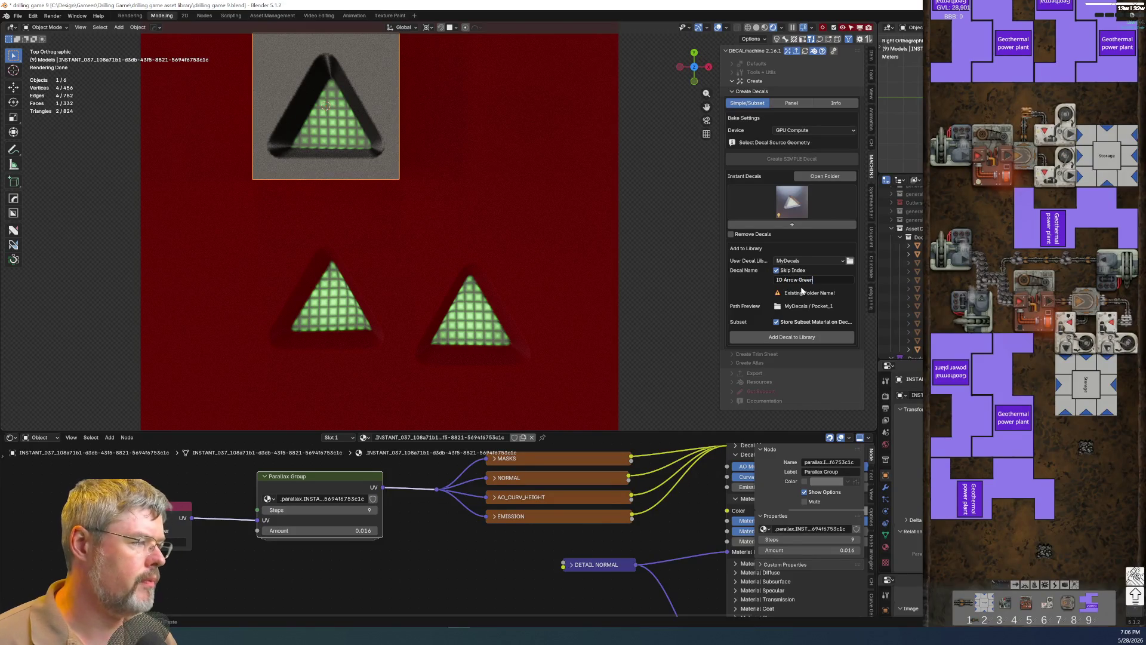
key(Return)
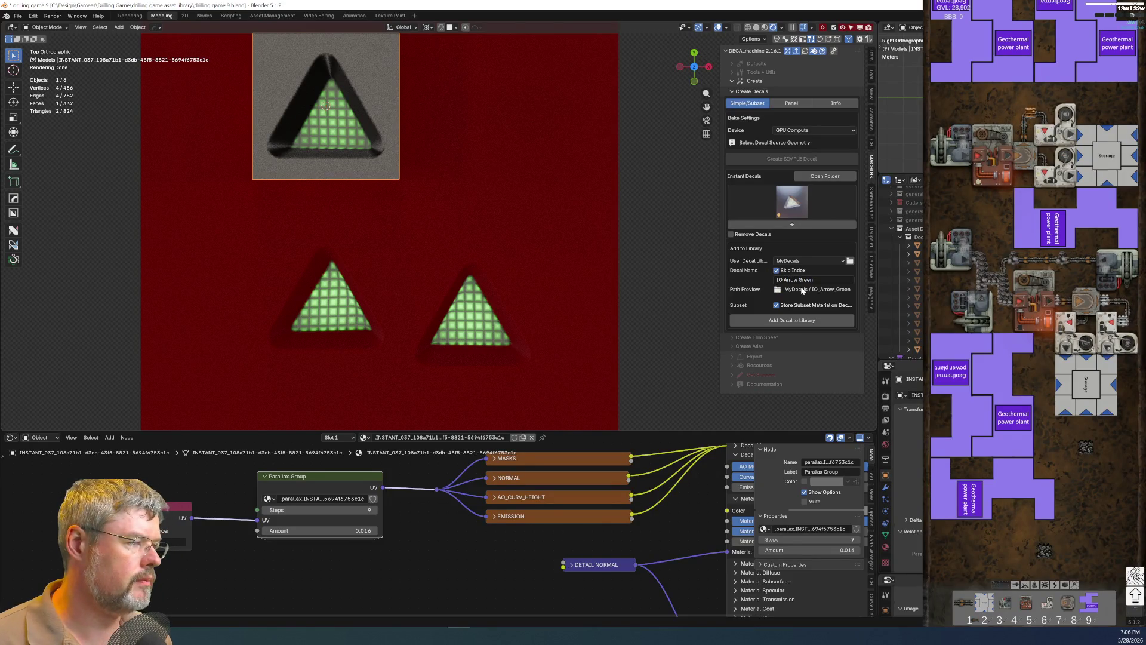
click(777, 322)
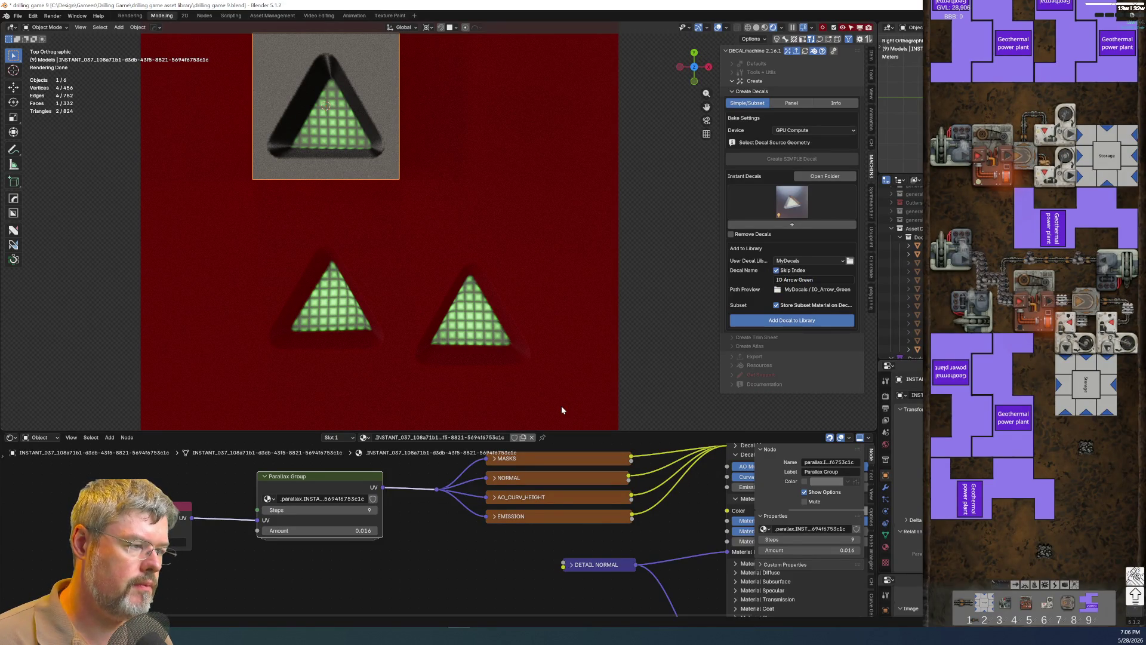
Start deleting the right triangle decal on the red plane.
click(448, 337)
key(x)
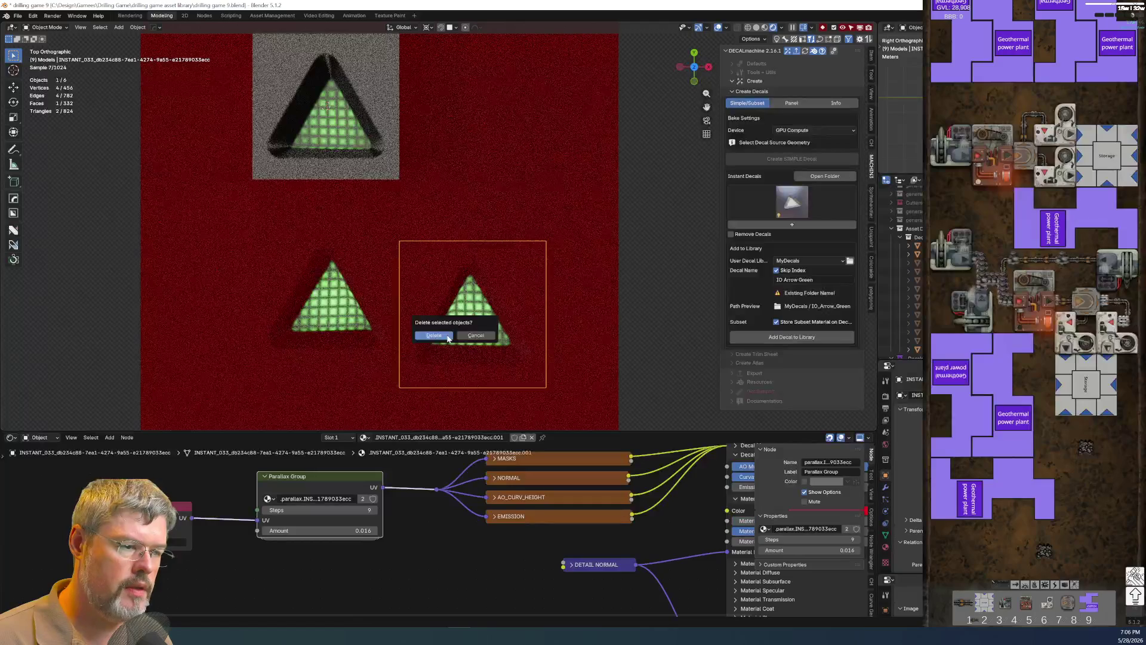
Delete the right and left triangle decals and the dark bezelled triangle.
click(433, 336)
click(327, 331)
key(x)
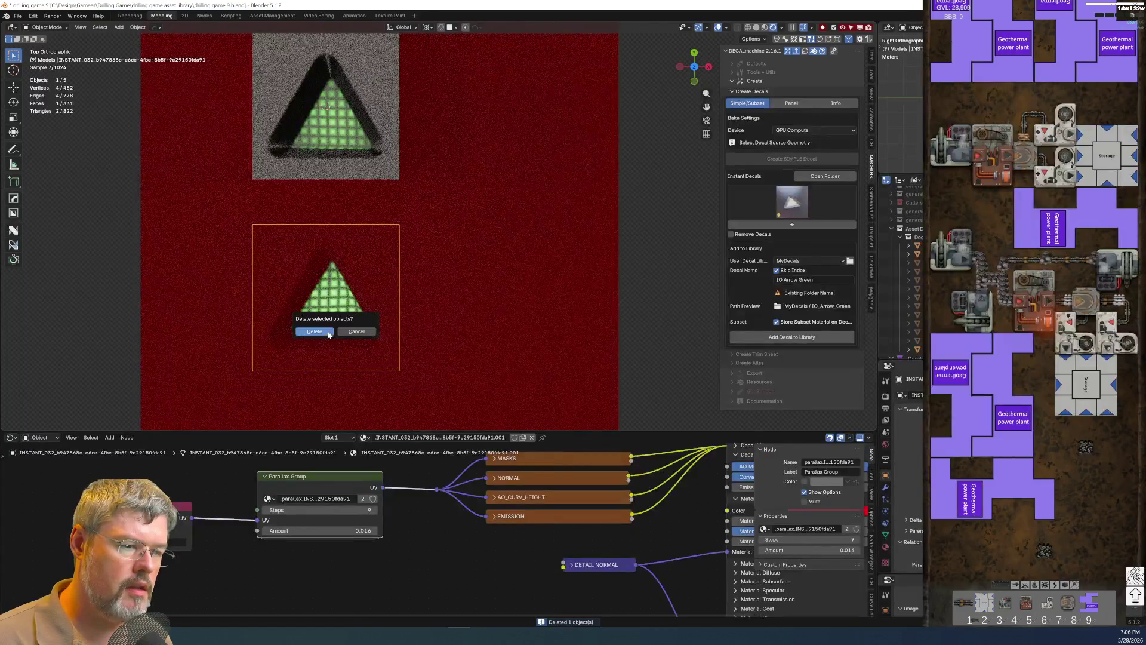
click(315, 330)
click(373, 159)
key(x)
click(373, 157)
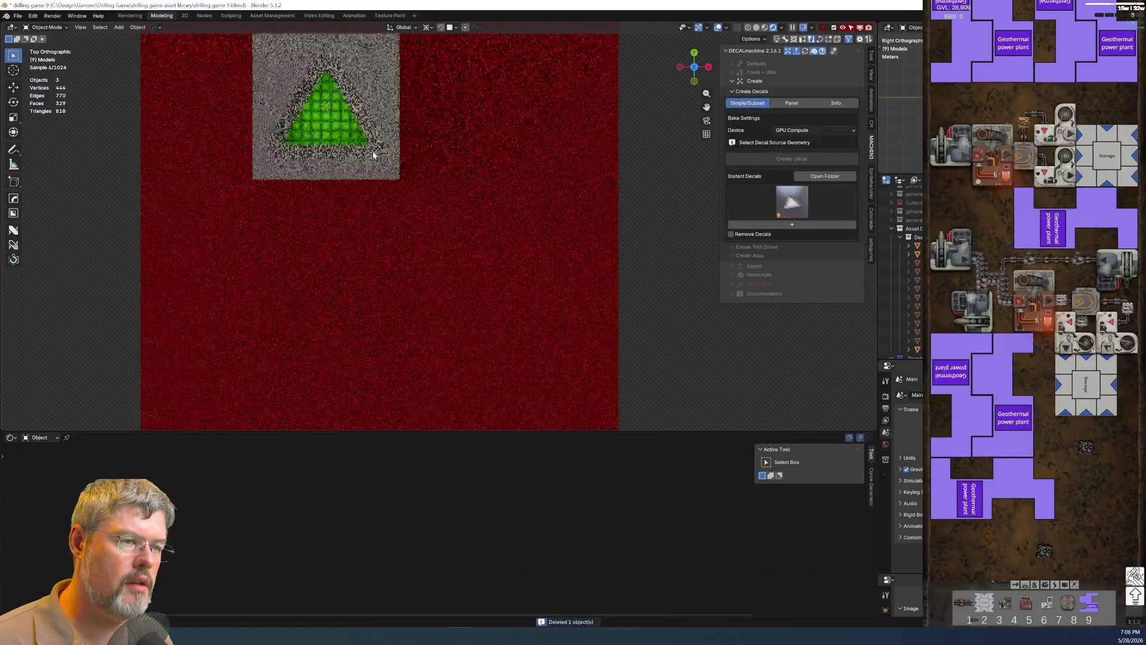
Inspect the green triangle's material nodes and screenshot the node graph.
click(348, 126)
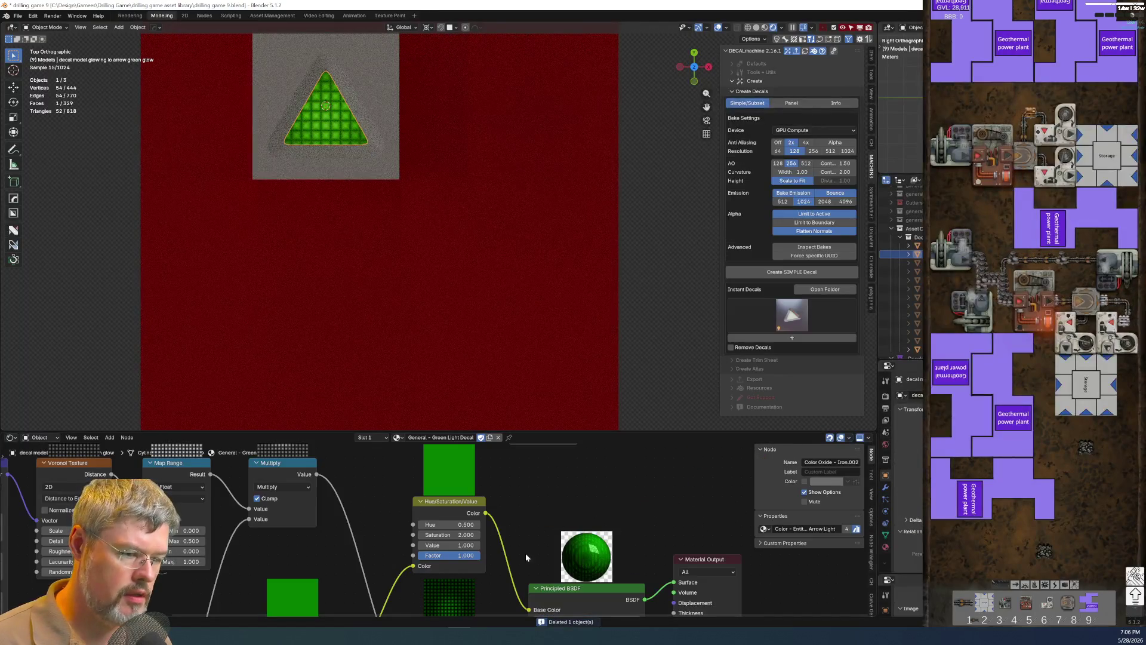
middle_drag(473, 537, 482, 410)
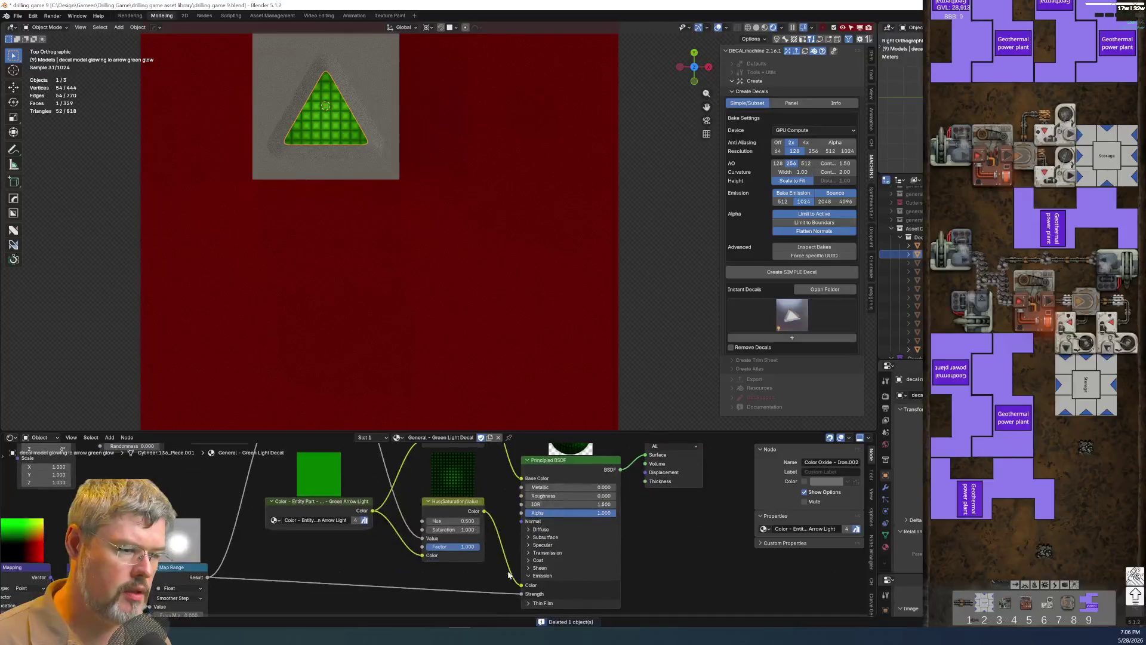
click(583, 427)
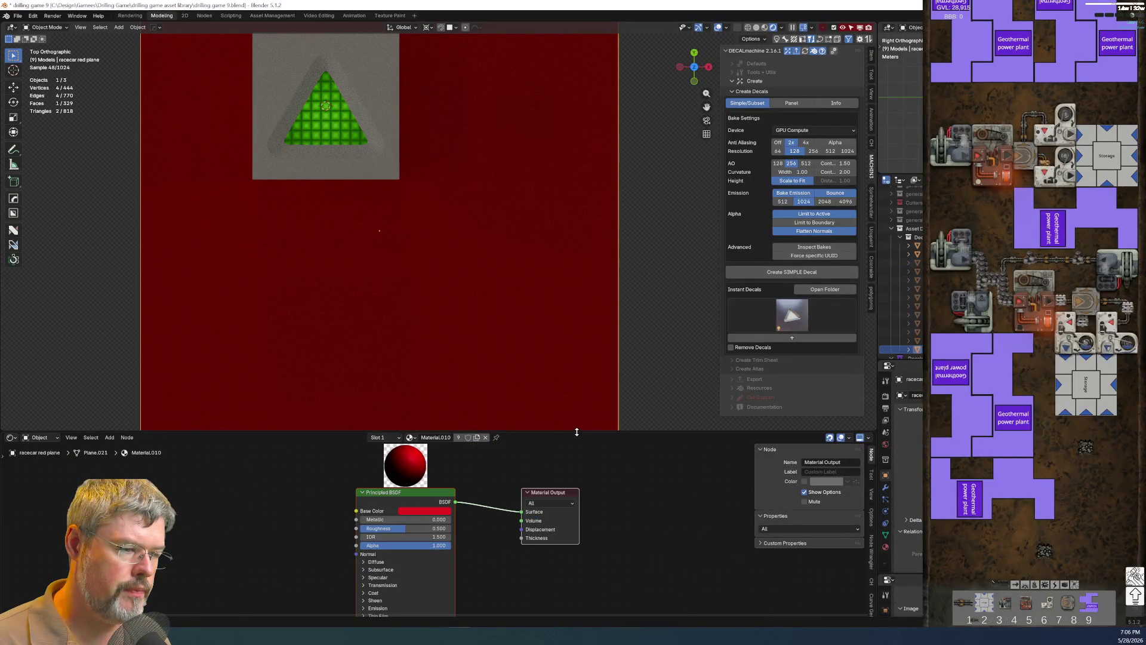
click(328, 139)
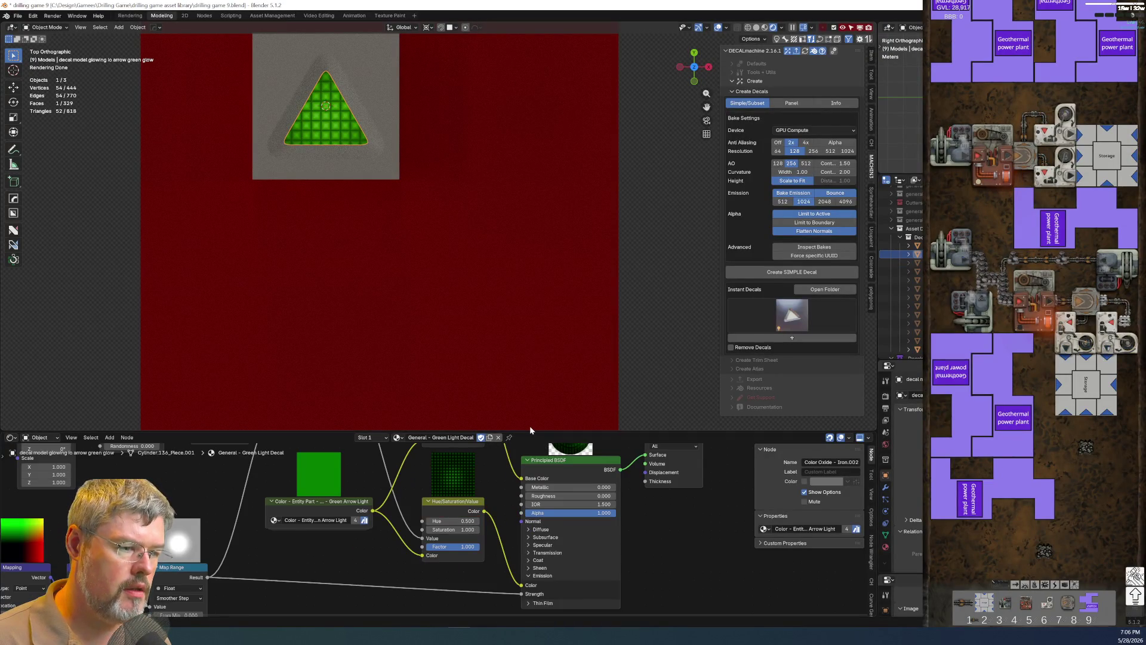
drag(529, 431, 528, 218)
scroll(571, 533, up, 1)
scroll(572, 532, up, 1)
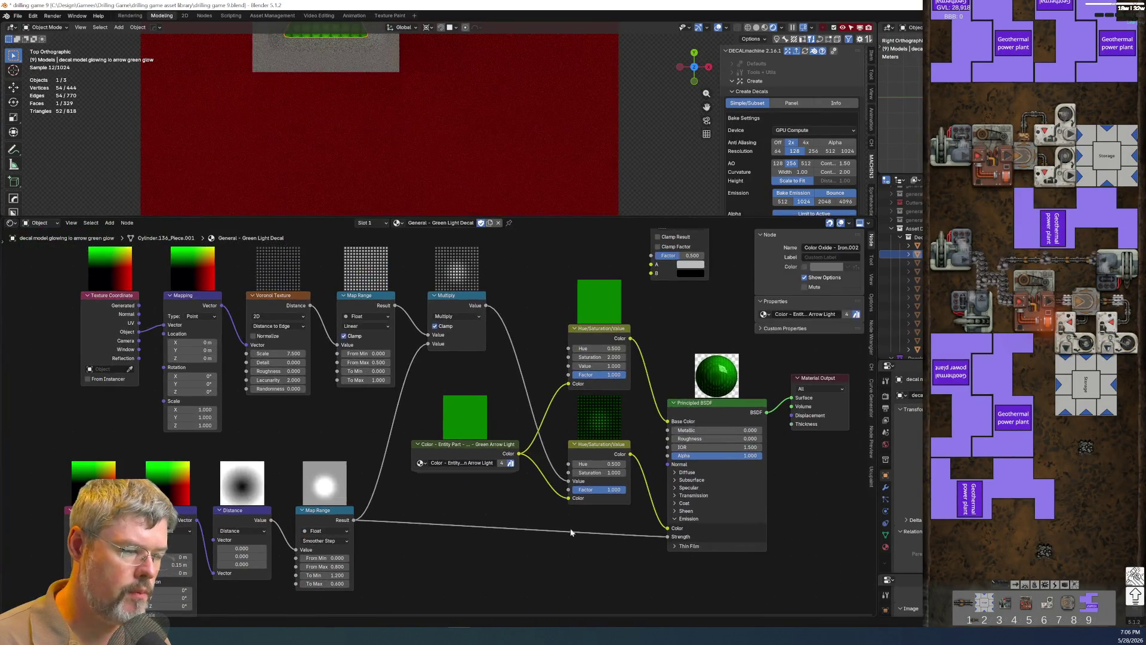
key(super+shift+s)
drag(643, 315, 287, 599)
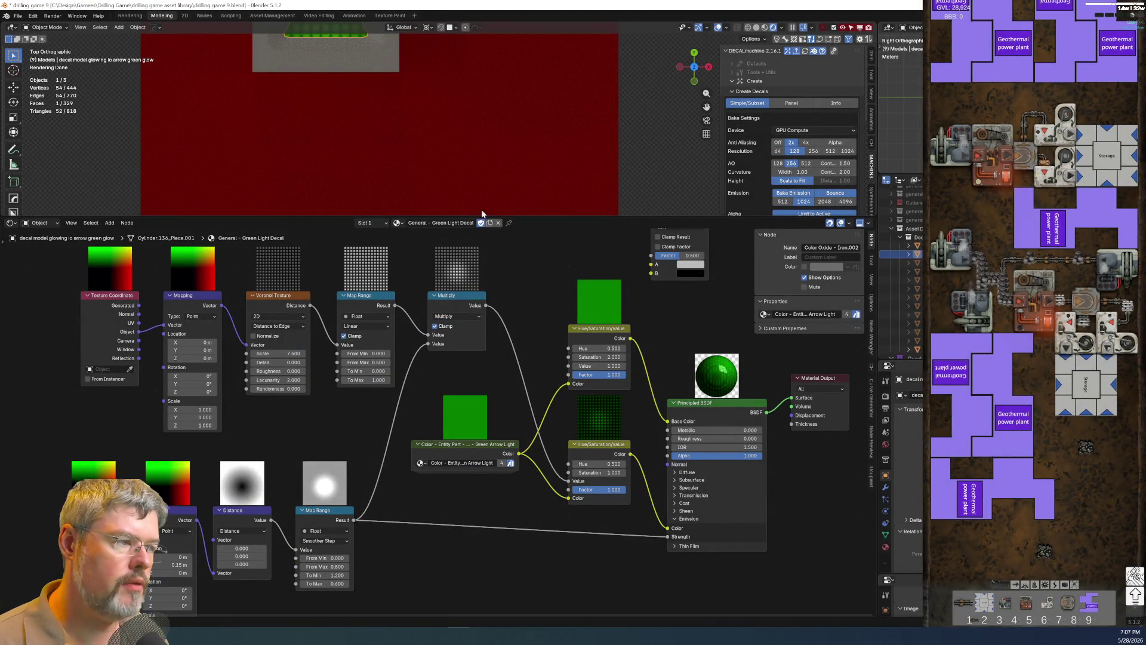
Select the red-glow arrow decal model to show its Red Light Decal material.
click(386, 91)
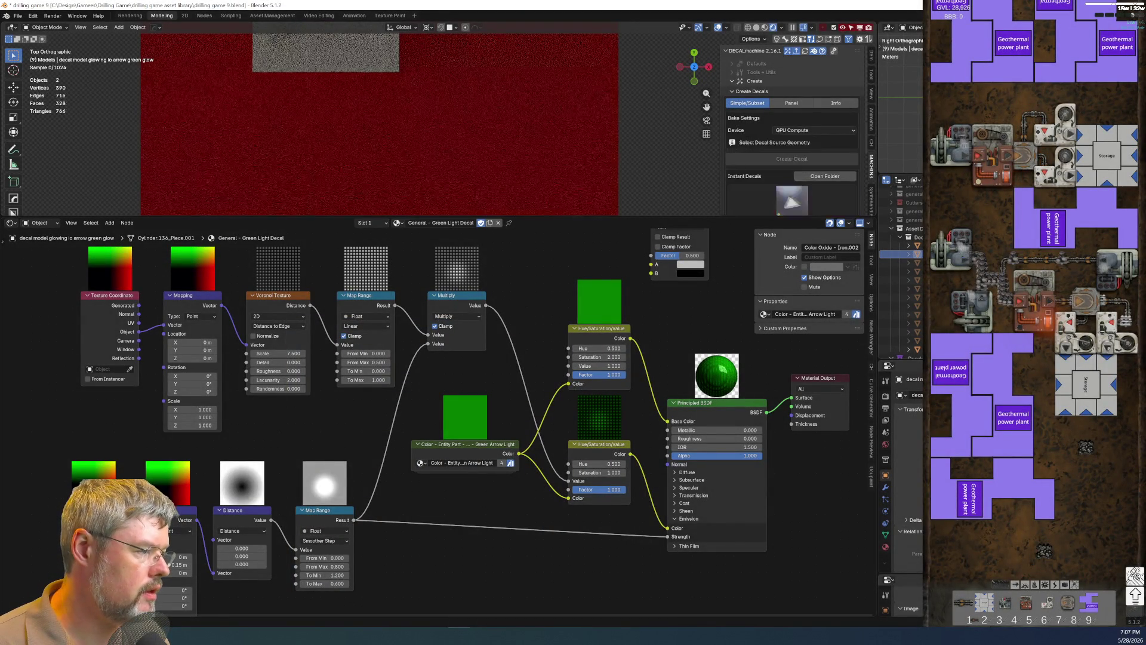
click(327, 38)
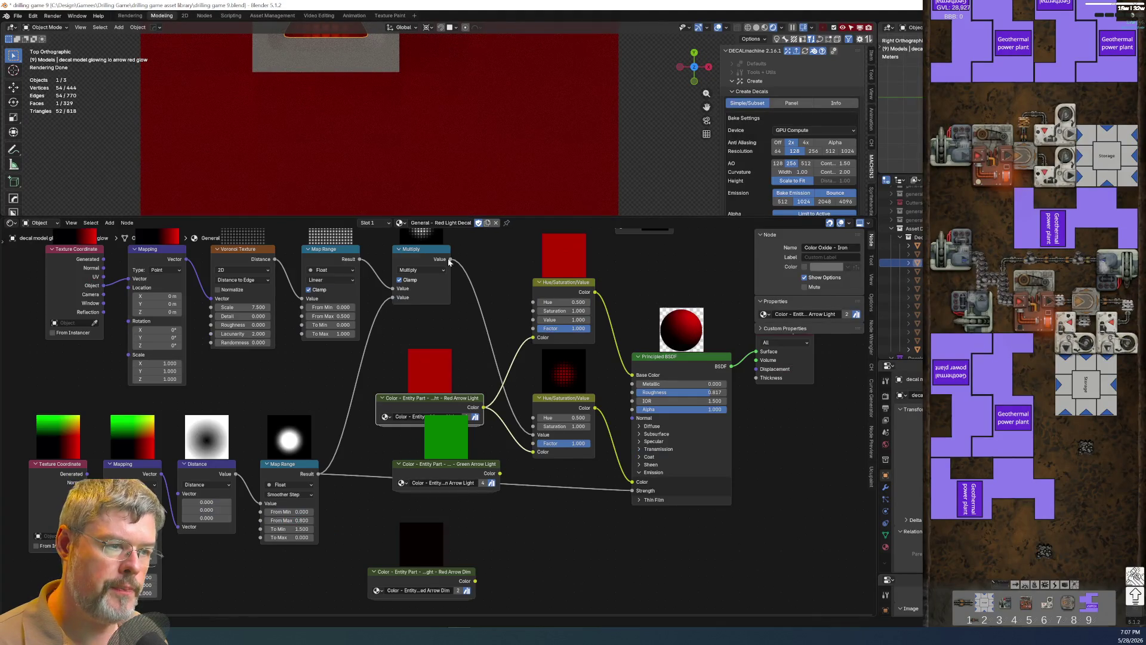
Set the red glow's Map Range To Min to 1.2 and remove the Green Arrow Light node.
key(KP_Decimal)
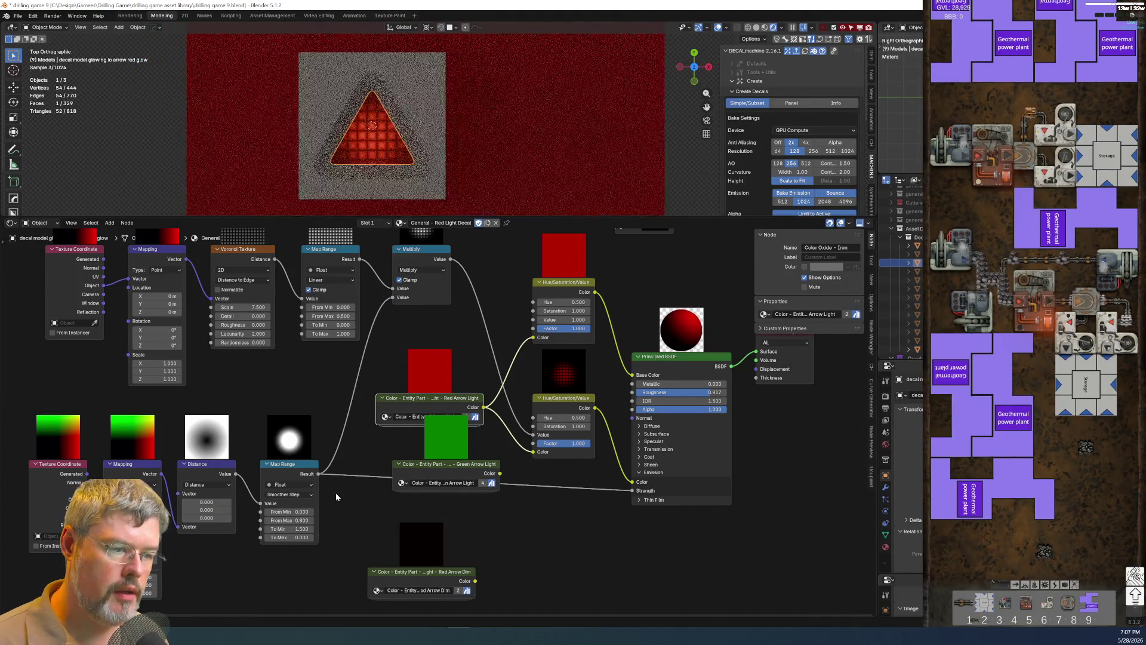
click(303, 531)
text(1)
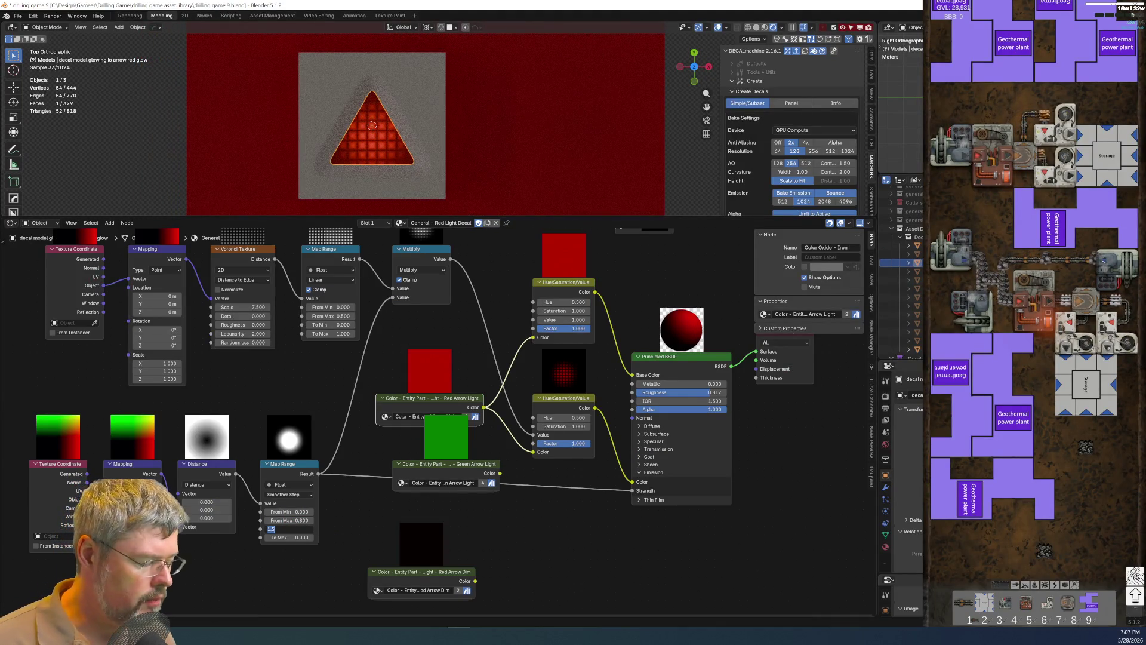
text(.2)
key(Return)
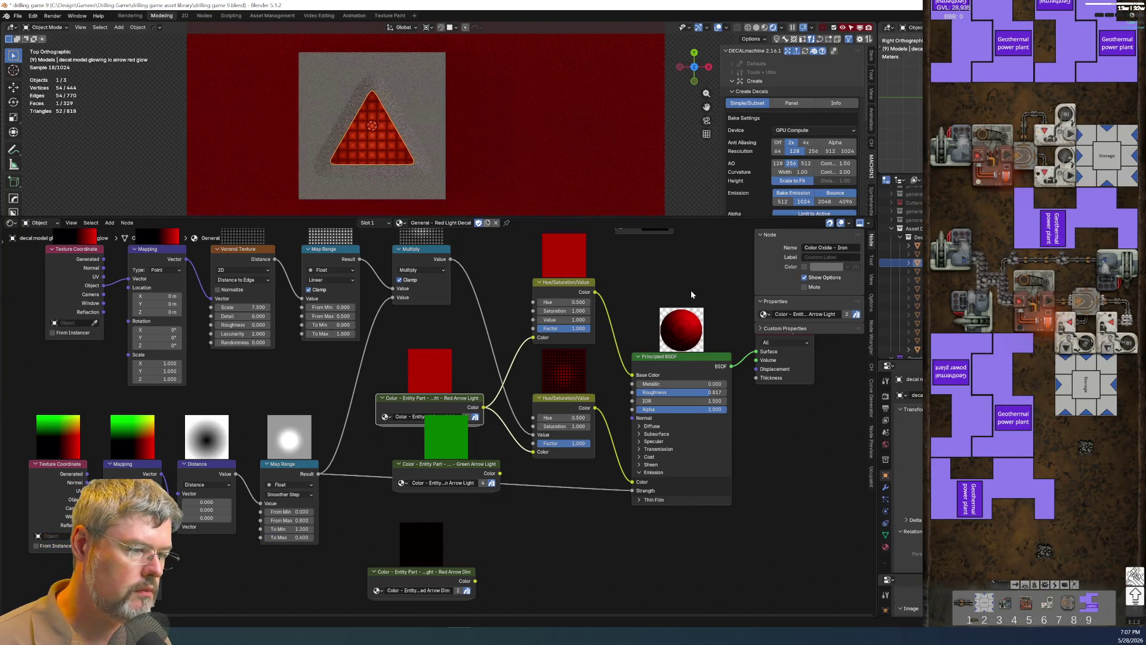
click(457, 469)
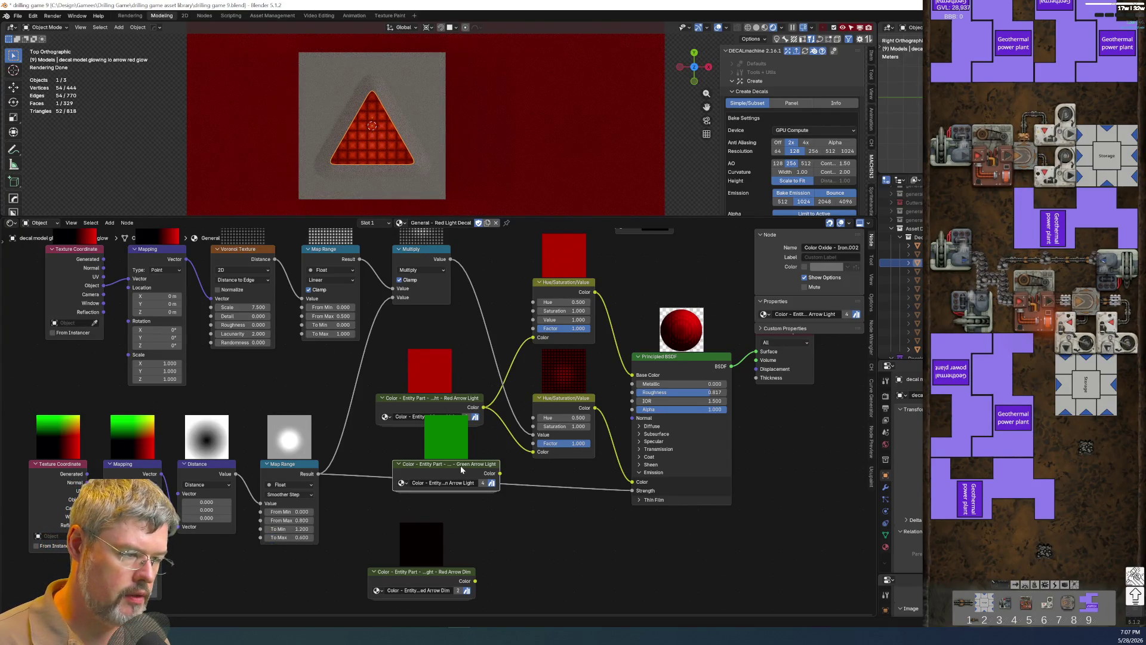
key(x)
double_click(562, 318)
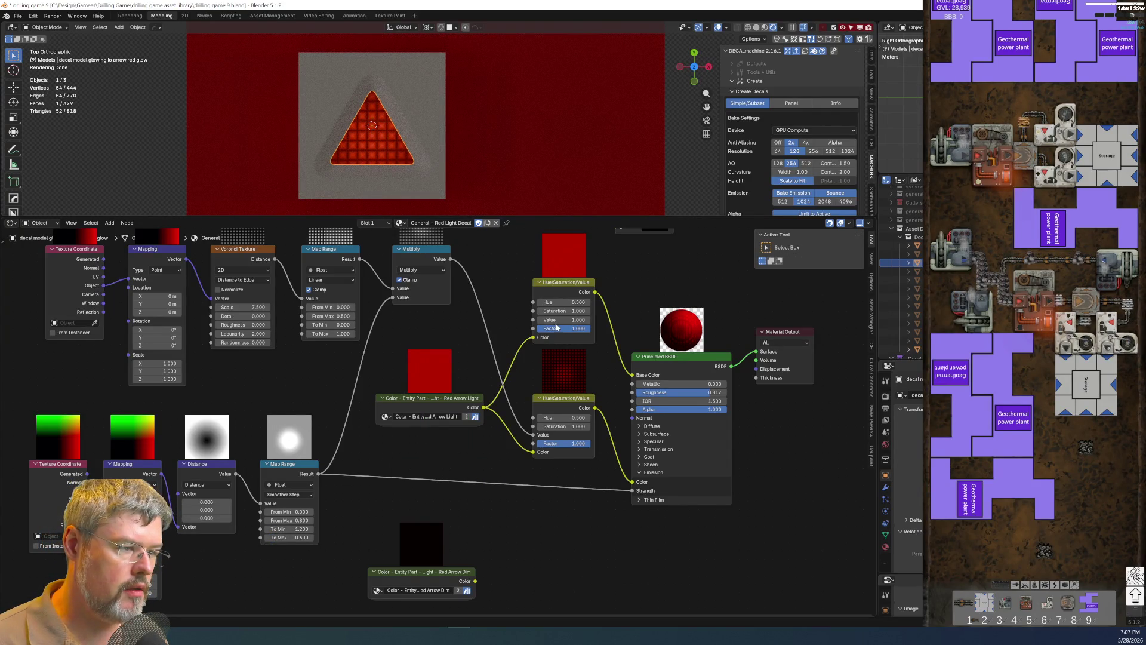
text(2)
key(Return)
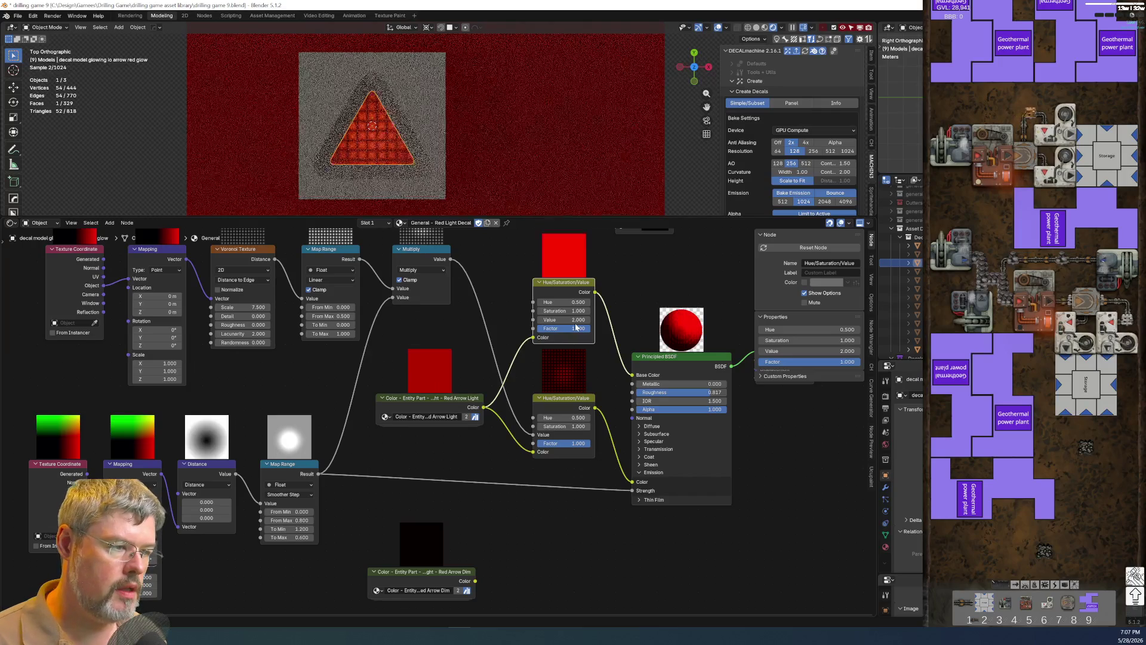
key(x)
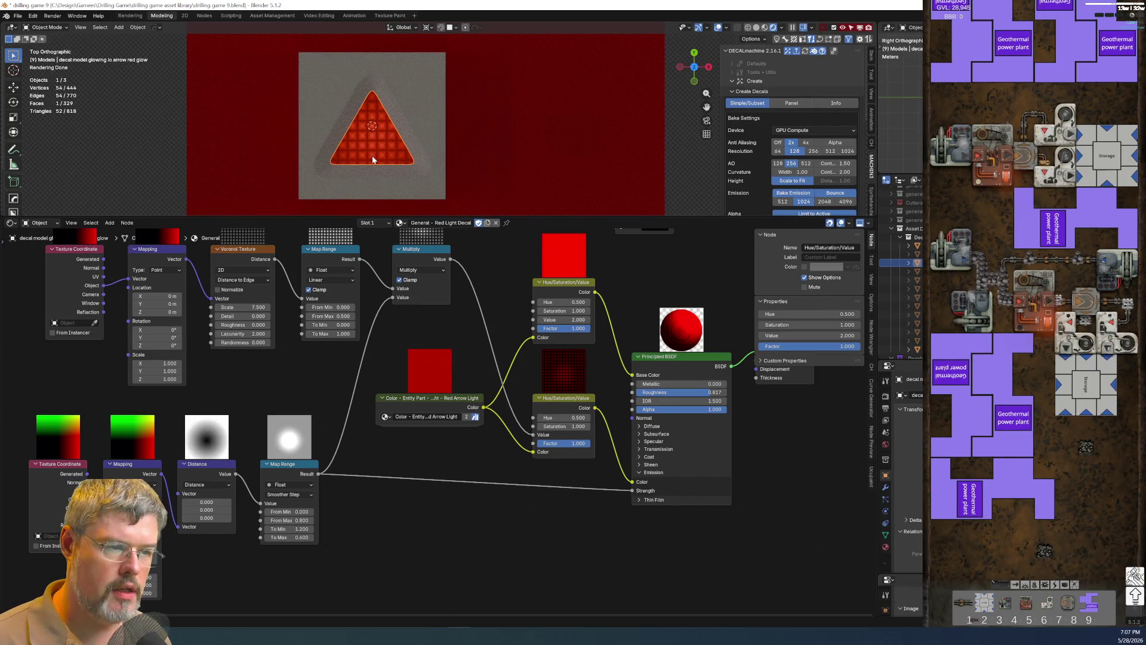
Select the arrow bezel model and save the blend file.
click(363, 185)
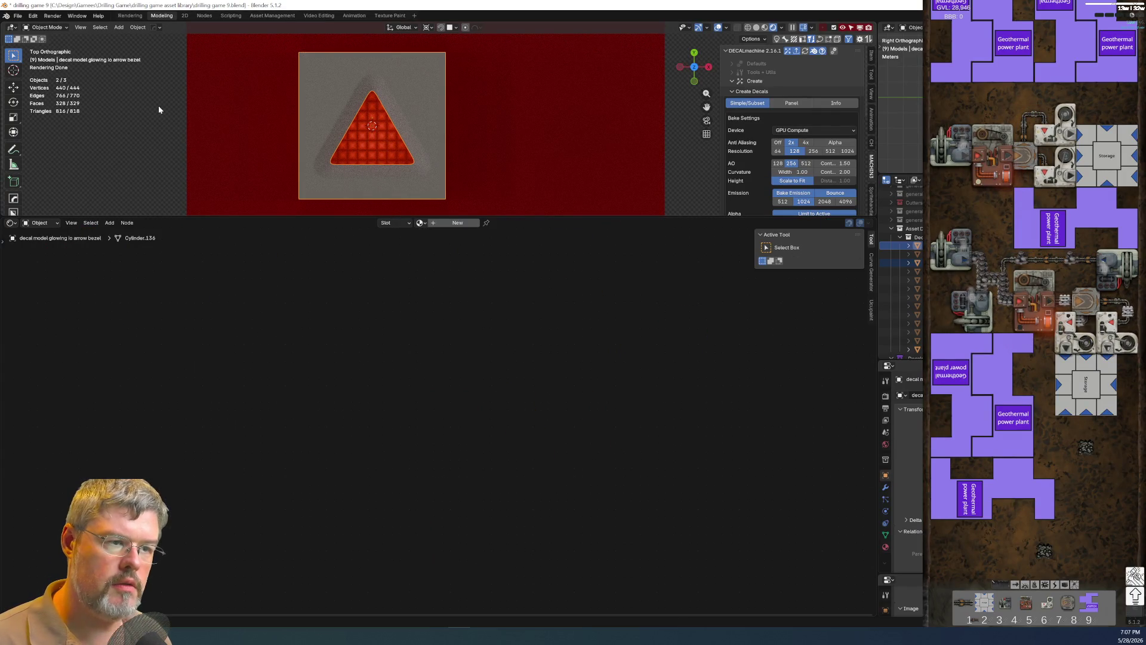
click(17, 16)
key(ctrl+s)
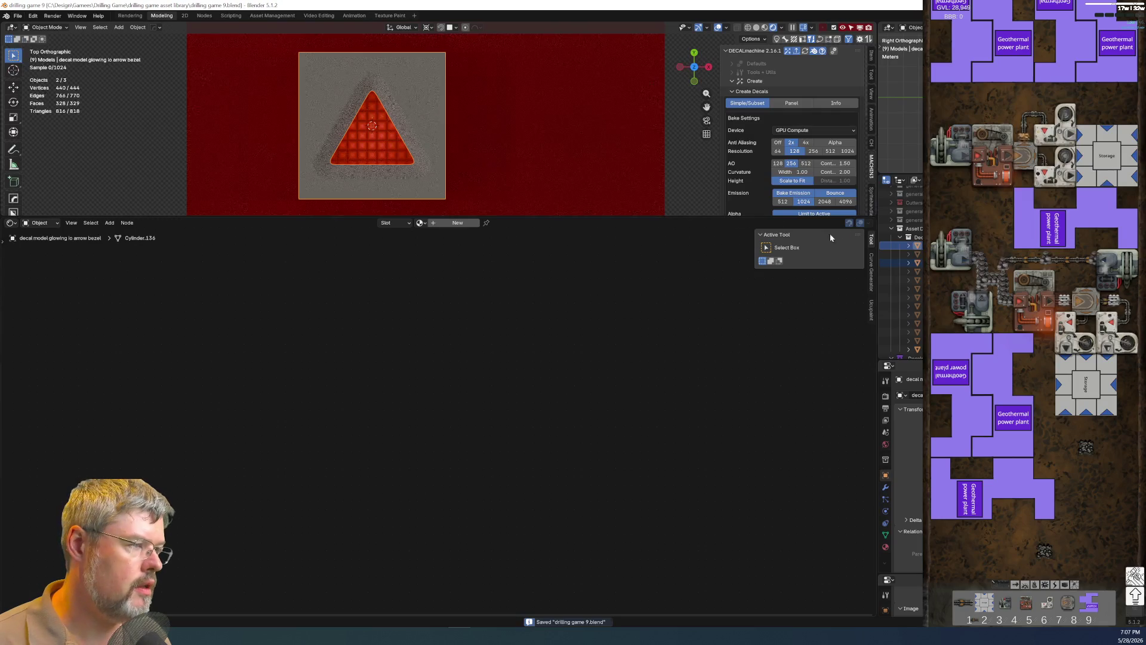
Create an instant decal named IO Arrow Red, add it to MyDecals, and delete the leftover.
drag(655, 216, 655, 518)
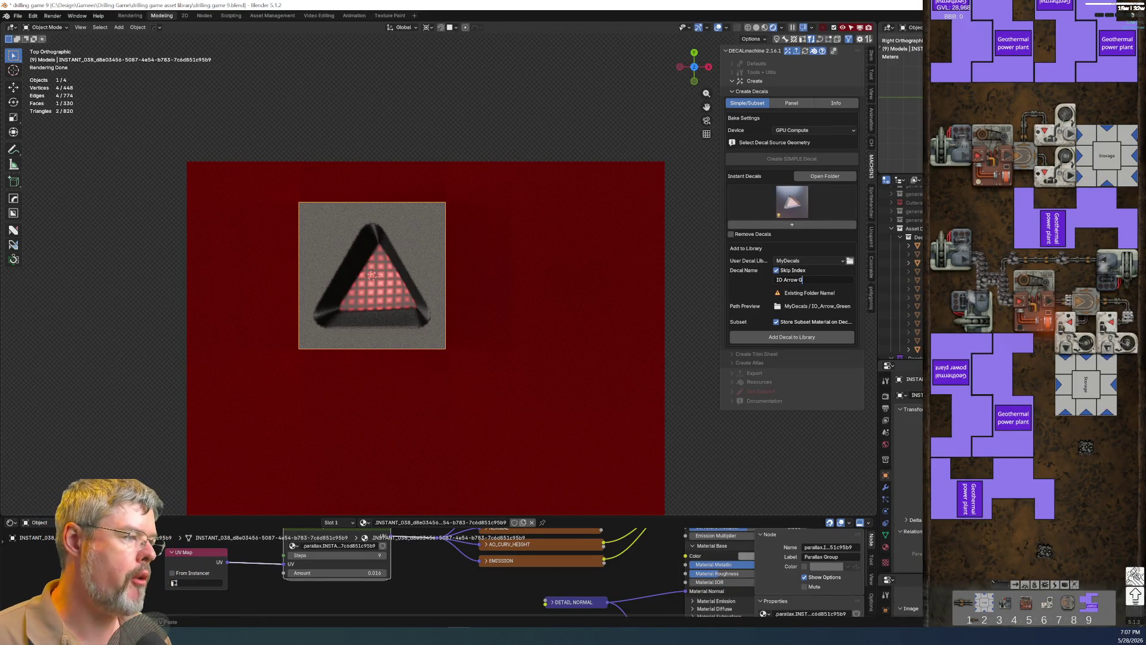
text(Red)
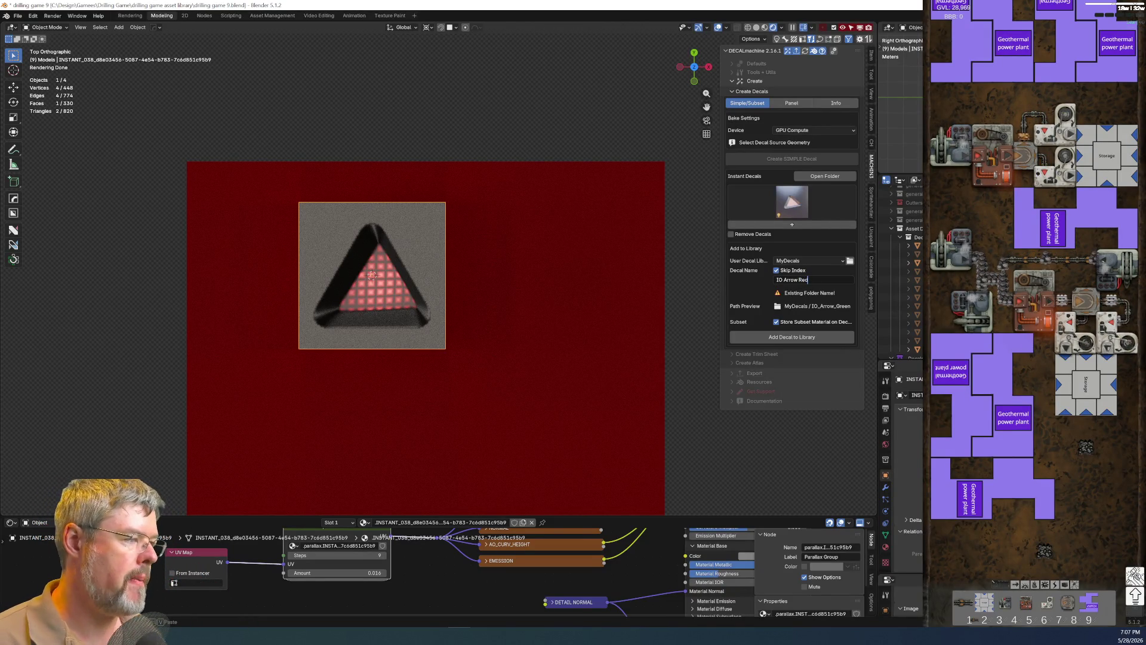
key(Return)
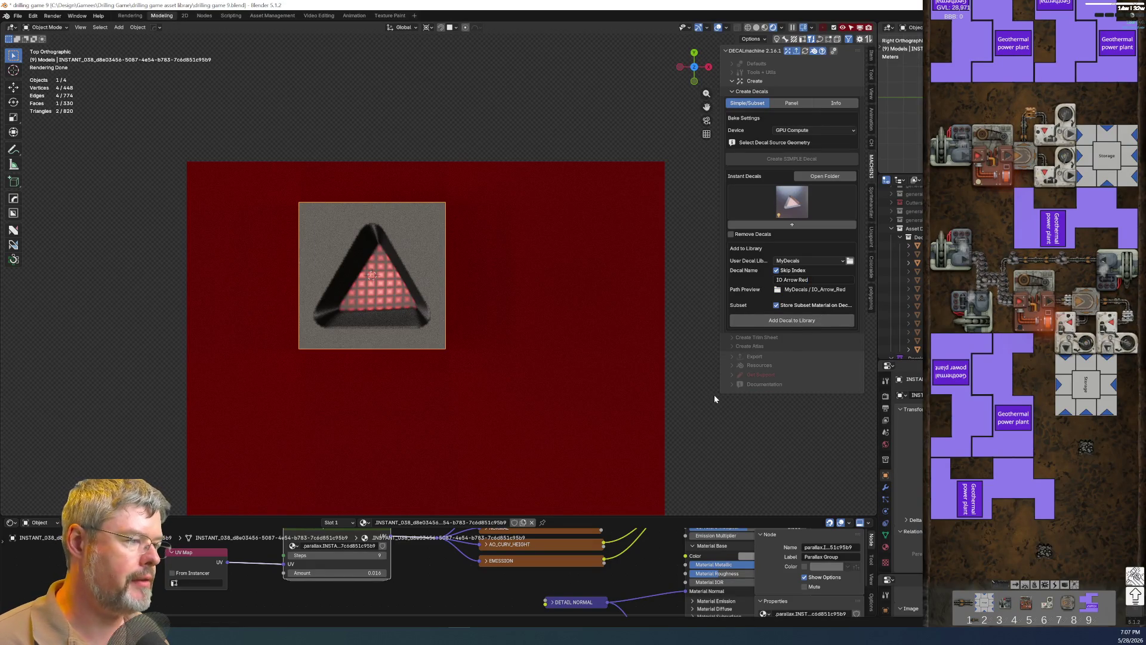
click(760, 323)
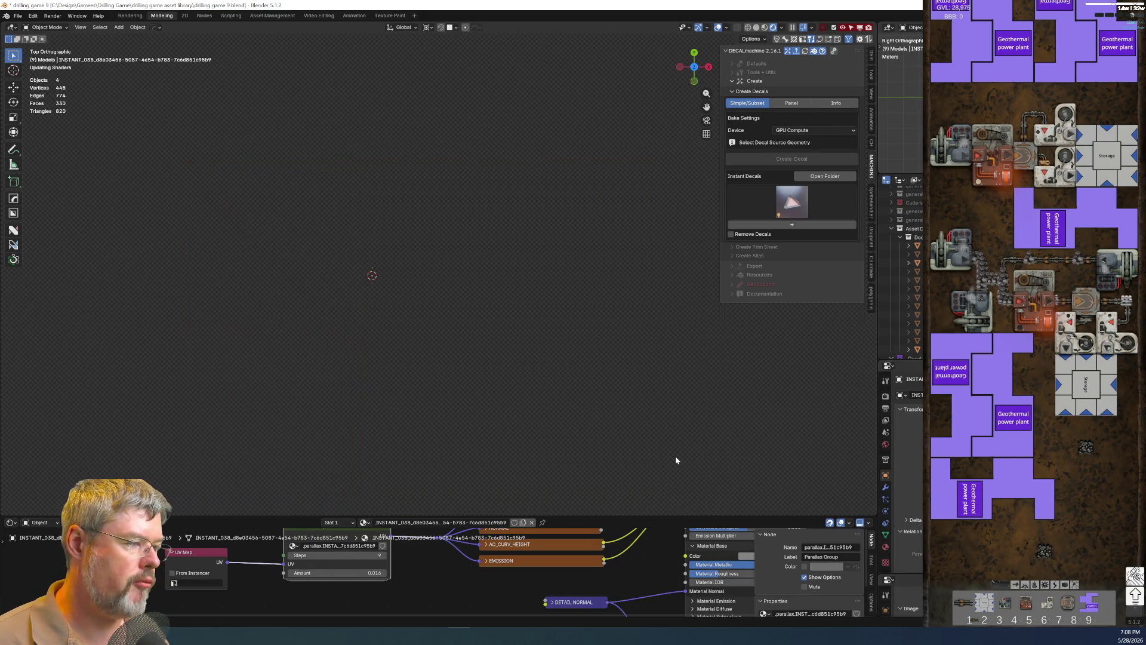
key(x)
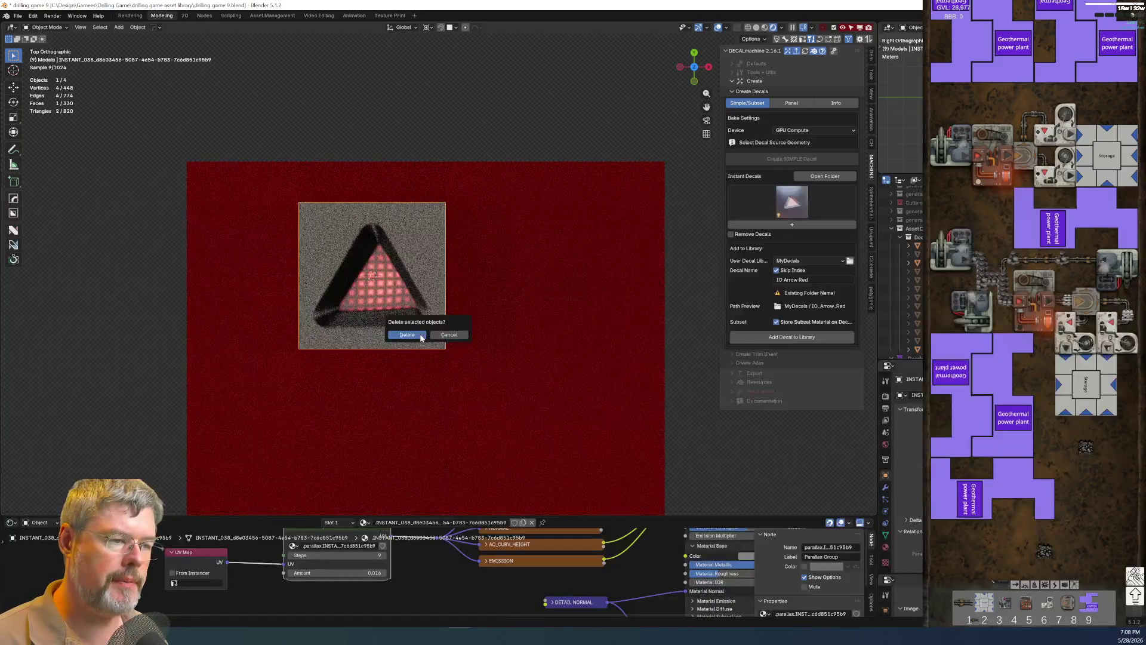
Delete the leftover decal object and hide the red backdrop, collapsing the Decals collection.
click(407, 335)
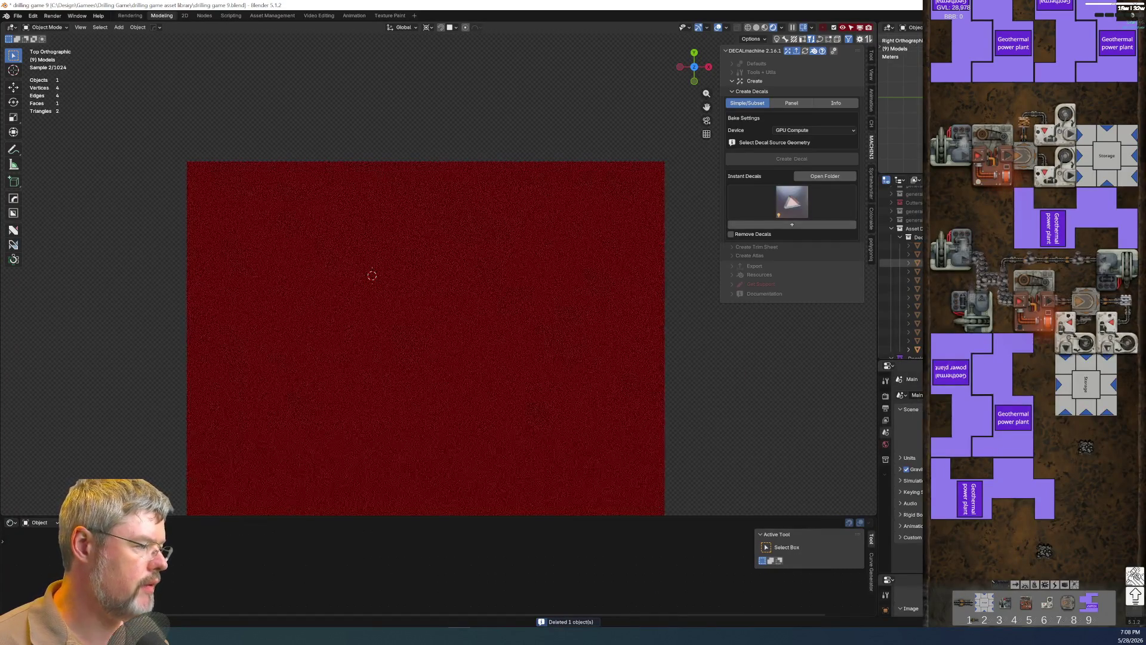
click(901, 253)
click(899, 239)
scroll(890, 318, up, 3)
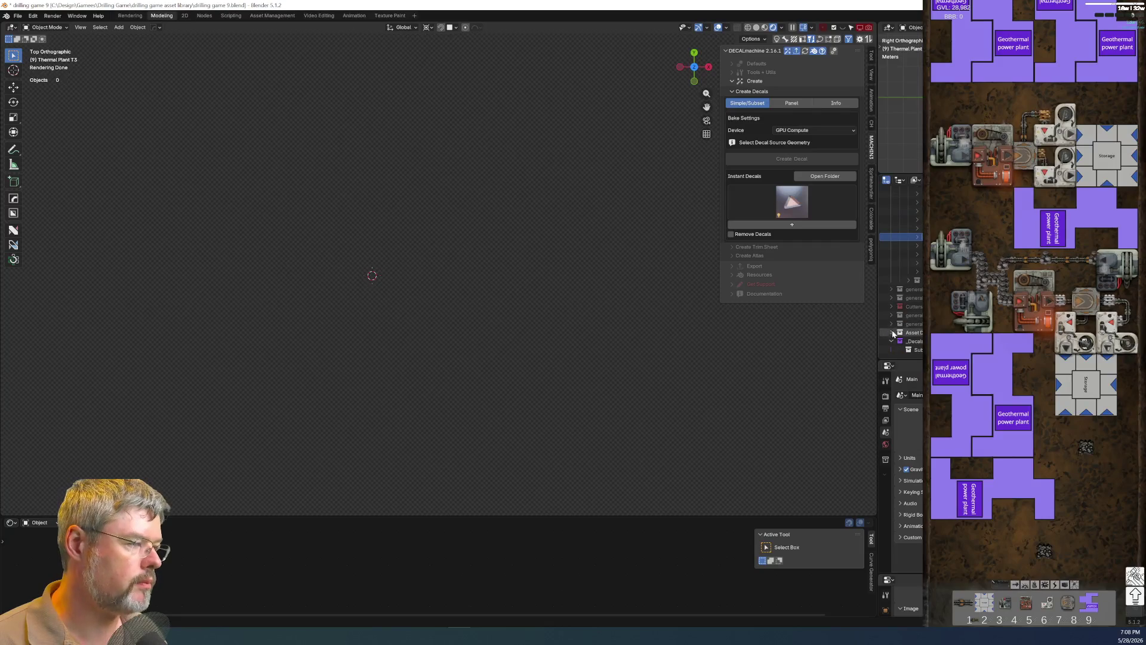
scroll(894, 333, up, 1)
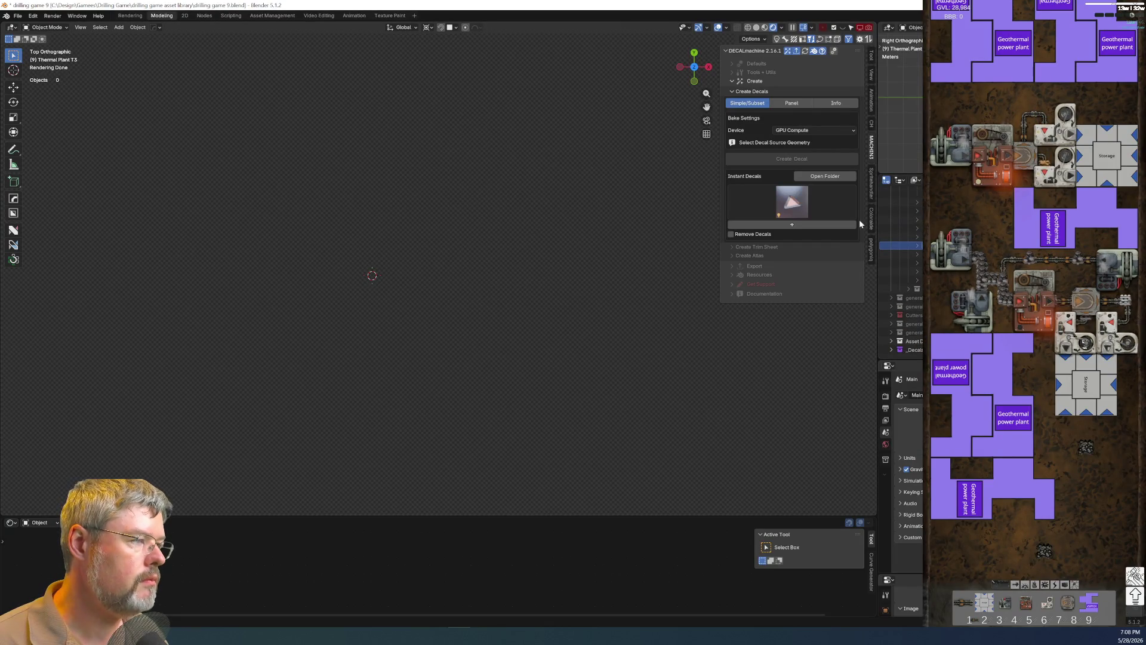
Load the Coal Plant render set from renderset pro and orbit around the coal plant model.
click(871, 252)
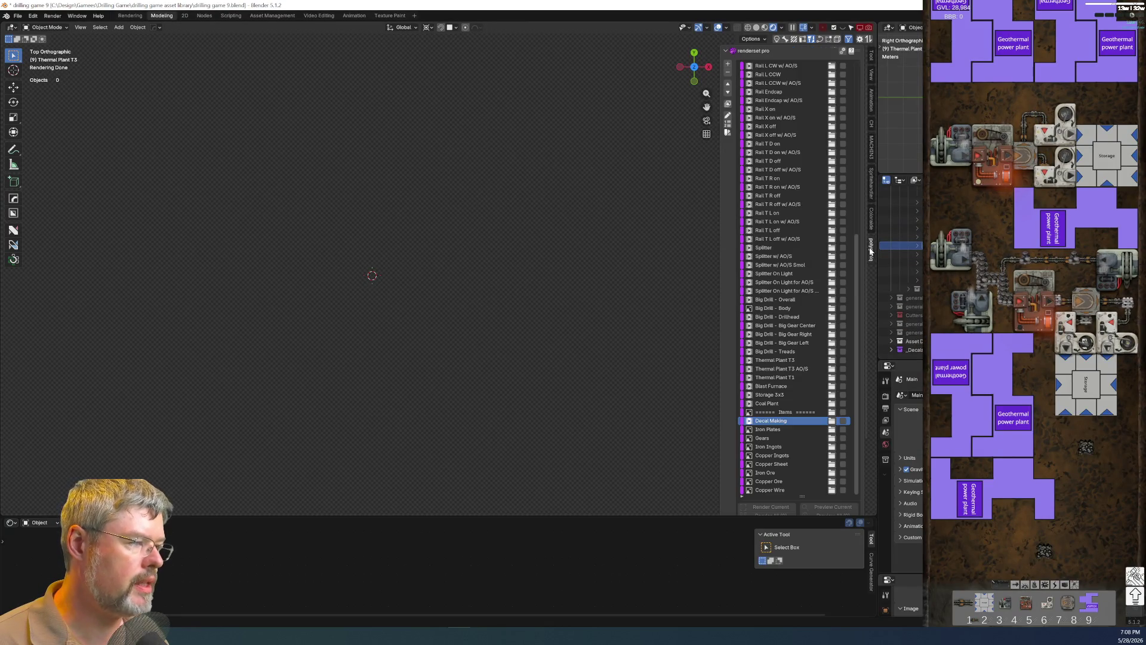
click(775, 403)
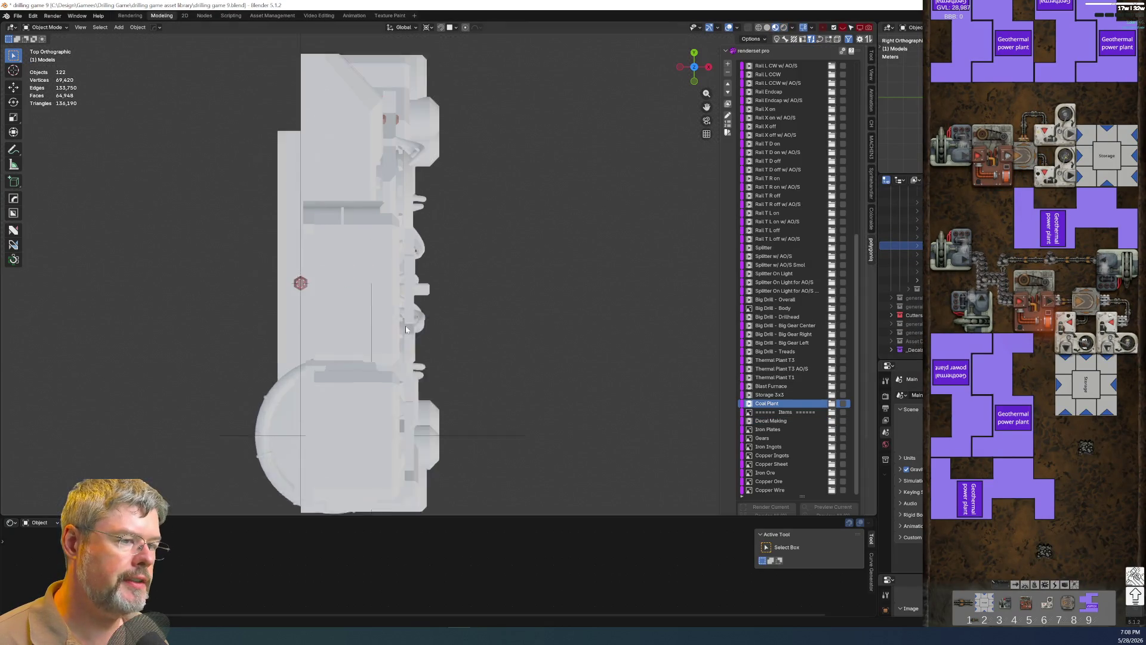
mouse_move(407, 329)
middle_down()
mouse_move(376, 366)
mouse_move(465, 282)
mouse_move(480, 86)
middle_up()
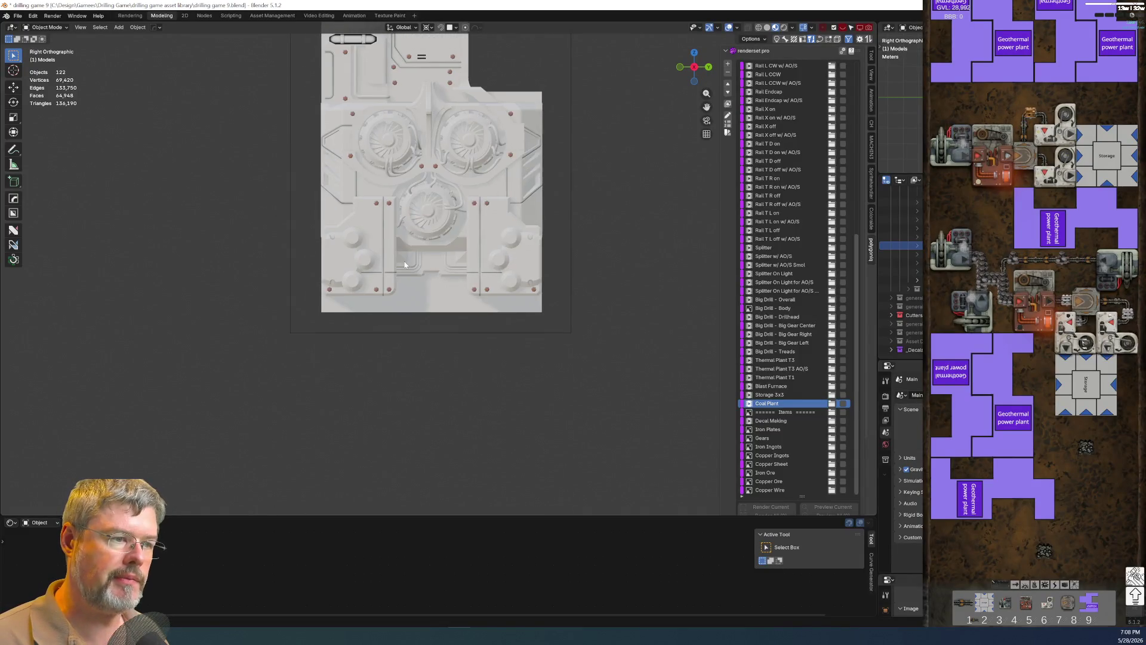
scroll(277, 286, up, 3)
scroll(278, 286, up, 2)
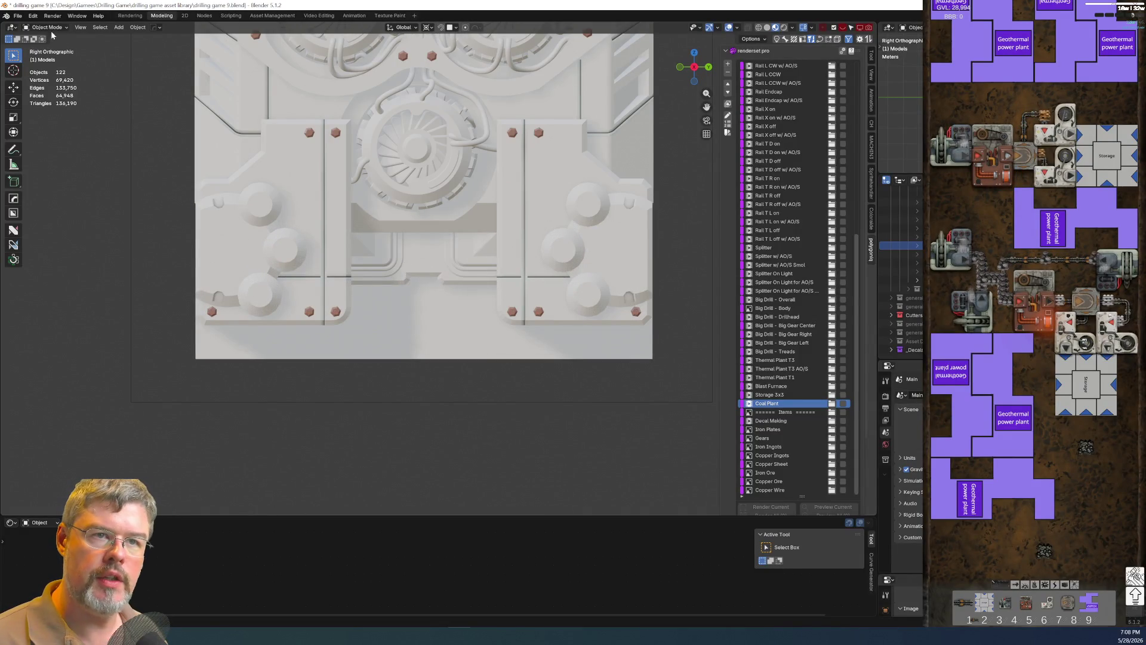
Save the blend file.
click(18, 16)
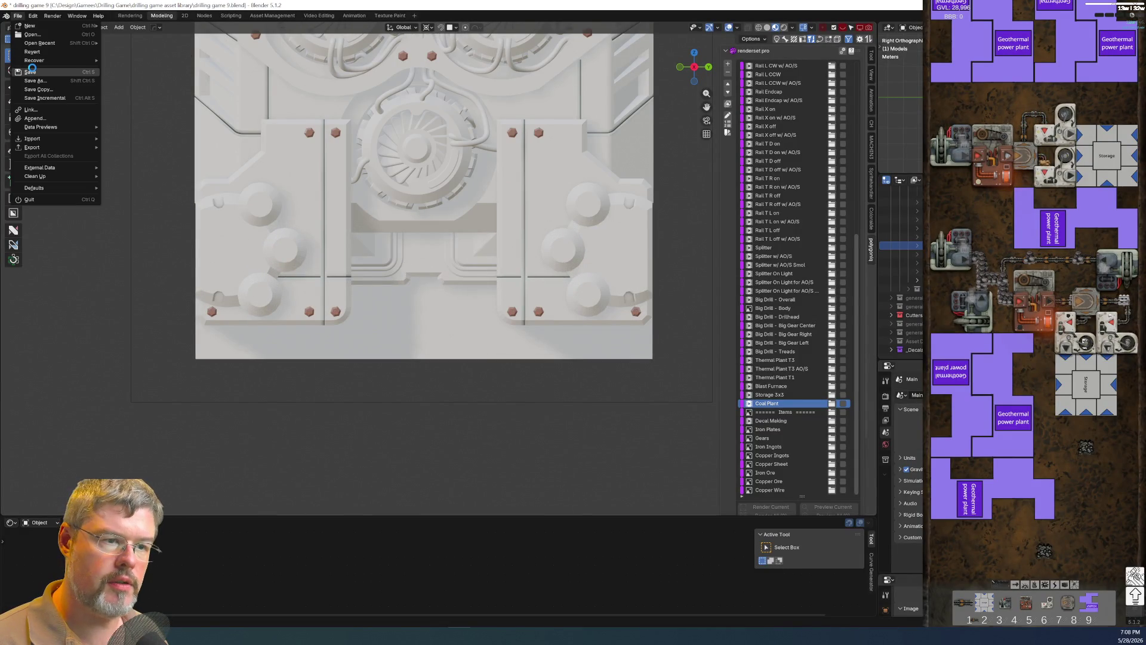
click(34, 73)
Place the 3D cursor on the coal plant's left embossed plate and bring up the MyDecals library.
click(235, 251)
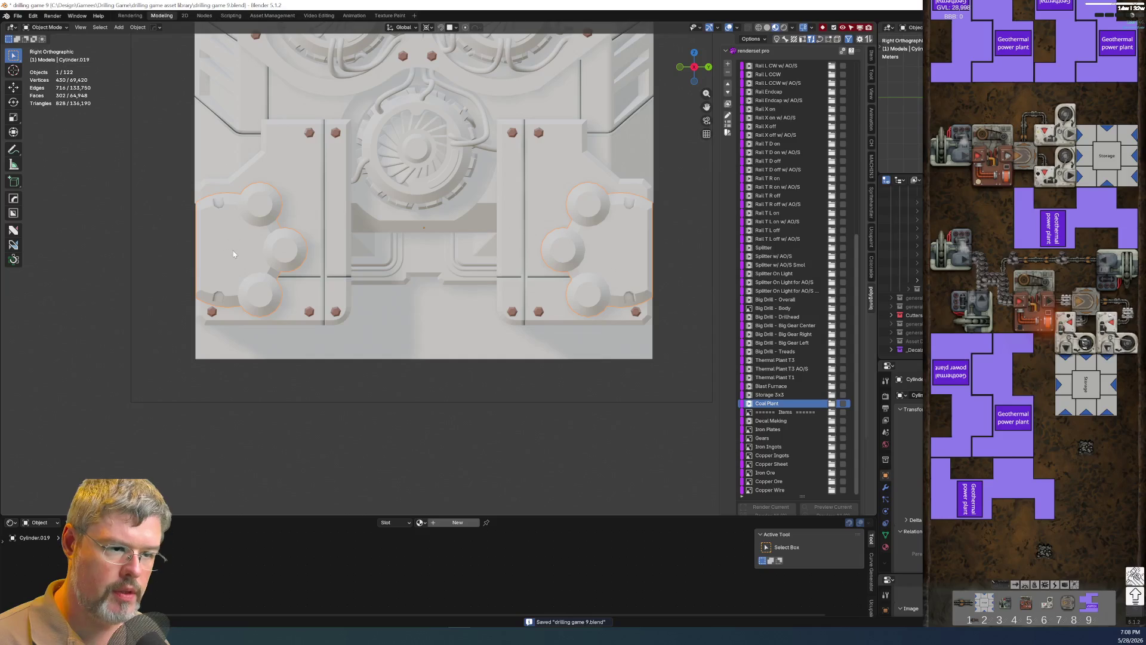
right_click(236, 251)
click(249, 277)
key(d)
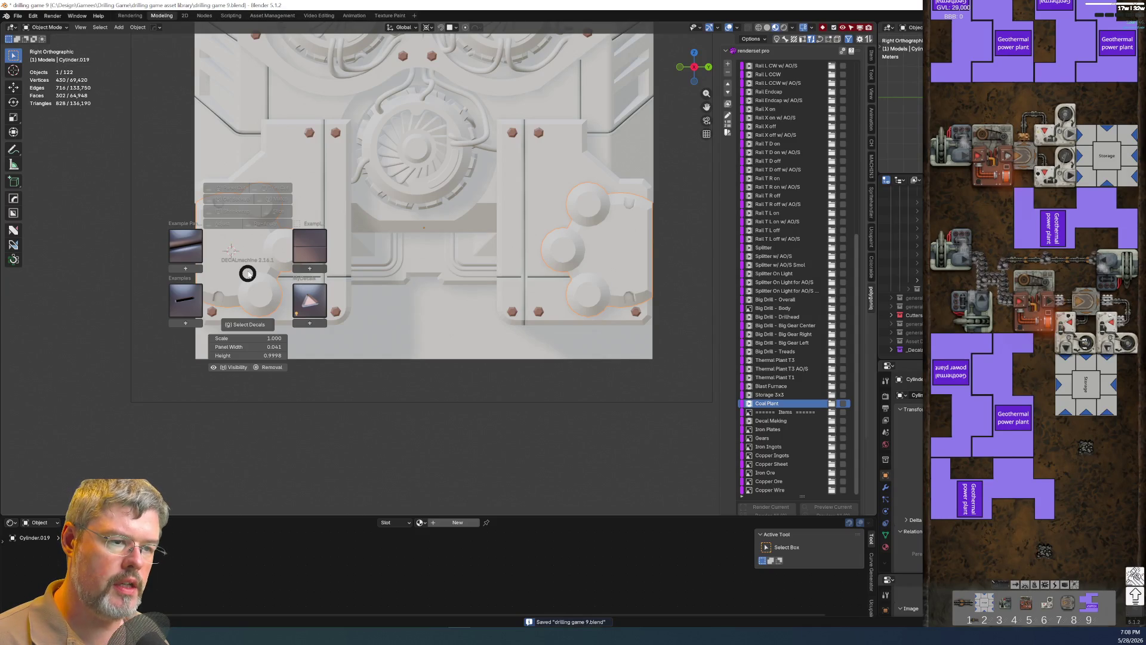
click(310, 300)
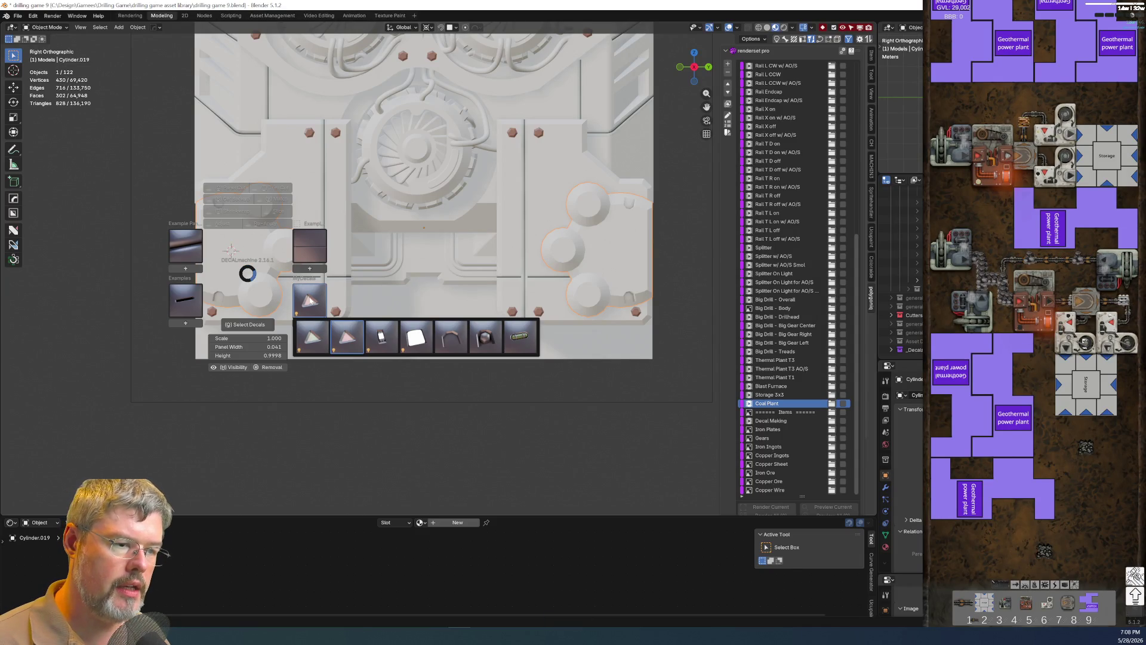
Insert the green arrow decal and snap it into the plate's triangular recess.
click(315, 336)
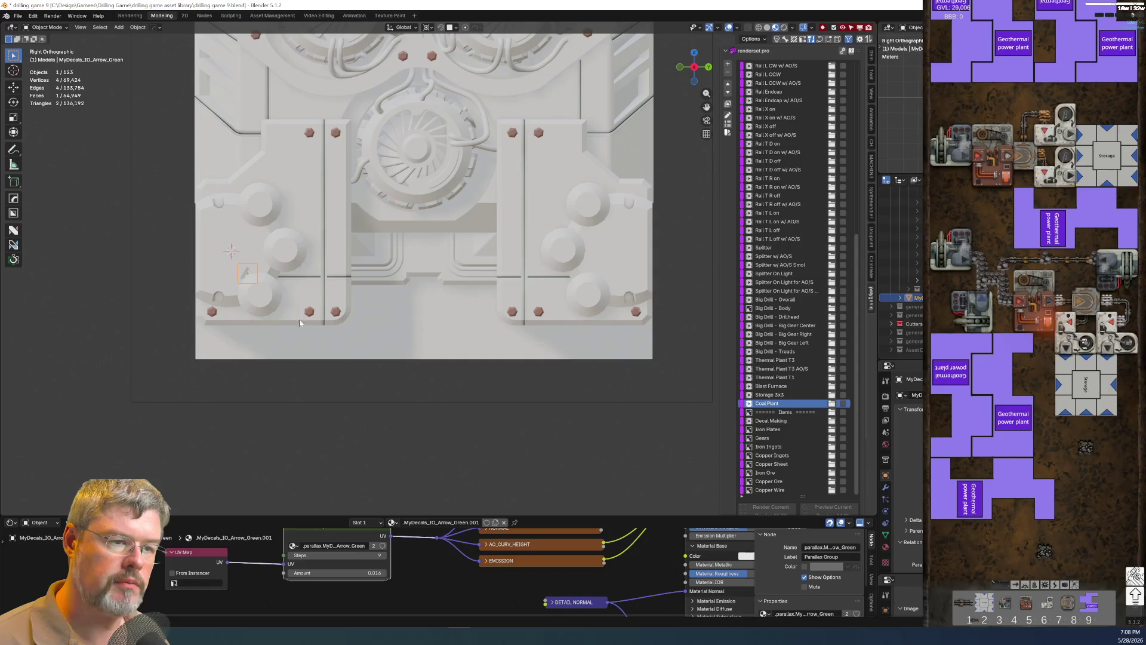
scroll(300, 322, up, 2)
scroll(307, 322, up, 3)
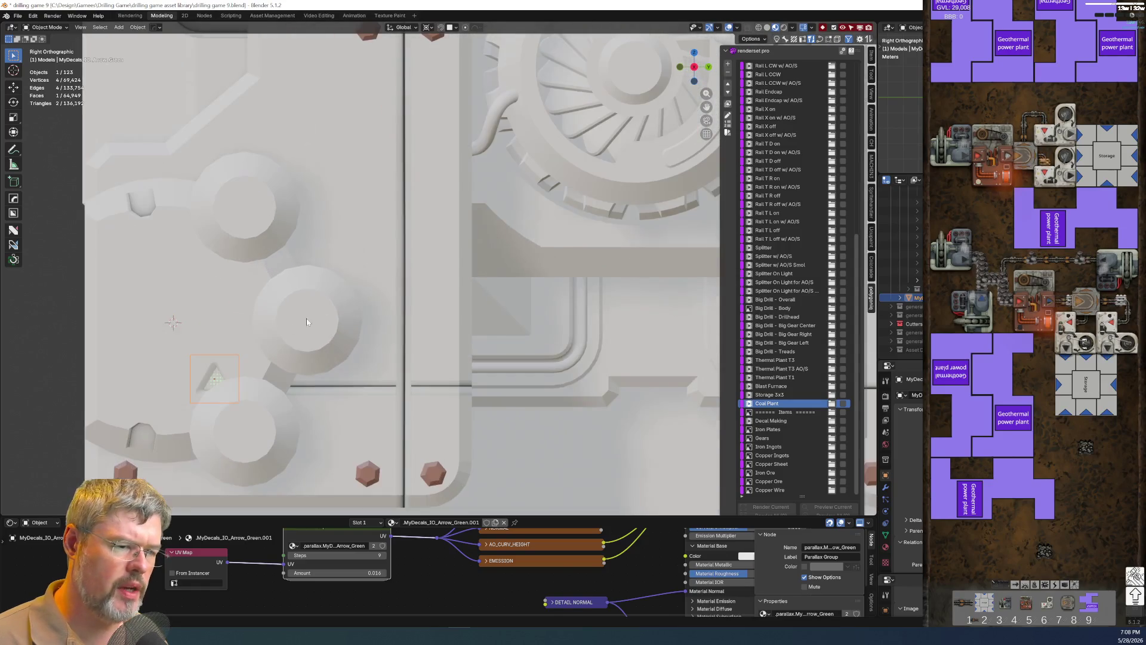
shift+middle_drag(266, 358, 429, 311)
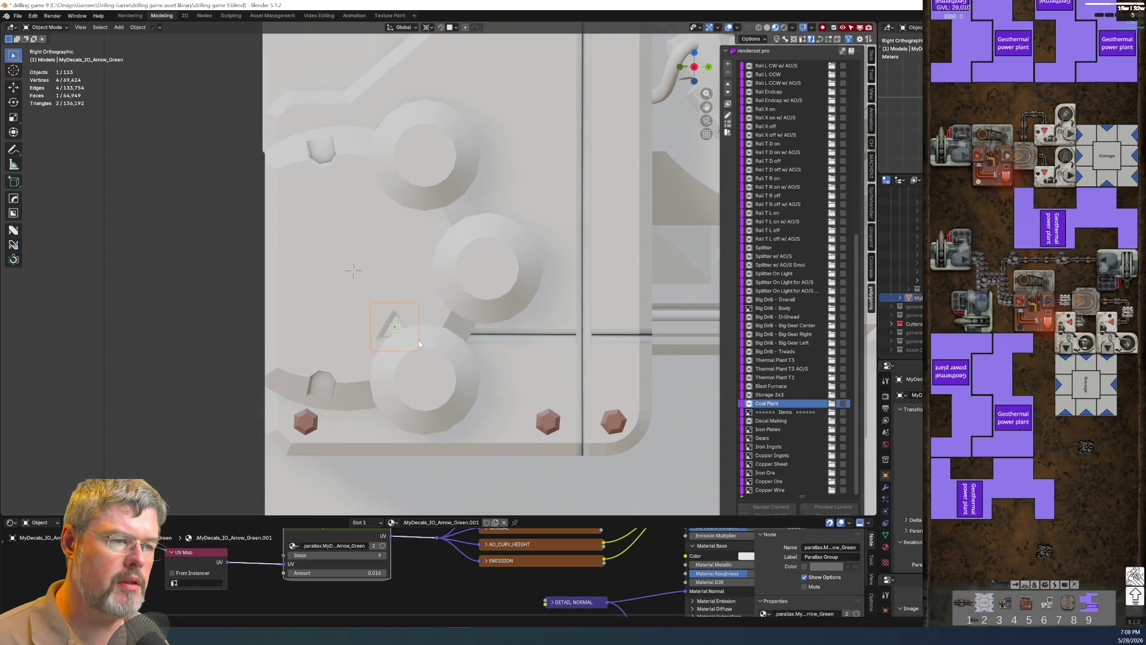
key(shift+s)
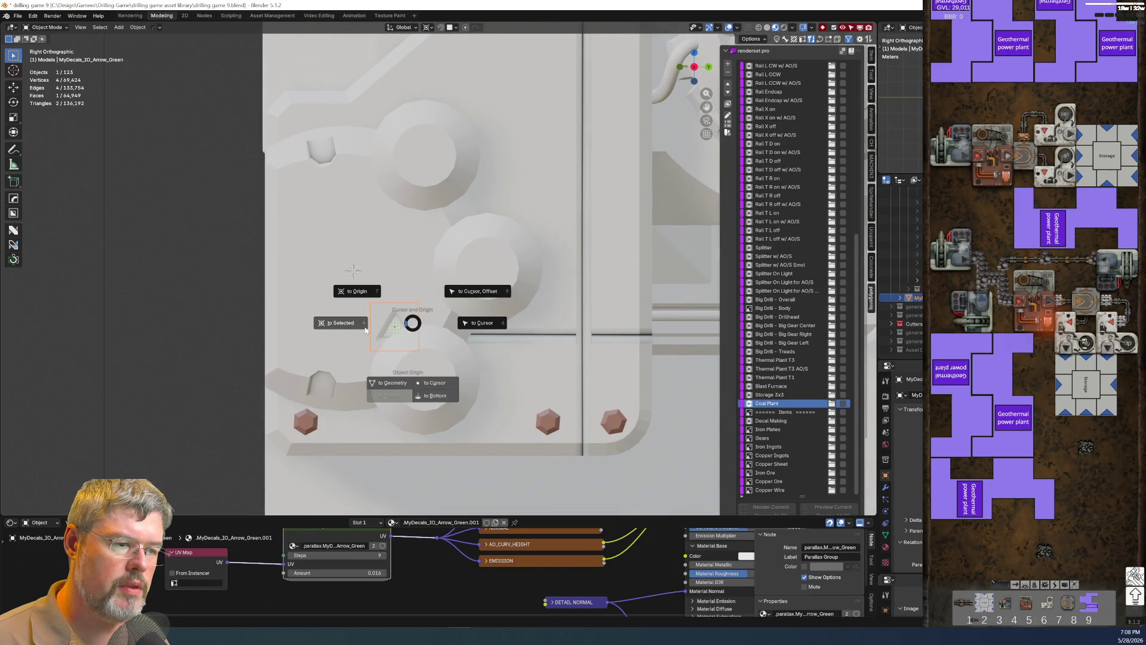
click(480, 320)
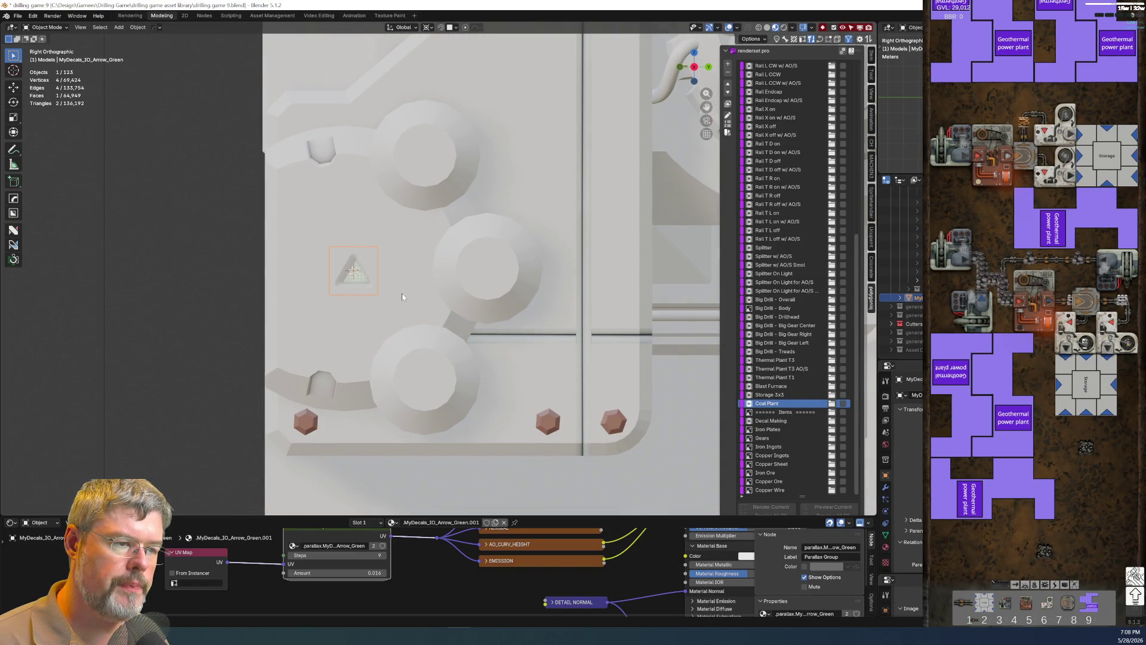
text(r90)
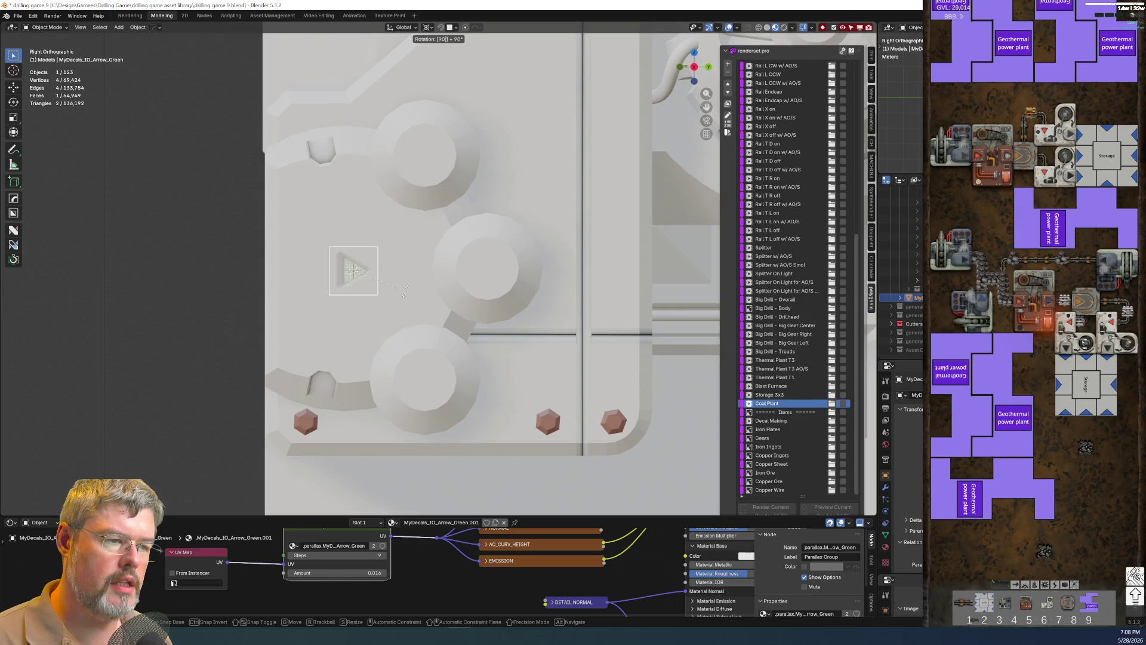
Rotate the arrow 90° to point right and scale it up to fill the recess.
key(Return)
key(s)
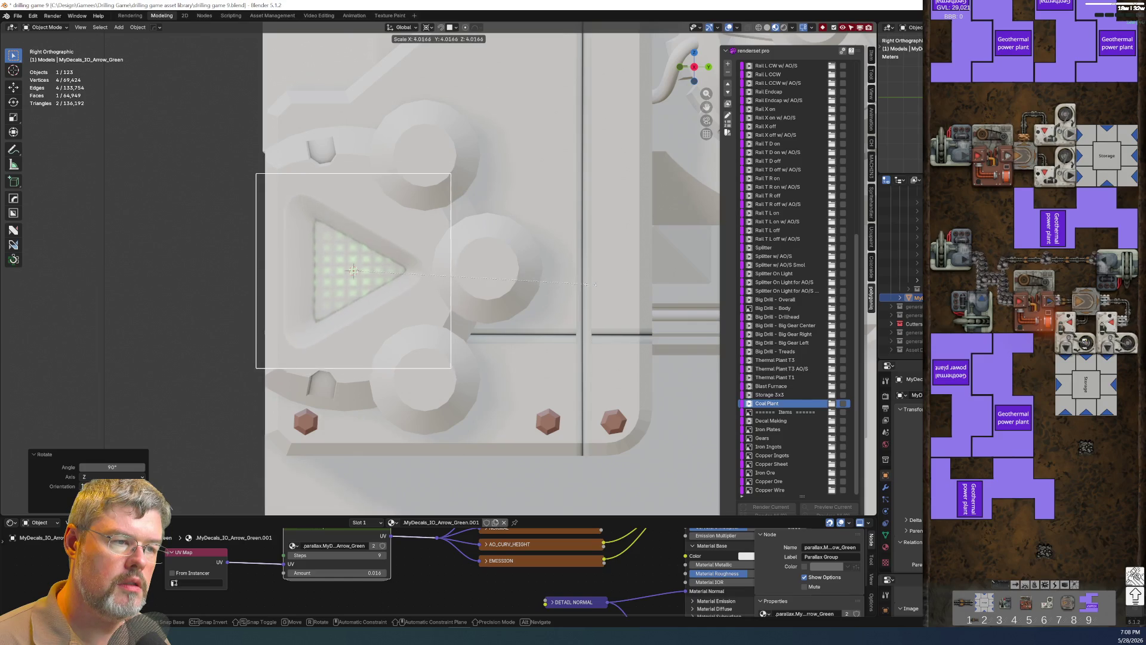
click(581, 286)
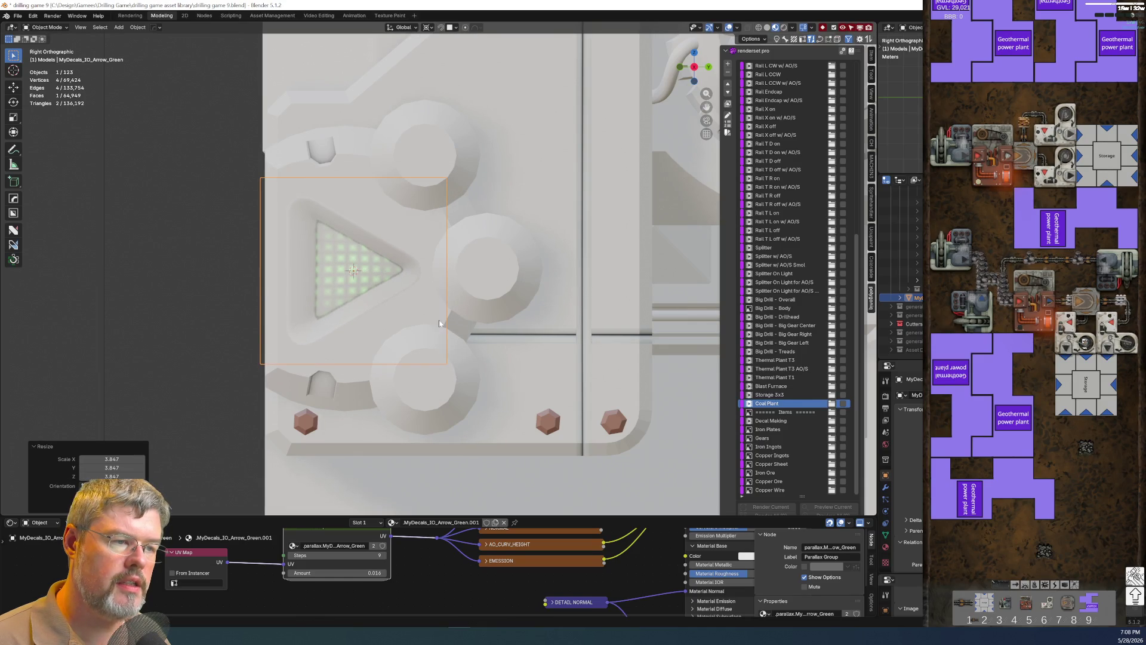
Briefly enter Edit Mode on the embossed plate, orbit around it, and return to Object Mode.
key(Tab)
key(ctrl+Tab)
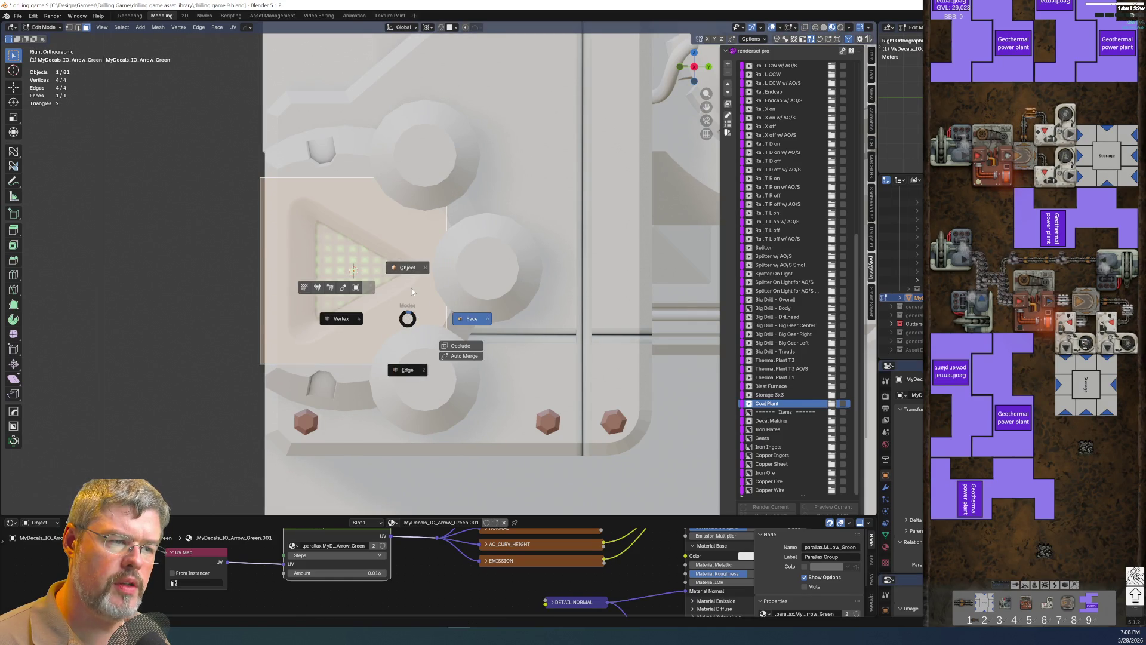
key(ctrl+Tab)
click(352, 176)
key(ctrl+Tab)
click(346, 111)
mouse_move(346, 110)
middle_down()
mouse_move(458, 208)
mouse_move(395, 280)
middle_up()
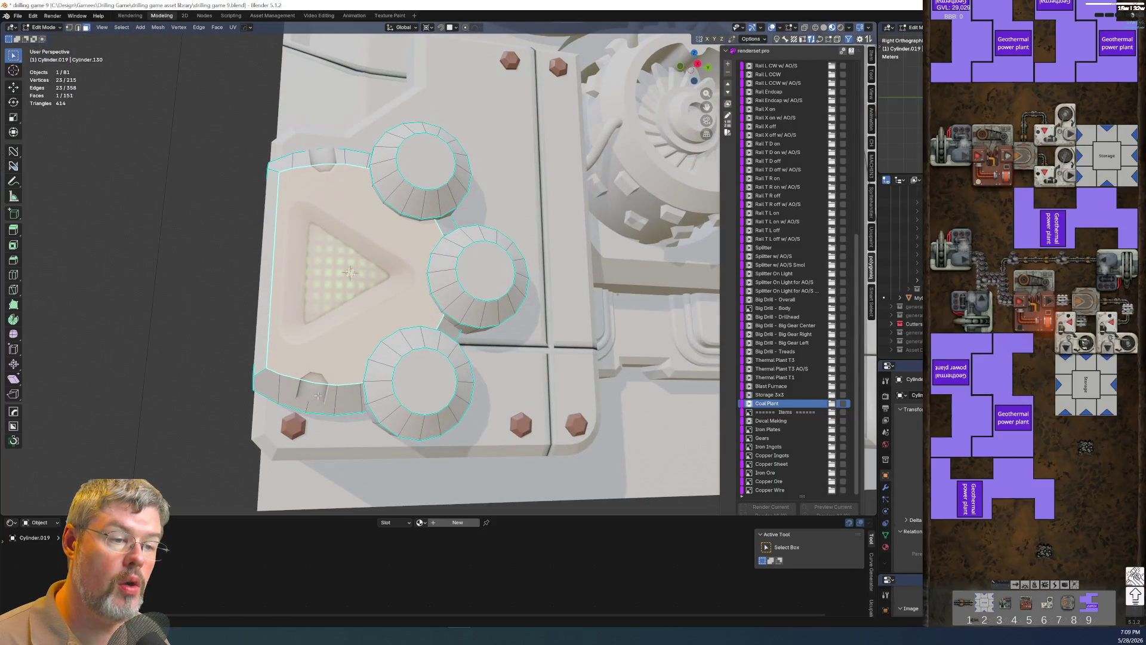
key(ctrl+Tab)
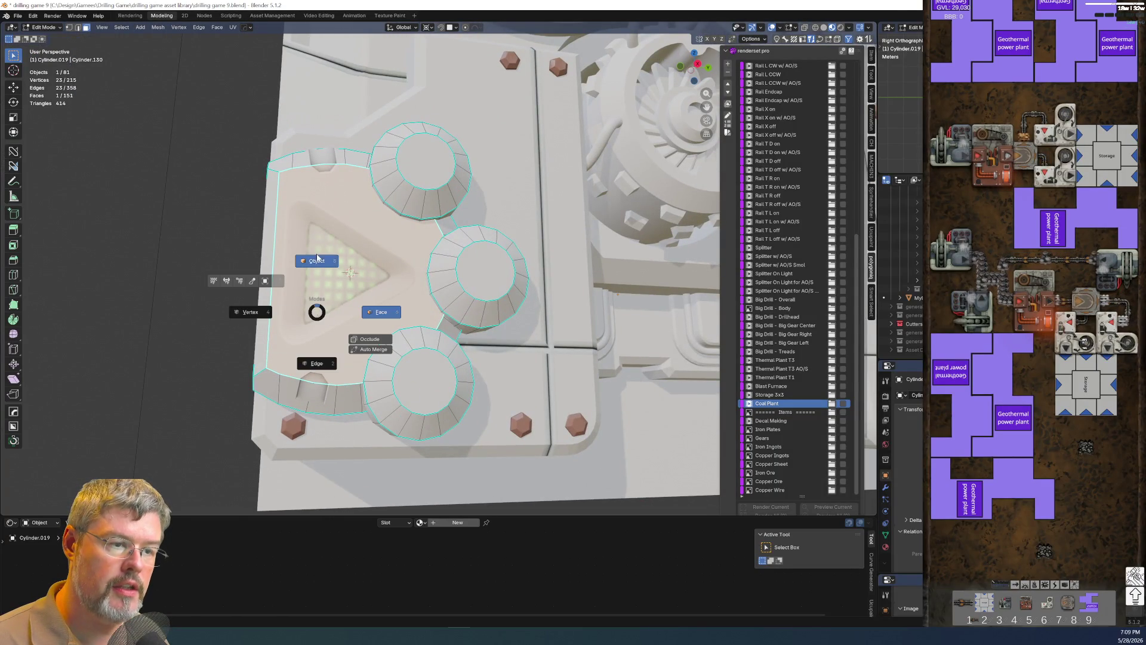
click(320, 259)
In Edit Mode from Right Ortho view, scale the arrow decal's plane by about 1.11 to cover the recess.
click(331, 273)
key(ctrl+Tab)
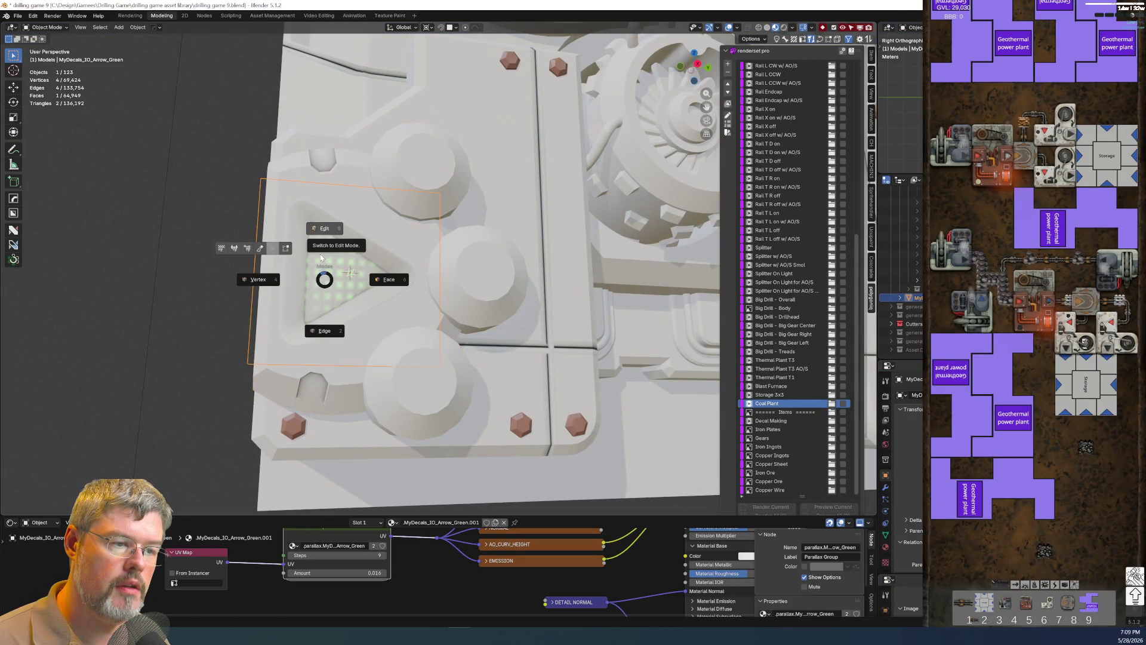
click(328, 230)
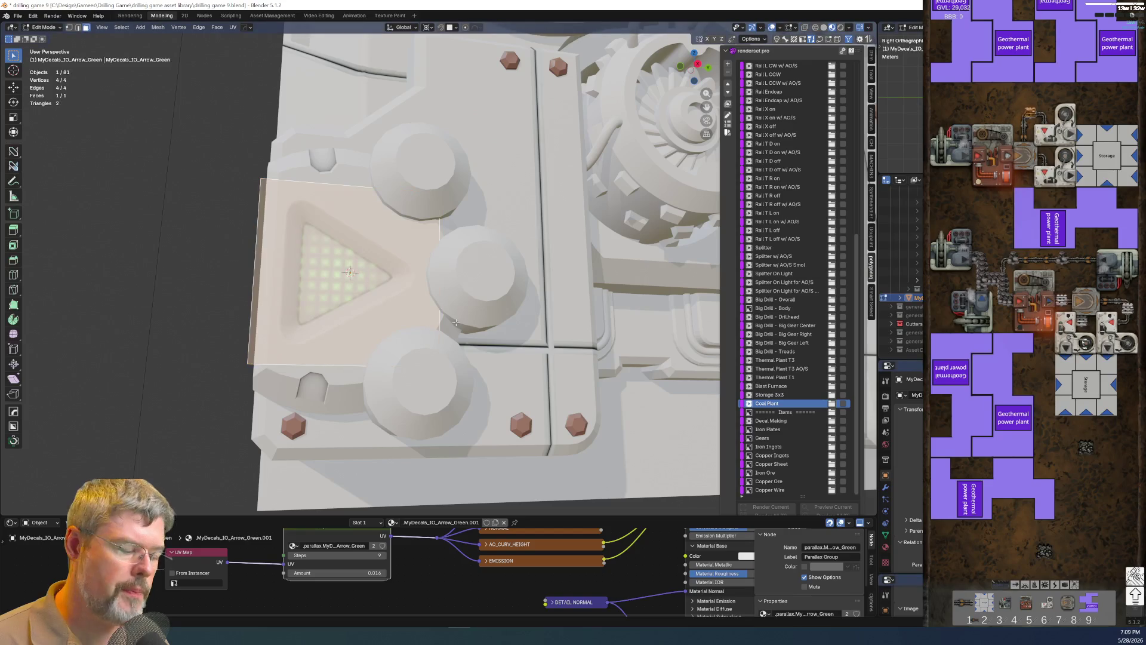
key(KP_3)
scroll(483, 299, up, 2)
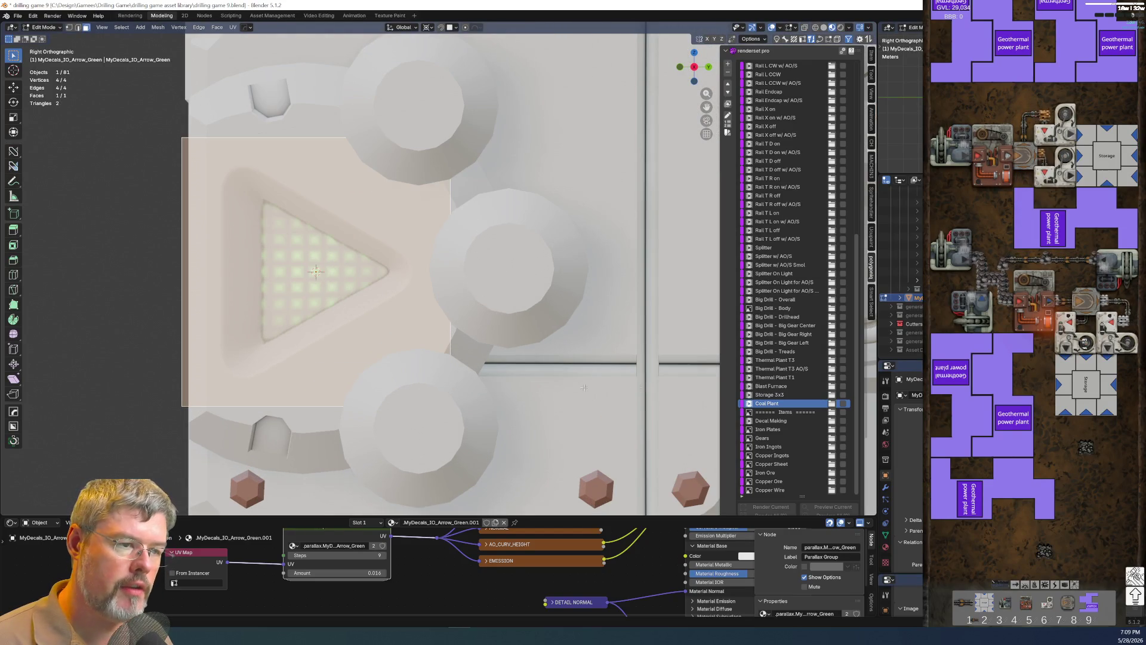
key(s)
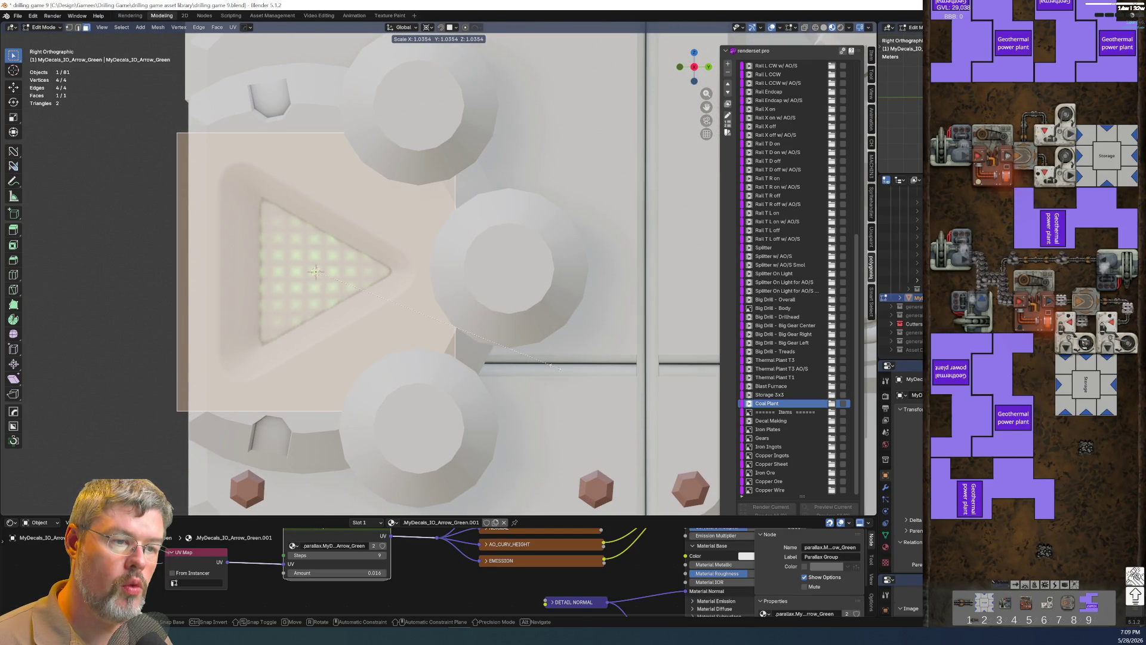
click(549, 364)
key(ctrl+Tab)
click(429, 345)
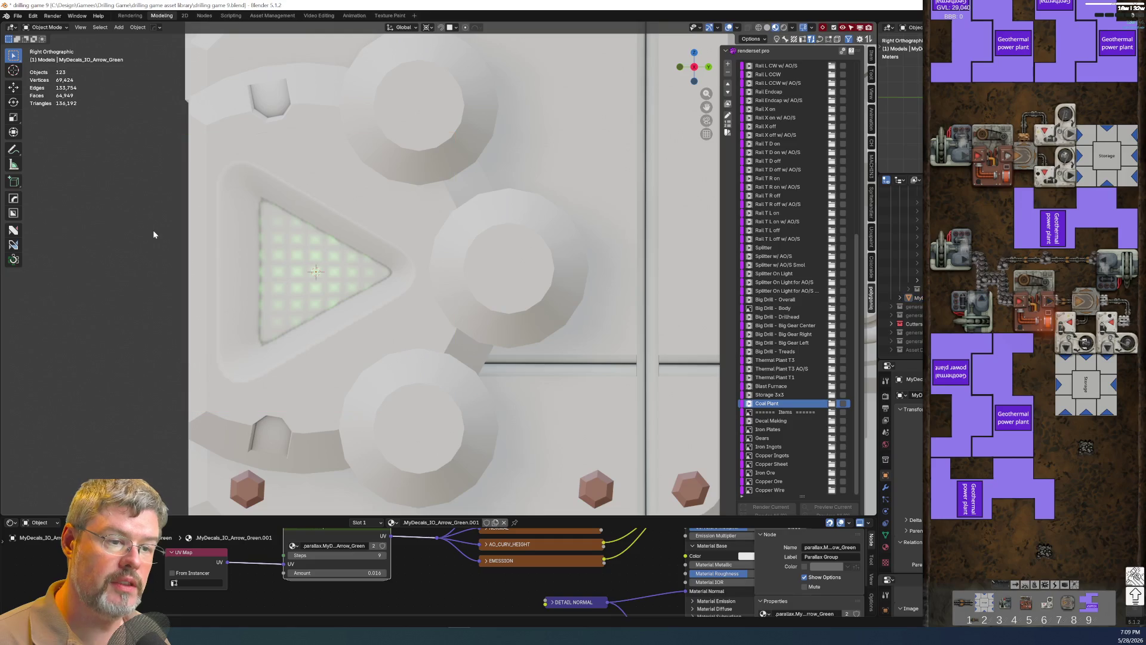
Select the decal plane and bring up DECALmachine's decal options for it.
click(355, 247)
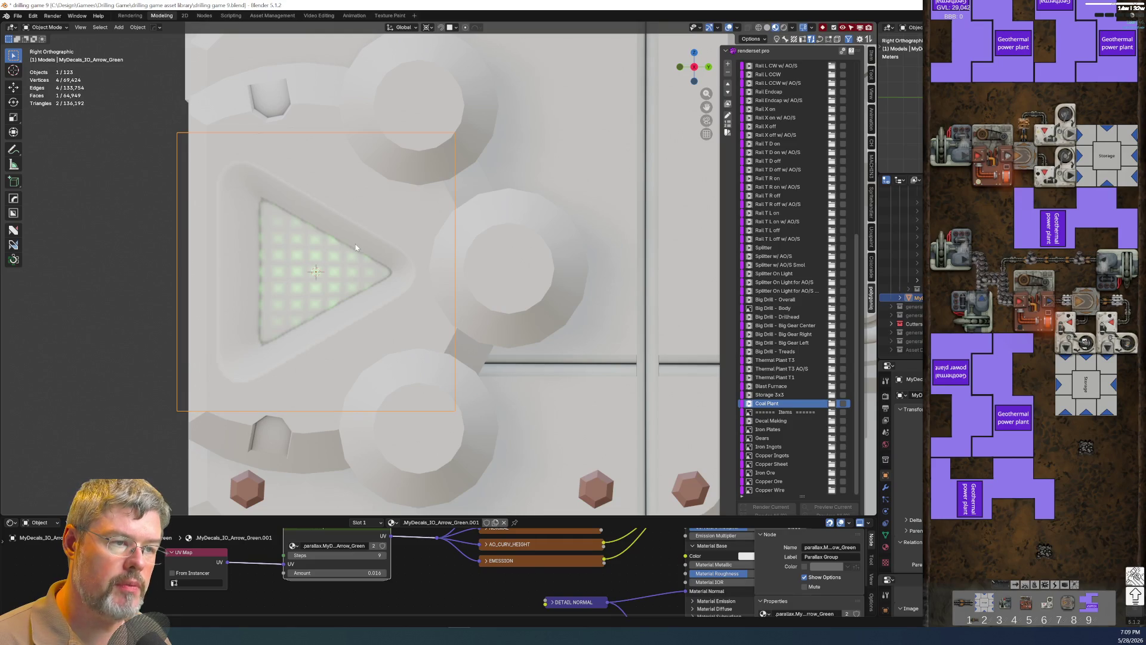
right_click(355, 243)
key(Escape)
key(d)
key(Escape)
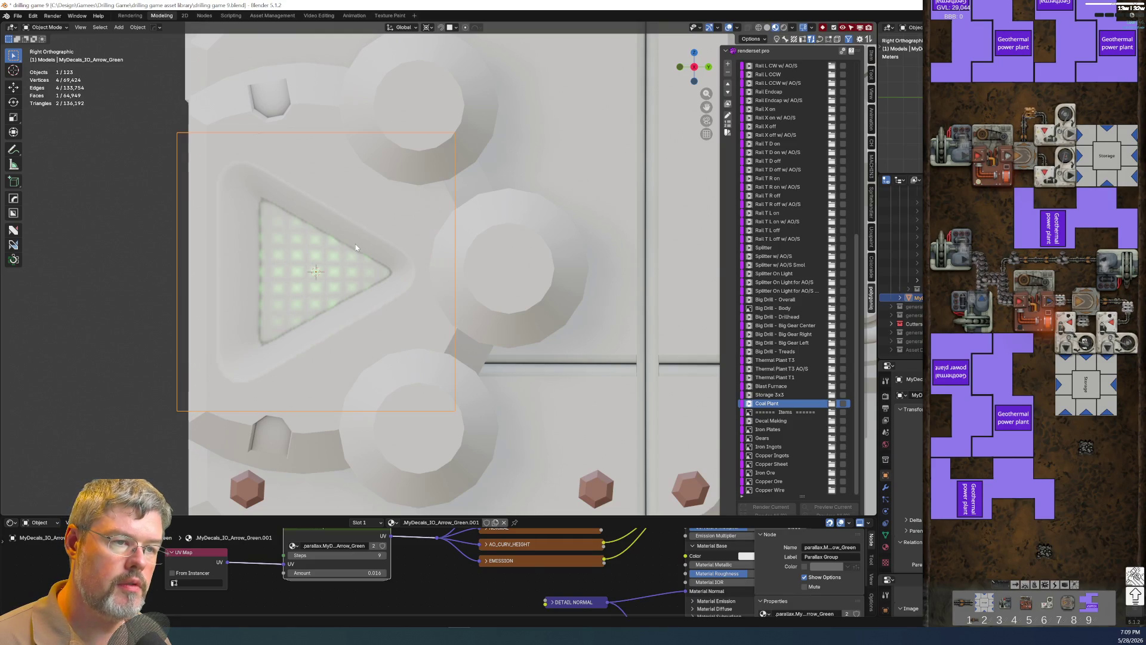
key(d)
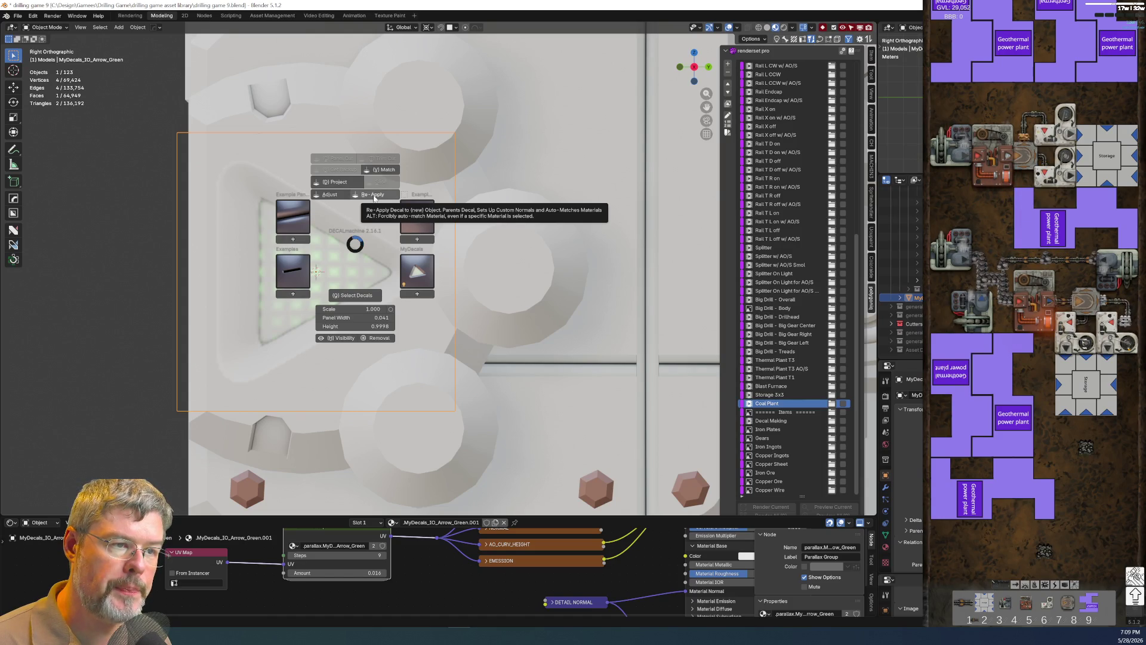
click(351, 247)
key(d)
scroll(396, 364, down, 5)
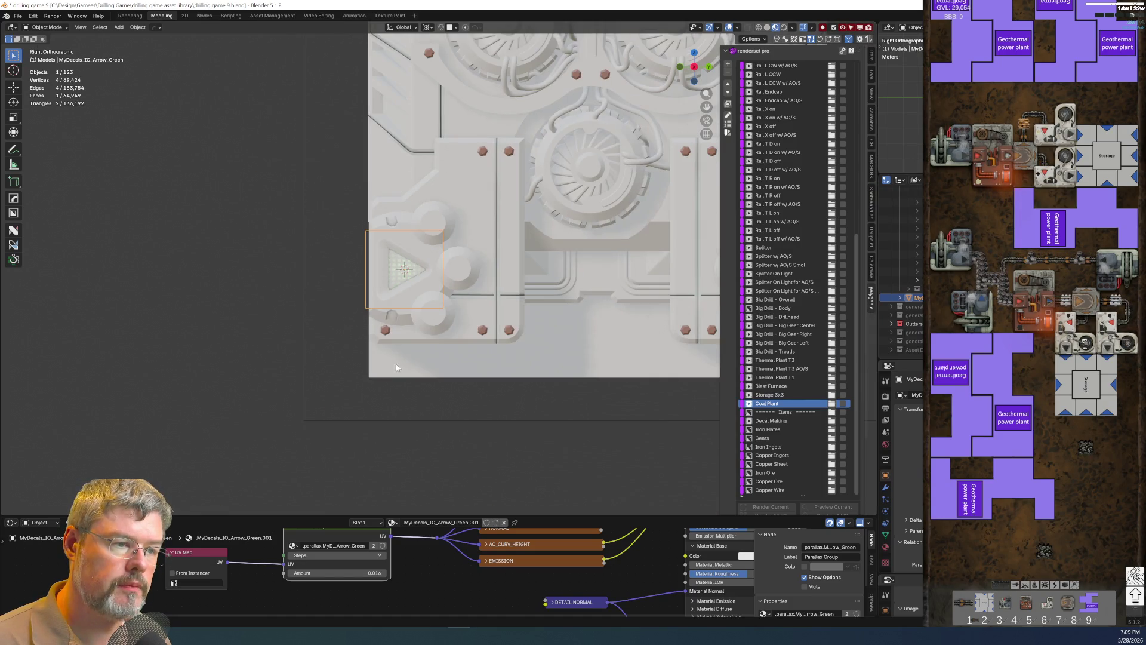
scroll(411, 339, down, 2)
scroll(413, 342, up, 4)
scroll(412, 342, up, 4)
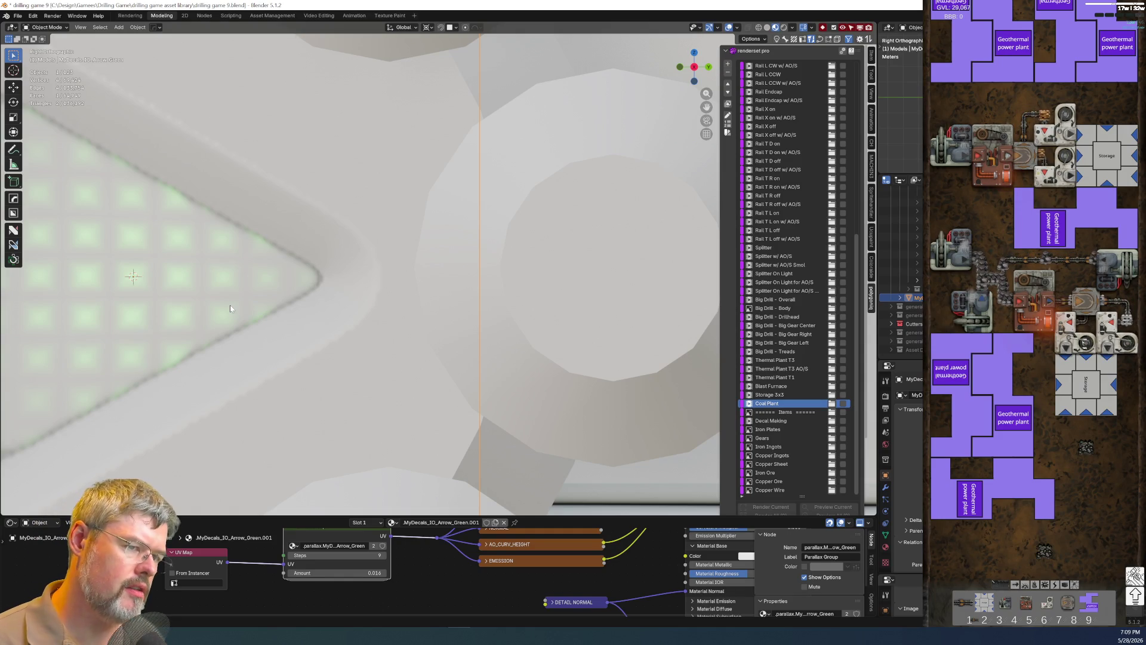
key(KP_Decimal)
scroll(196, 275, down, 2)
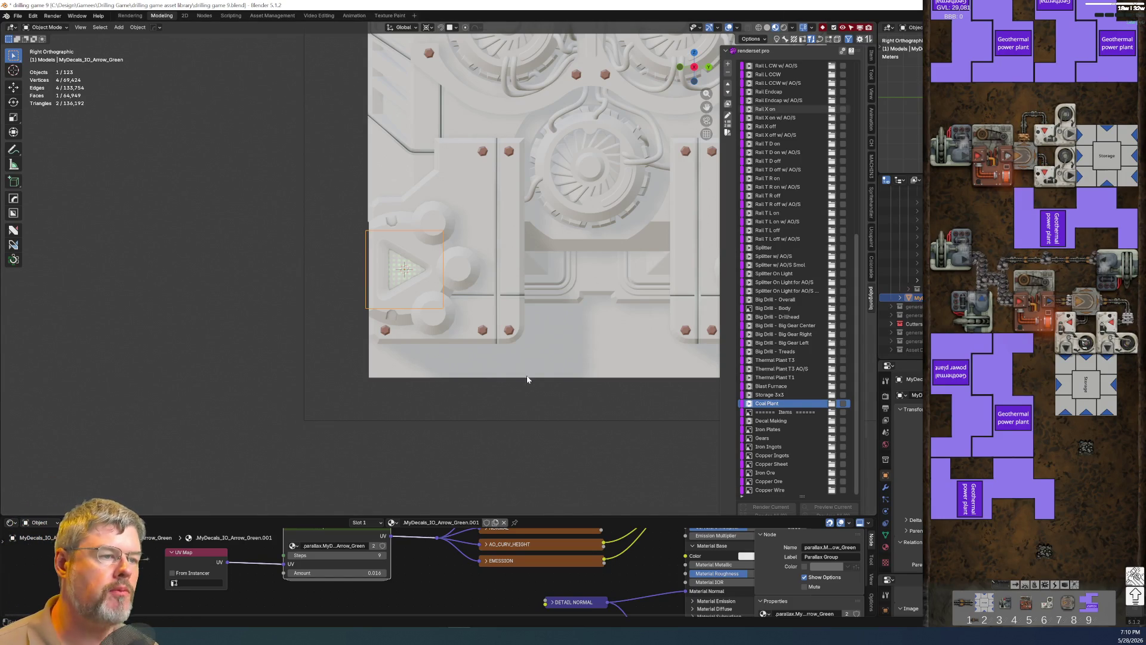
click(443, 461)
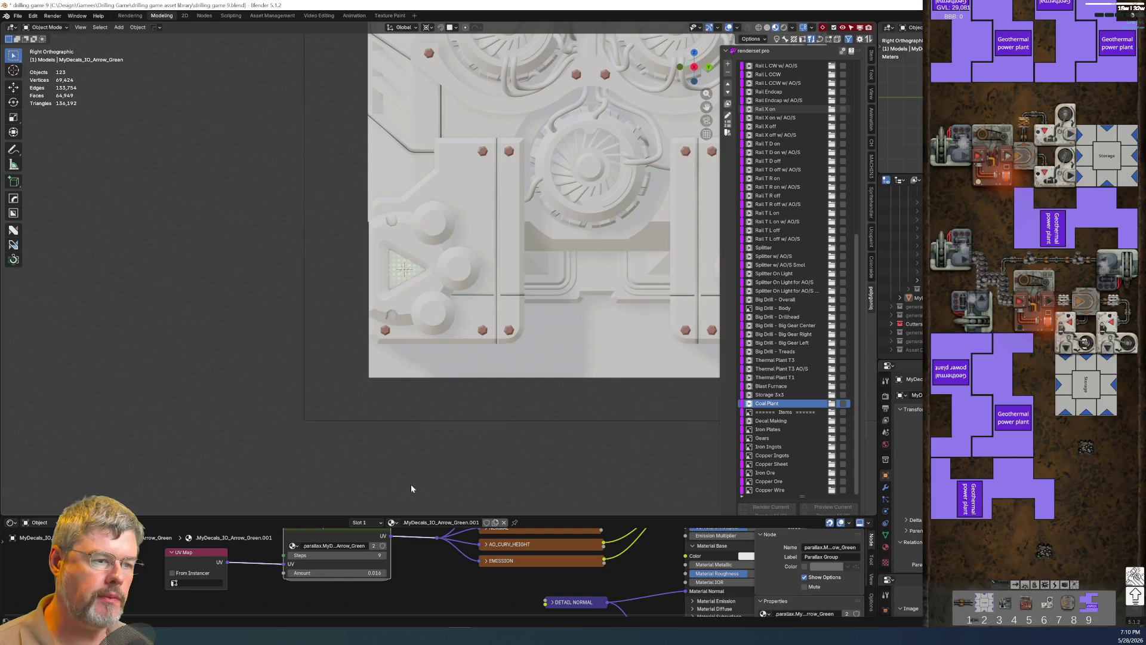
scroll(411, 485, up, 3)
scroll(409, 388, up, 5)
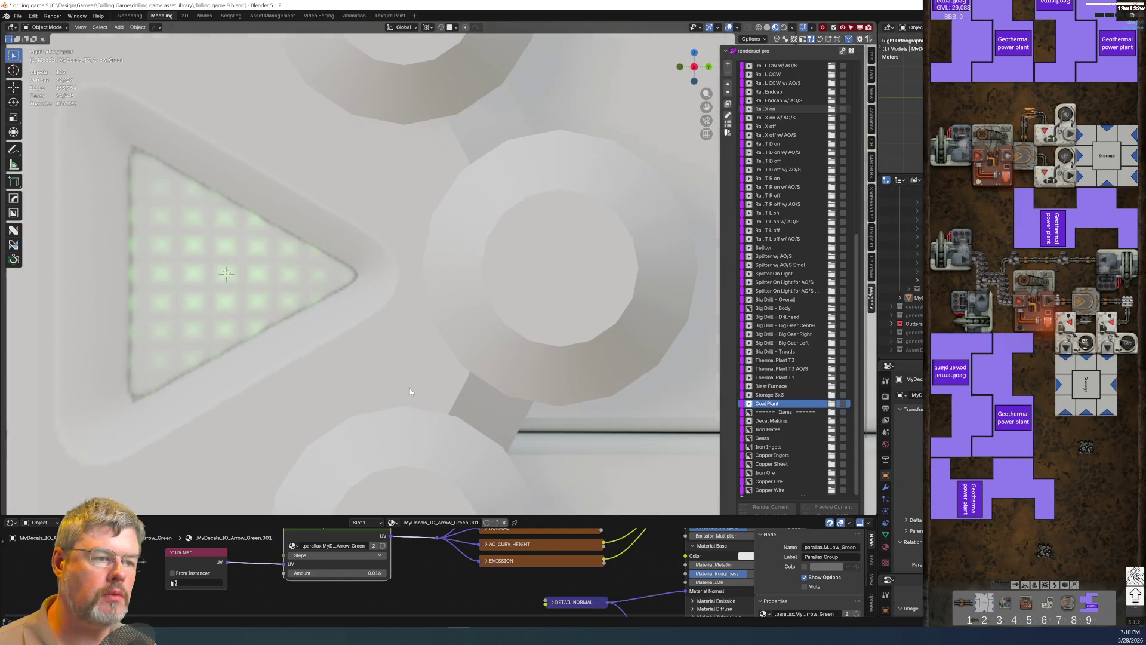
scroll(410, 385, down, 4)
scroll(410, 399, down, 3)
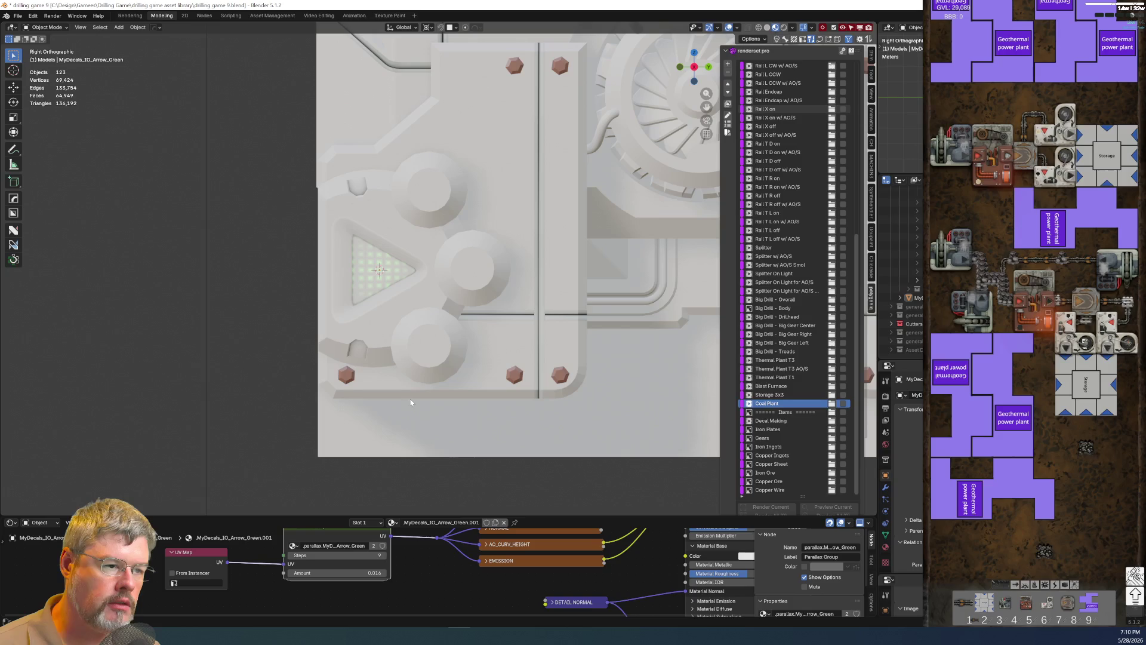
Give the embossed plate Cylinder.019 a new dark material, Material.015.
click(387, 335)
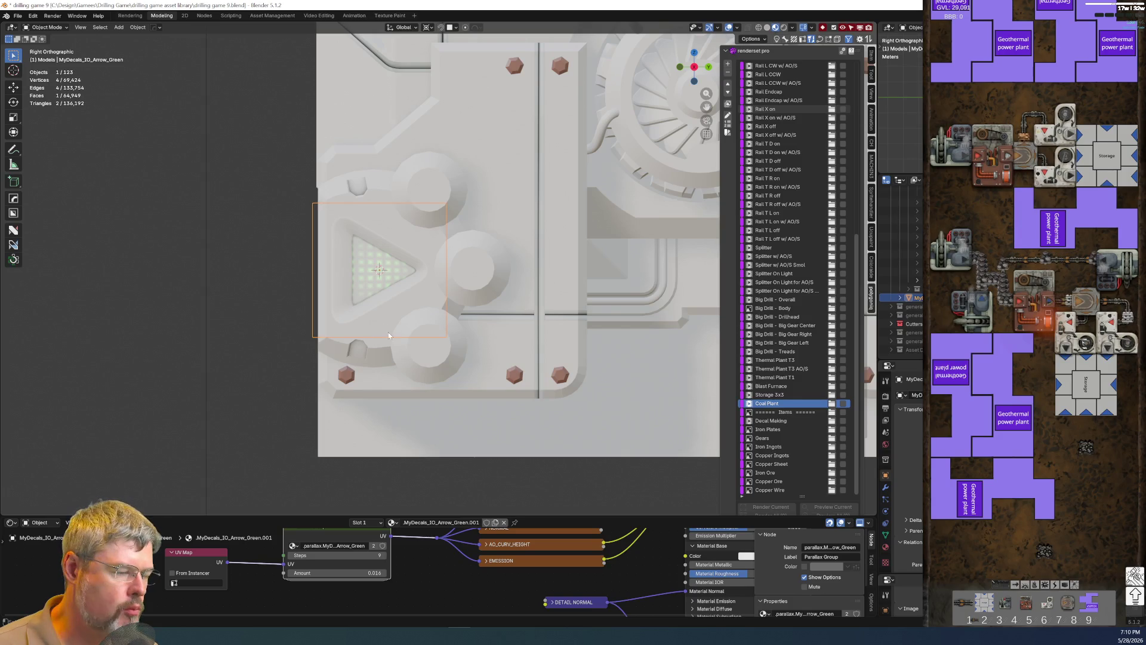
click(380, 356)
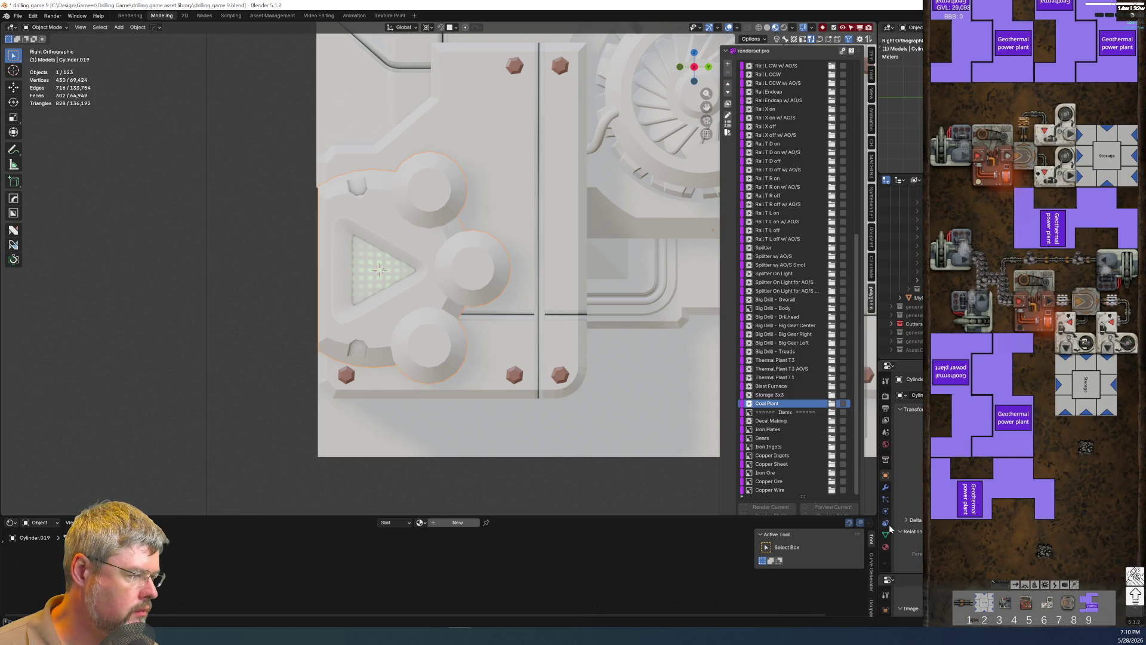
click(885, 548)
click(457, 523)
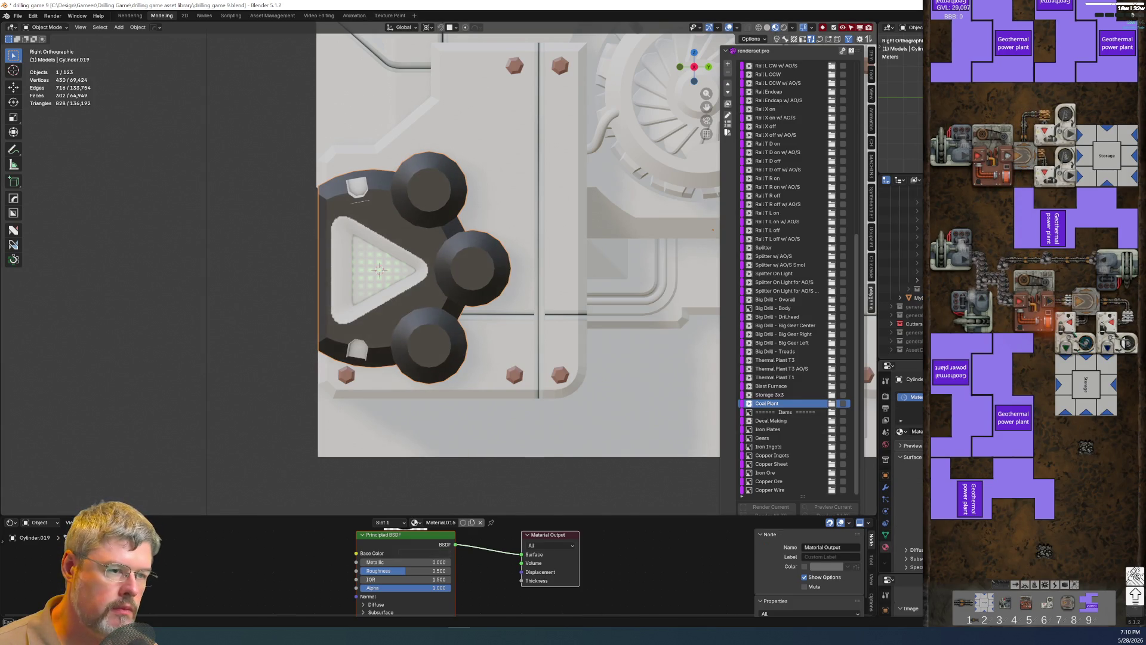
Deselect everything and preview the scene fully rendered.
click(372, 284)
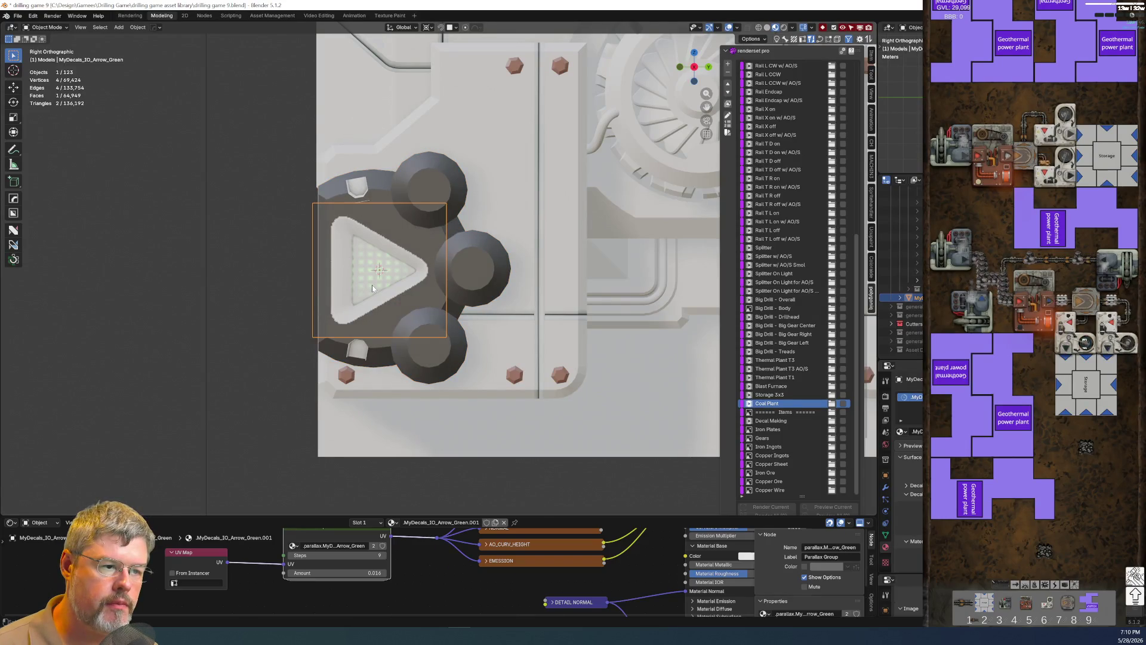
click(272, 373)
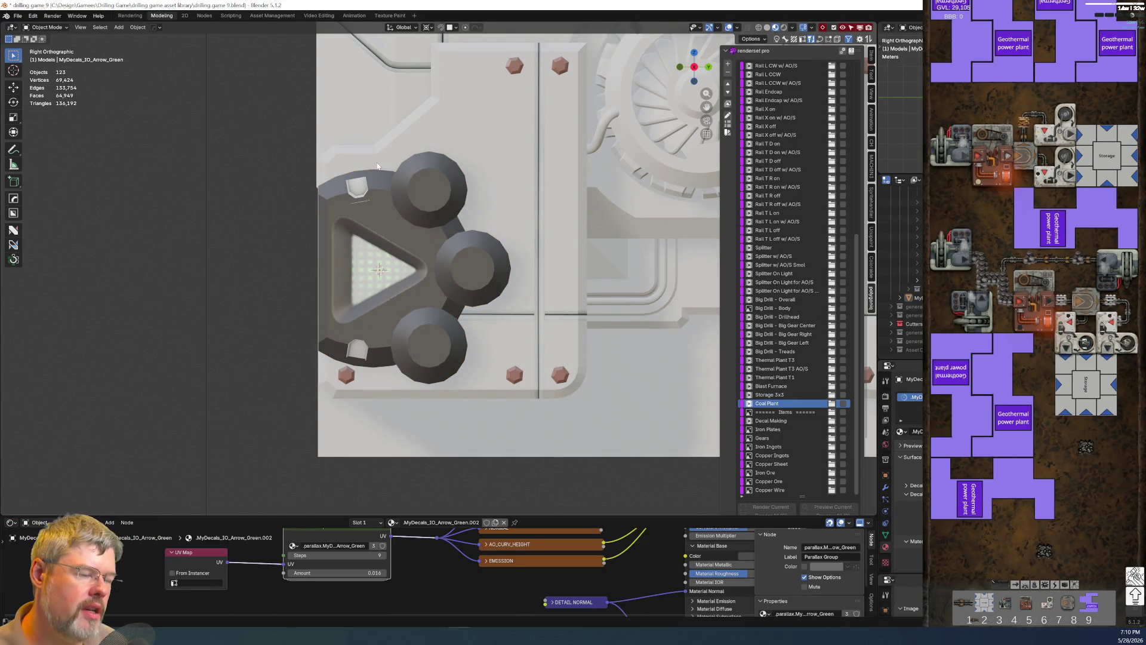
click(784, 28)
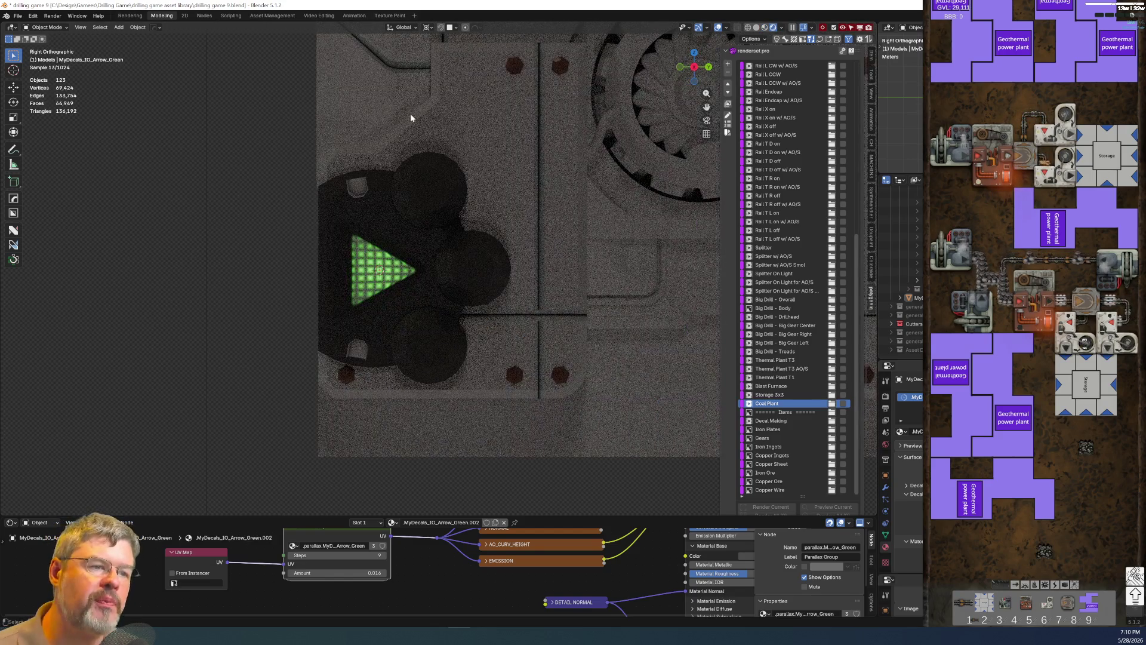
scroll(342, 243, up, 1)
scroll(179, 294, up, 4)
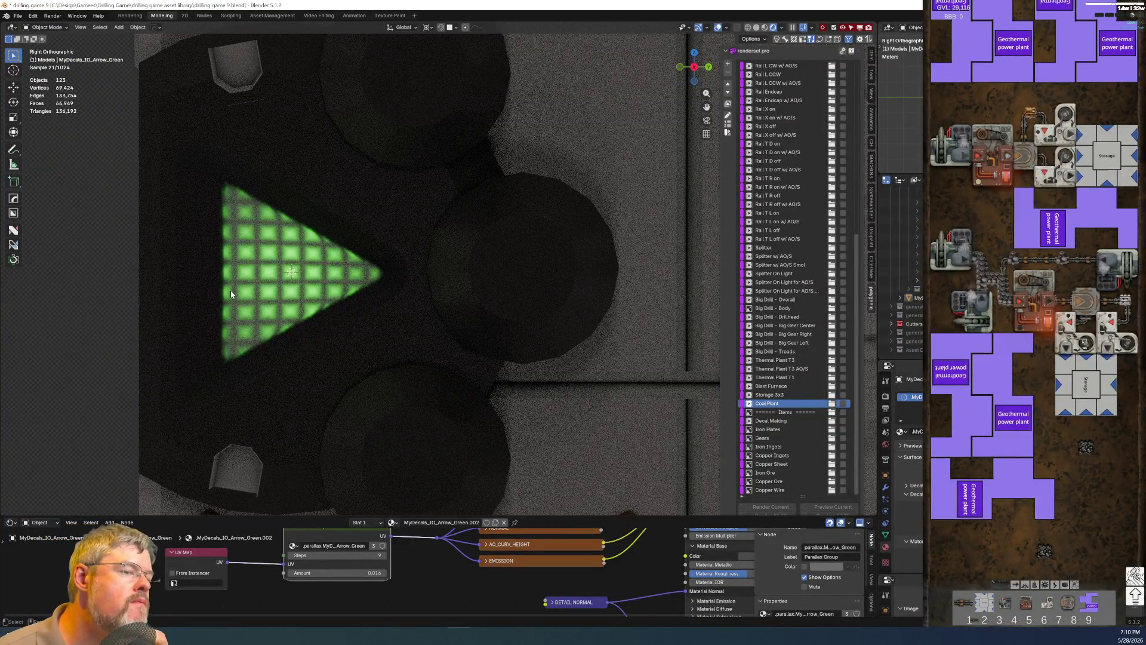
Select the glowing green arrow decal in the rendered view of the dark plate.
click(348, 368)
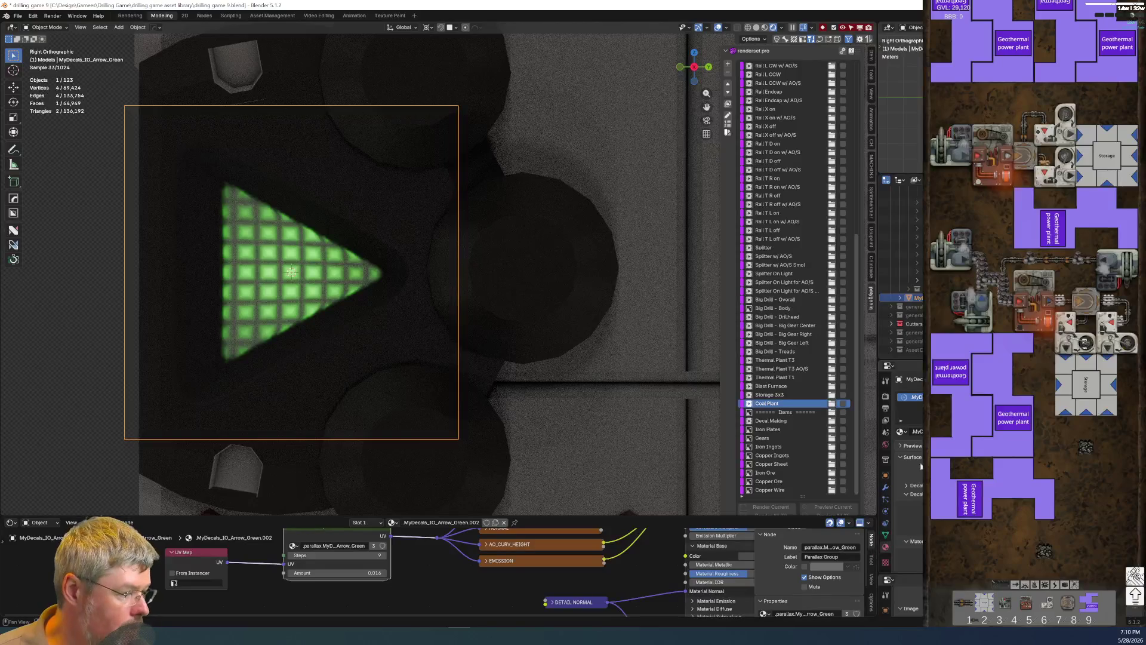